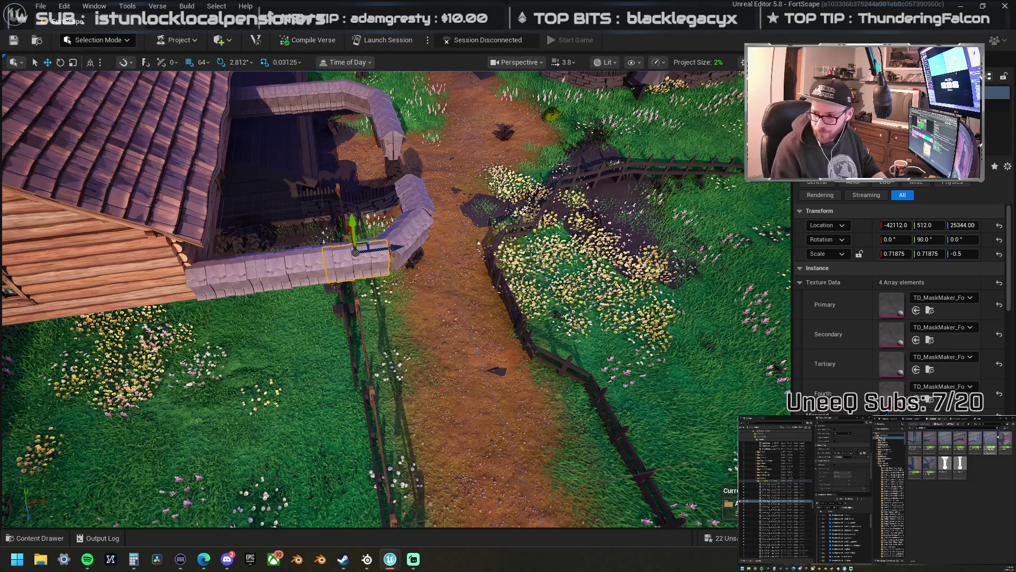
# - Place a Brimstone pillar and set its Primary texture to TD_MaskMaker like the wall
pyautogui.moveTo(1015, 132)
pyautogui.mouseDown()
pyautogui.moveTo(455, 196)
pyautogui.moveTo(422, 257)
pyautogui.moveTo(387, 250)
pyautogui.moveTo(359, 261)
pyautogui.mouseUp()
pyautogui.click(342, 261)
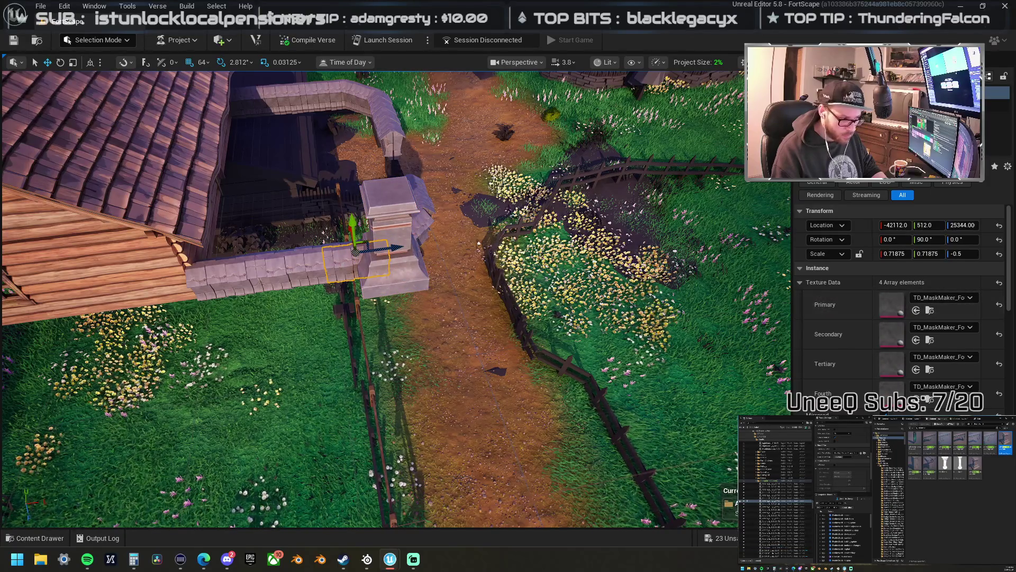
pyautogui.hotkey('ctrl', 'z')
pyautogui.moveTo(901, 327); pyautogui.dragTo(891, 304)
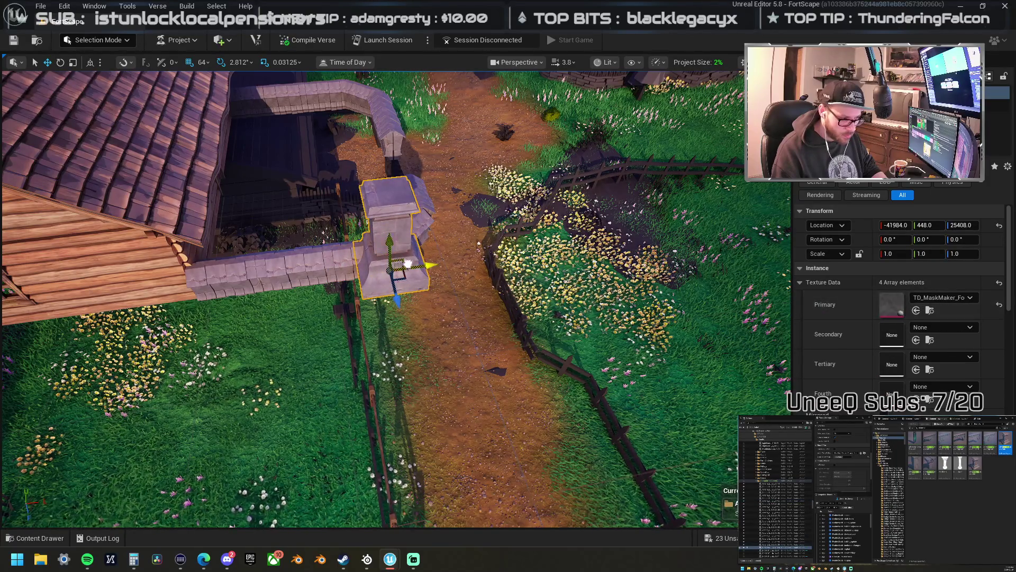
pyautogui.press('f')
# - Move the pillar onto the wall's end at Y 256 and scale it to 1.03125
pyautogui.moveTo(432, 292); pyautogui.dragTo(423, 314)
pyautogui.scroll(5, 423, 313)
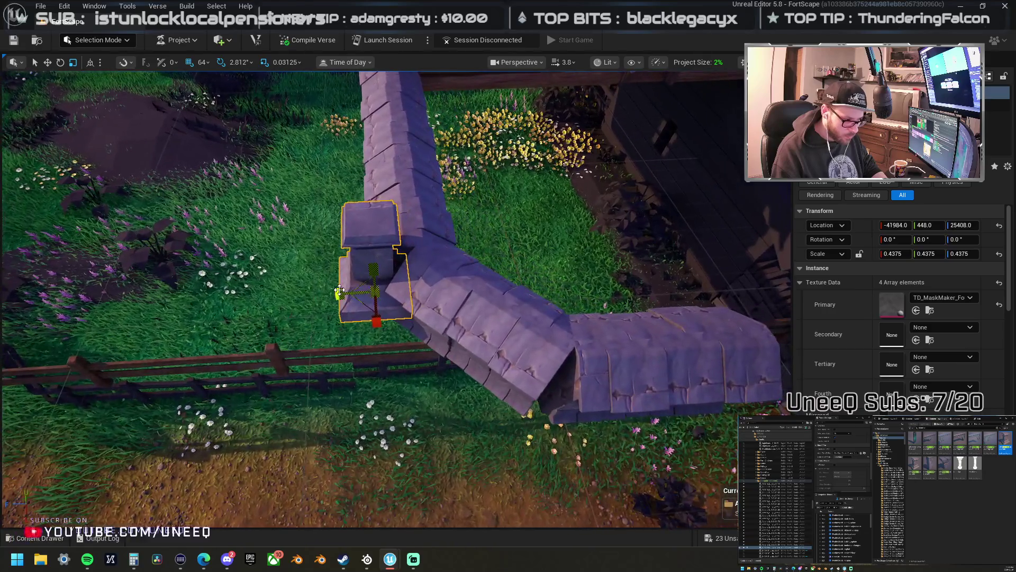
pyautogui.press('w')
pyautogui.moveTo(344, 293); pyautogui.dragTo(444, 291)
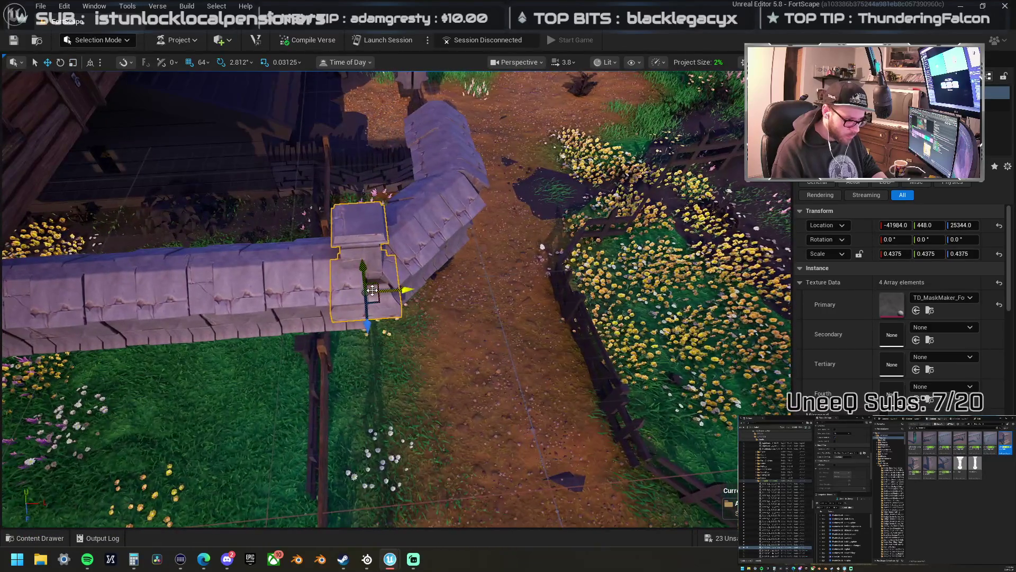
pyautogui.moveTo(363, 270); pyautogui.dragTo(365, 289)
pyautogui.moveTo(477, 291); pyautogui.dragTo(529, 297)
pyautogui.moveTo(345, 292)
pyautogui.mouseDown()
pyautogui.moveTo(370, 294)
pyautogui.moveTo(345, 293)
pyautogui.mouseUp()
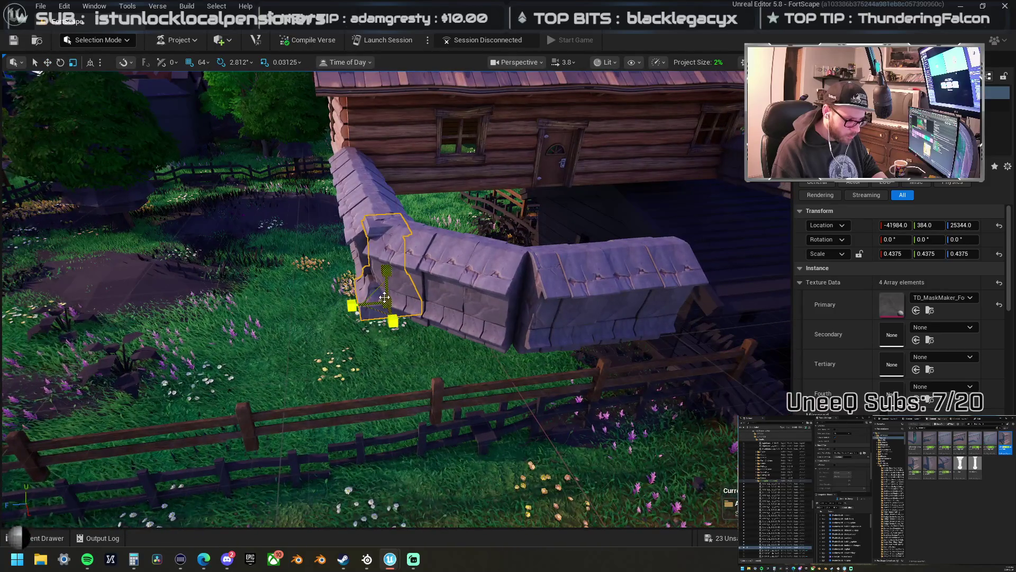
pyautogui.moveTo(393, 325)
pyautogui.mouseDown()
pyautogui.moveTo(407, 302)
pyautogui.moveTo(386, 299)
pyautogui.moveTo(386, 284)
pyautogui.moveTo(390, 324)
pyautogui.moveTo(354, 319)
pyautogui.moveTo(396, 322)
pyautogui.mouseUp()
pyautogui.hotkey('ctrl', 'z')
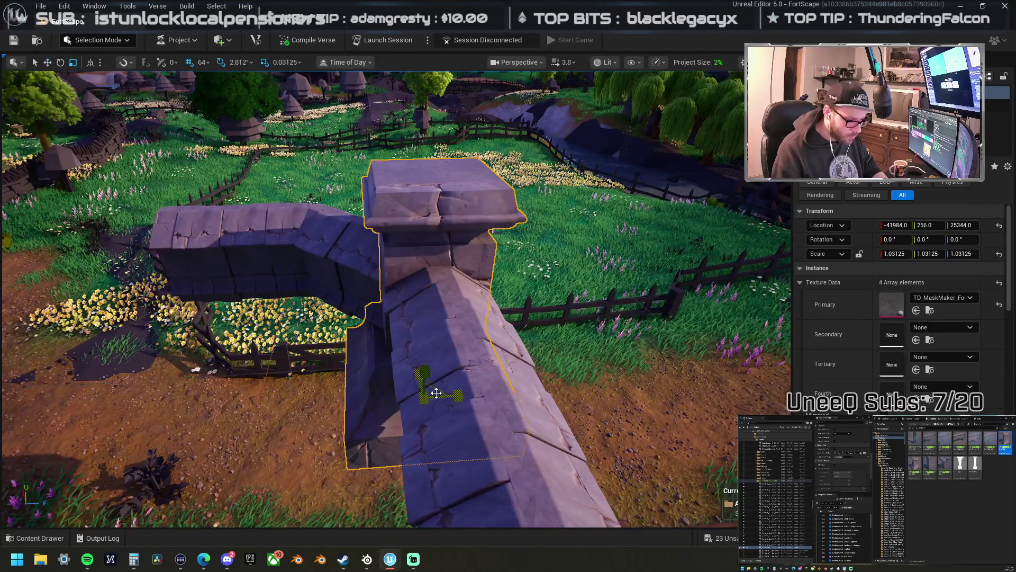
# - Enlarge the pillar to scale 1.0625 on two axes, keeping 1.03125 on the third, at Y 128
pyautogui.moveTo(438, 393)
pyautogui.mouseDown()
pyautogui.moveTo(455, 380)
pyautogui.moveTo(529, 222)
pyautogui.moveTo(598, 132)
pyautogui.moveTo(476, 212)
pyautogui.mouseUp()
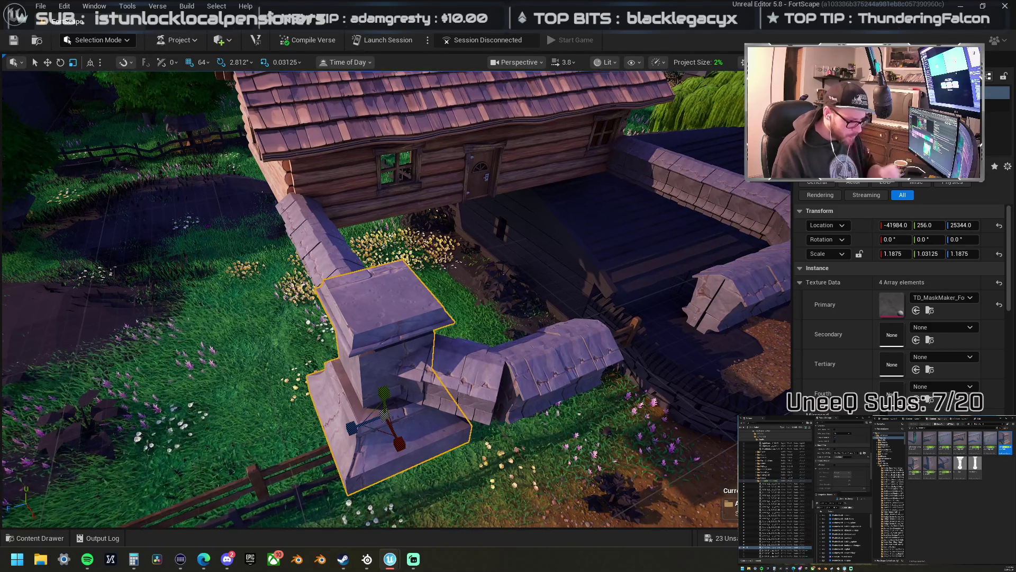
pyautogui.click(458, 364)
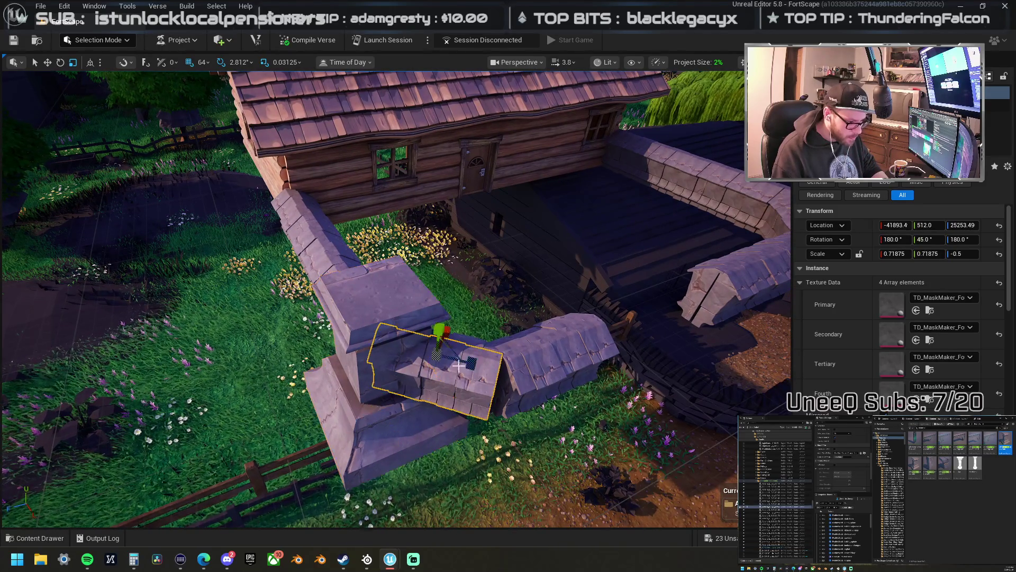
pyautogui.click(465, 341)
pyautogui.click(397, 399)
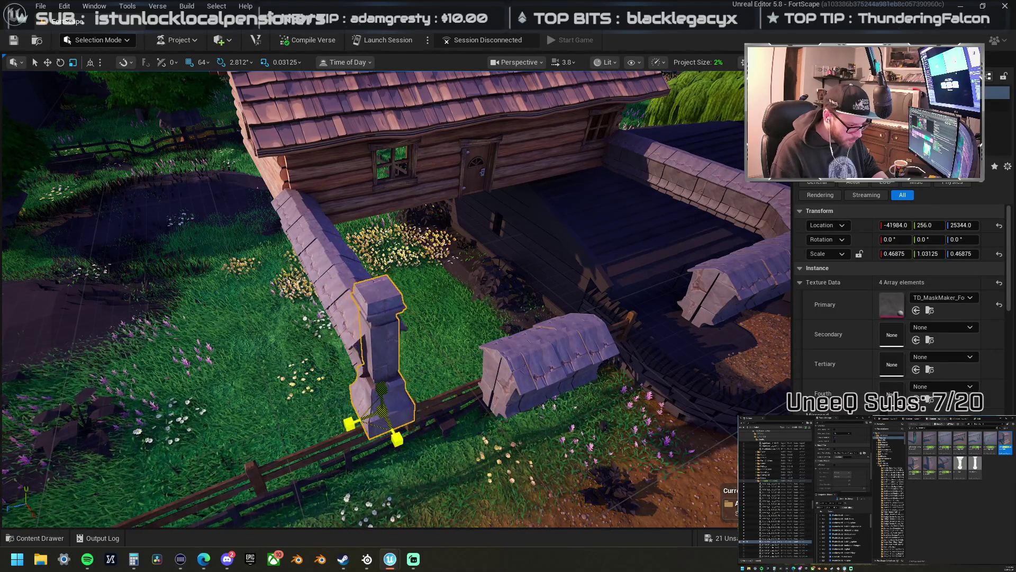
pyautogui.moveTo(398, 371)
pyautogui.mouseDown()
pyautogui.moveTo(367, 384)
pyautogui.moveTo(418, 361)
pyautogui.moveTo(407, 347)
pyautogui.moveTo(409, 358)
pyautogui.mouseUp()
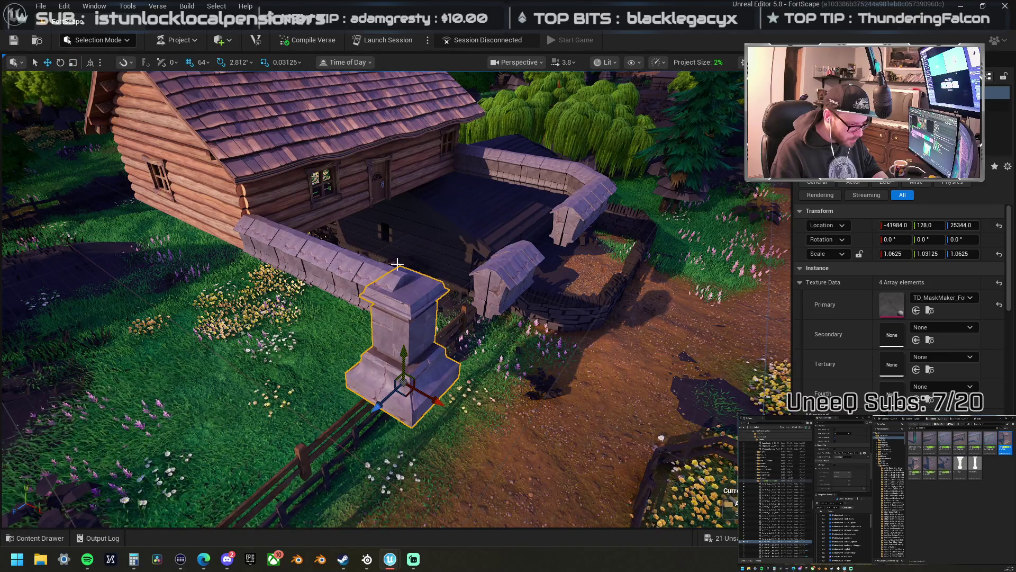
# - With grid snap at 32, move the cap stone over the pillar and drop it onto the top
pyautogui.click(205, 63)
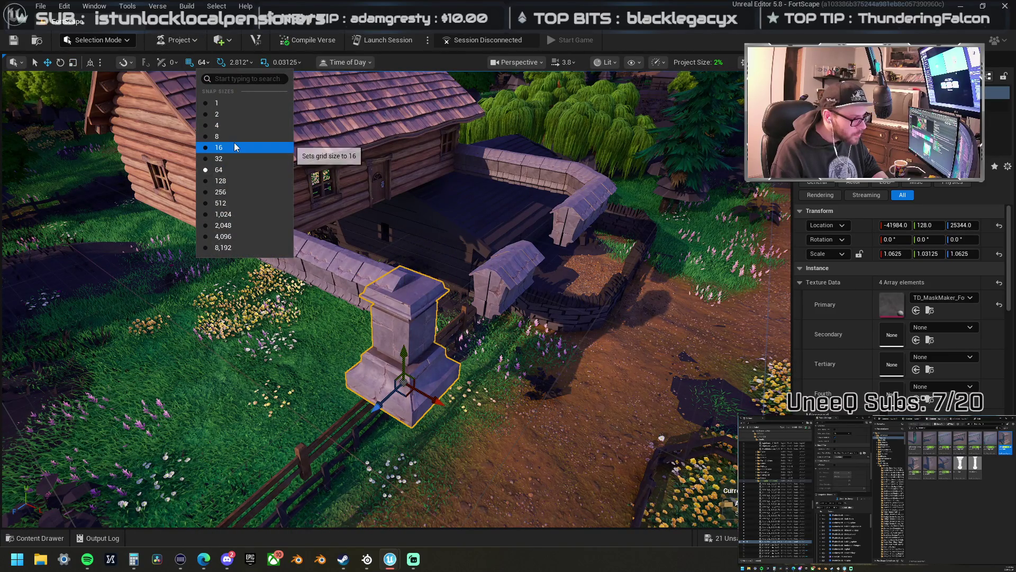
pyautogui.click(239, 159)
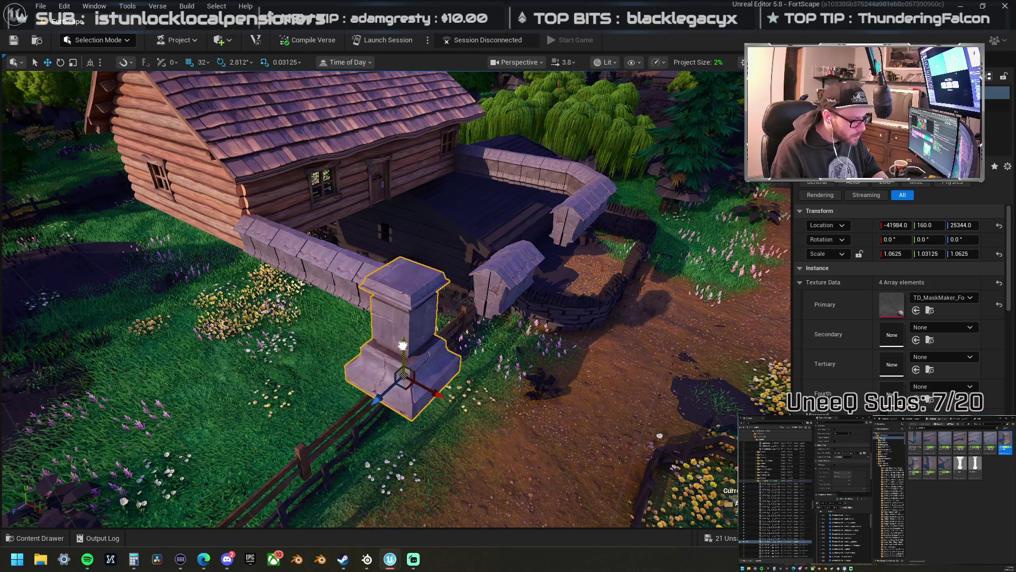
pyautogui.moveTo(462, 312)
pyautogui.mouseDown()
pyautogui.moveTo(440, 371)
pyautogui.moveTo(474, 377)
pyautogui.mouseUp()
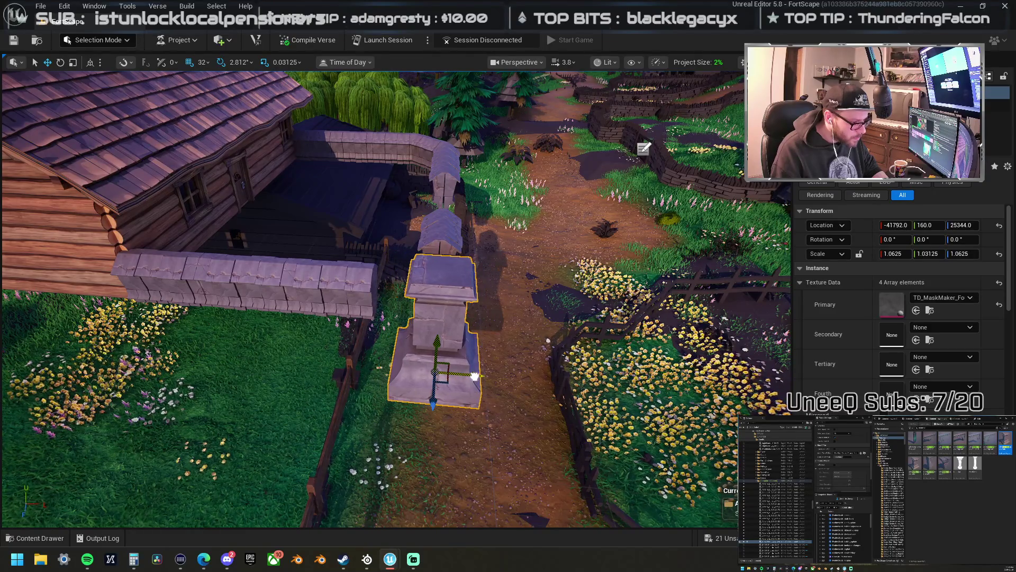
pyautogui.click(442, 243)
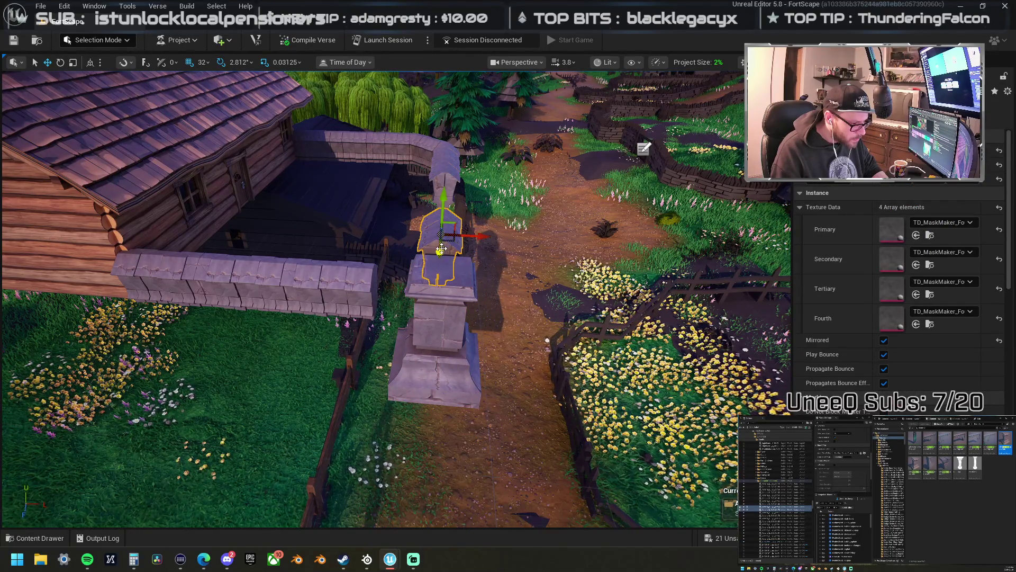
pyautogui.moveTo(477, 236); pyautogui.dragTo(486, 238)
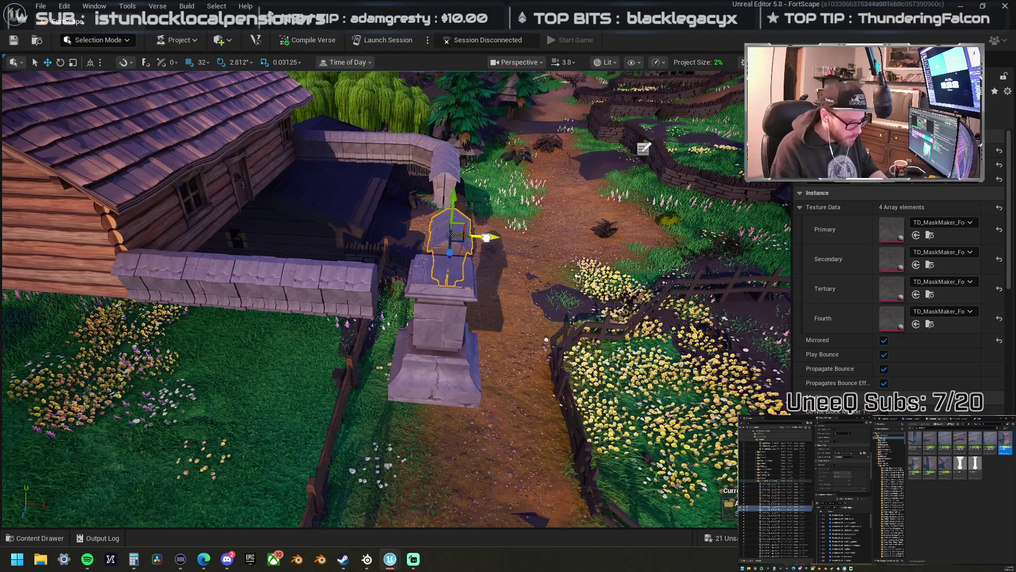
pyautogui.press('End')
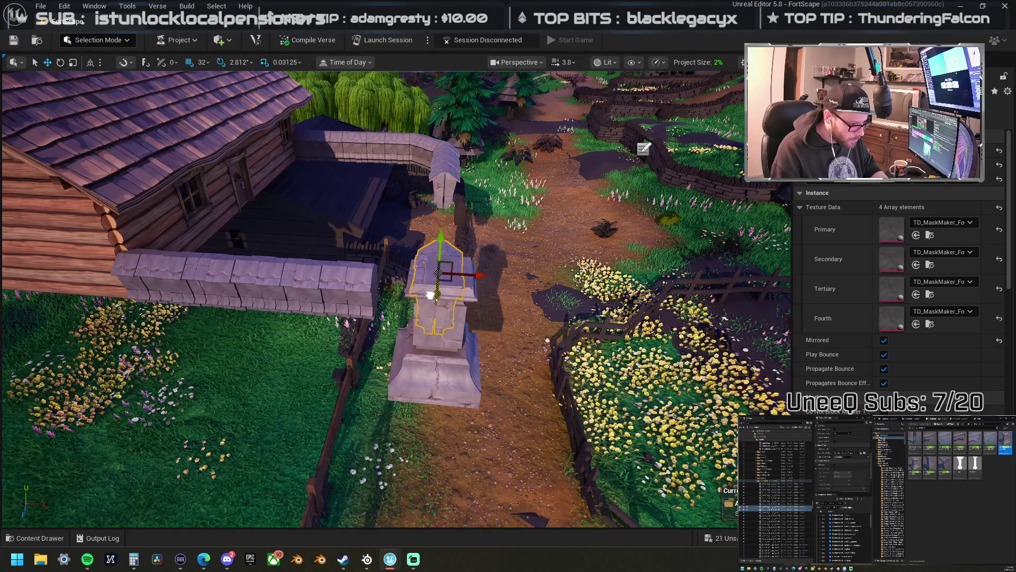
pyautogui.moveTo(428, 306); pyautogui.dragTo(432, 293)
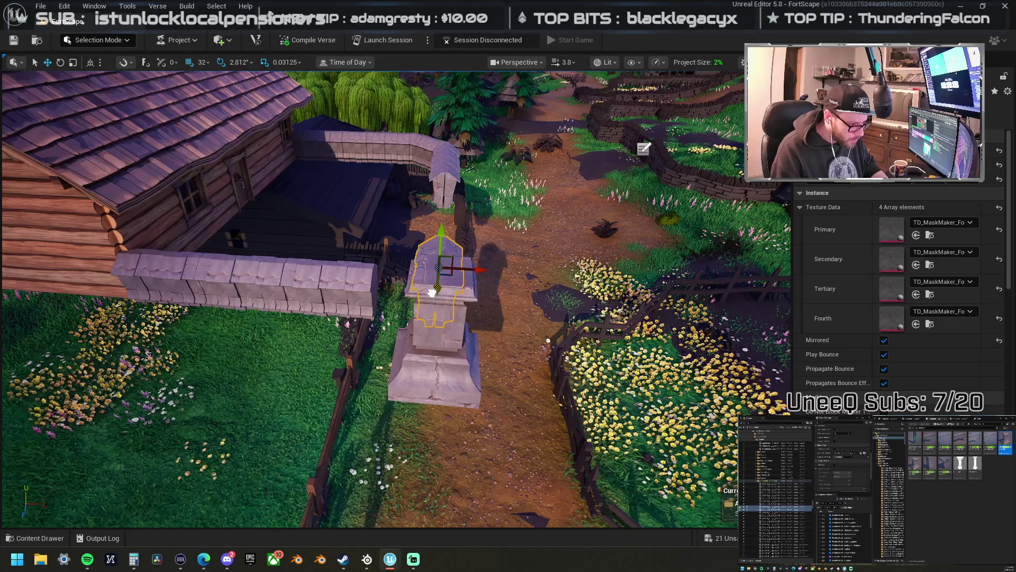
# - With grid snap at 8, nudge the pillar along X to X -41800, Y 160
pyautogui.click(450, 284)
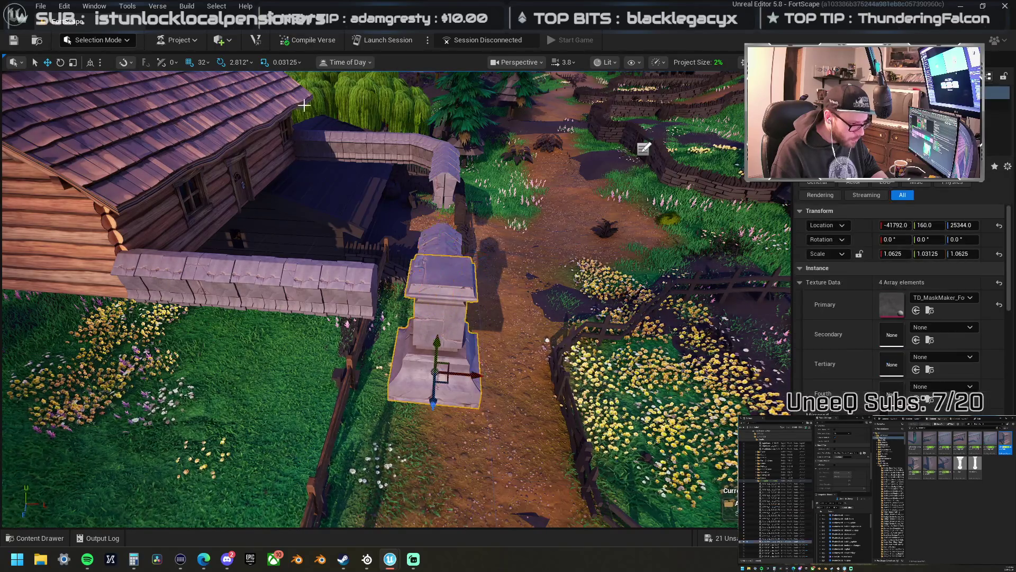
pyautogui.click(202, 62)
pyautogui.click(263, 180)
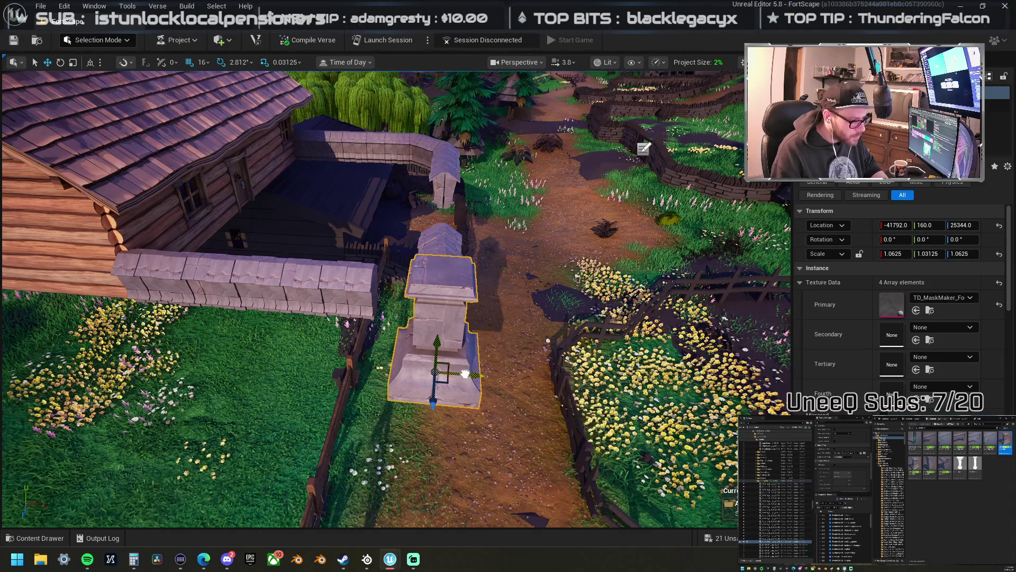
pyautogui.moveTo(417, 259)
pyautogui.mouseDown()
pyautogui.moveTo(365, 281)
pyautogui.moveTo(368, 146)
pyautogui.mouseUp()
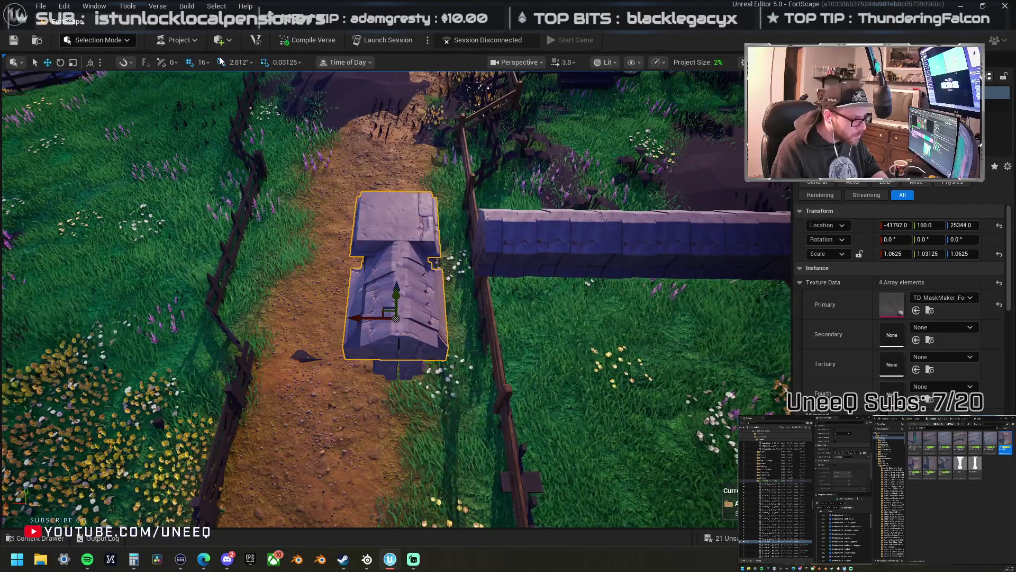
pyautogui.click(202, 62)
pyautogui.click(224, 136)
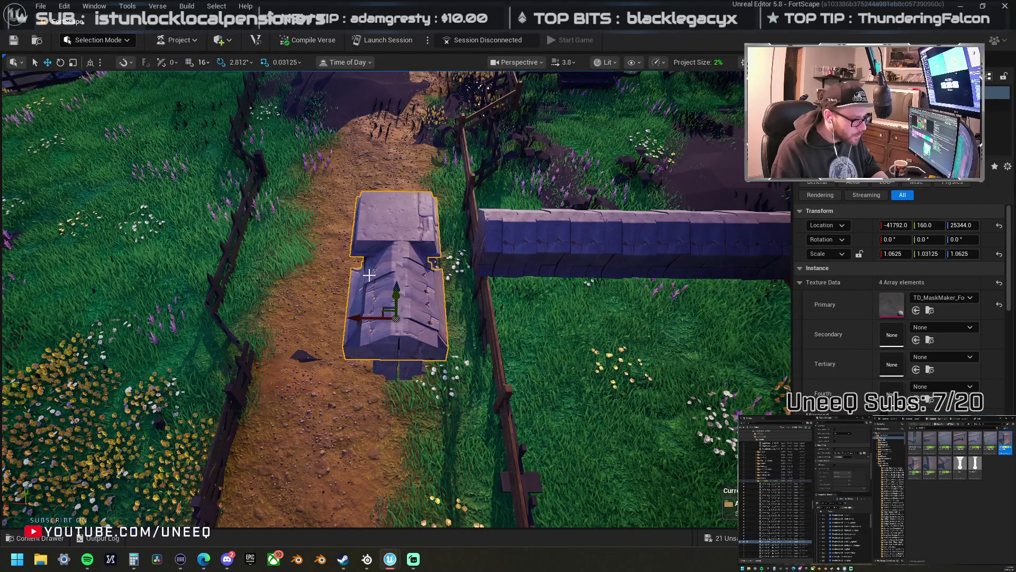
pyautogui.moveTo(363, 317); pyautogui.dragTo(238, 317)
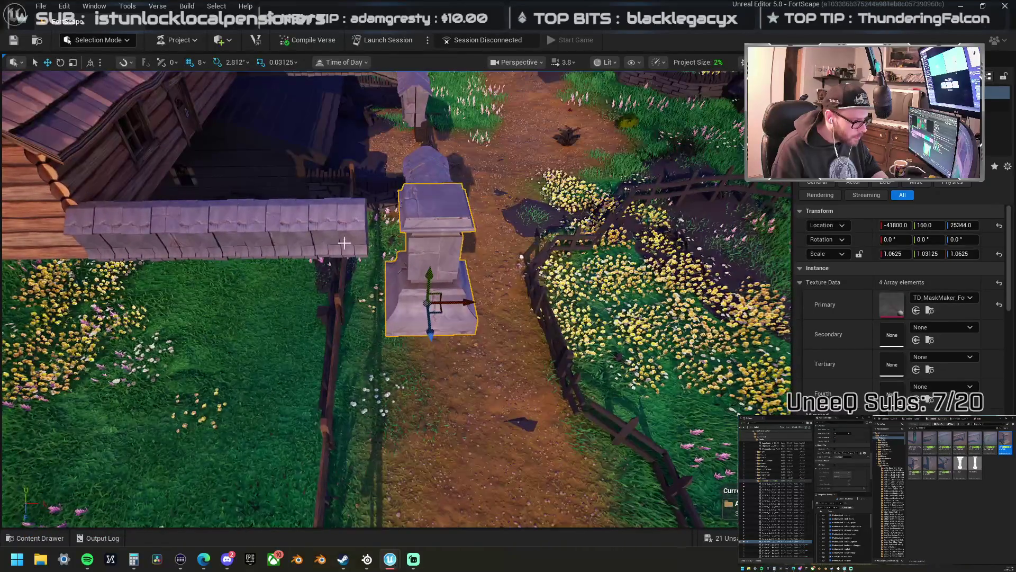
# - Slide the wall segment beside the pillar along its length
pyautogui.click(328, 222)
pyautogui.press('f')
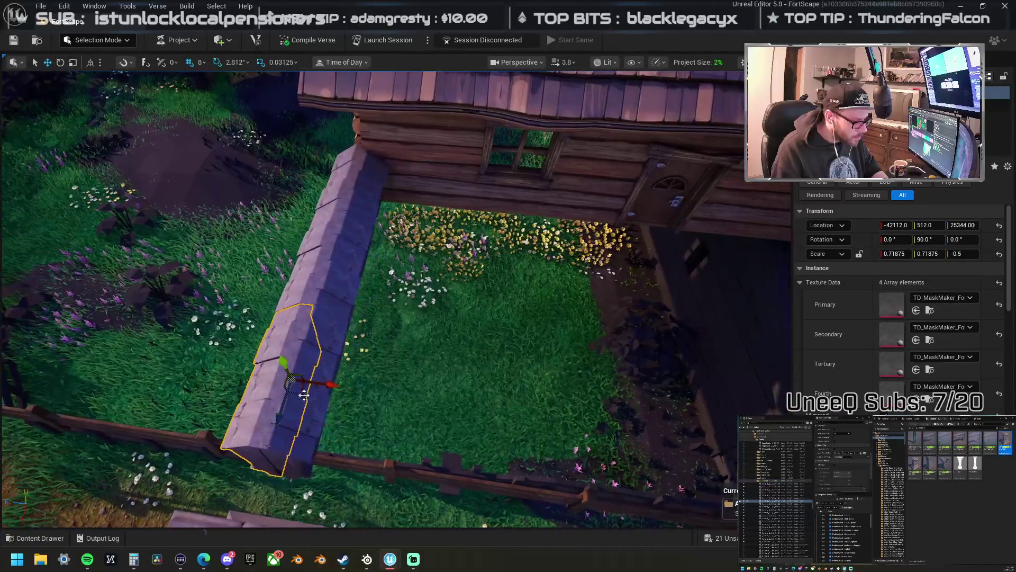
pyautogui.scroll(-3, 900, 291)
pyautogui.moveTo(368, 266)
pyautogui.mouseDown()
pyautogui.moveTo(318, 254)
pyautogui.moveTo(367, 265)
pyautogui.mouseUp()
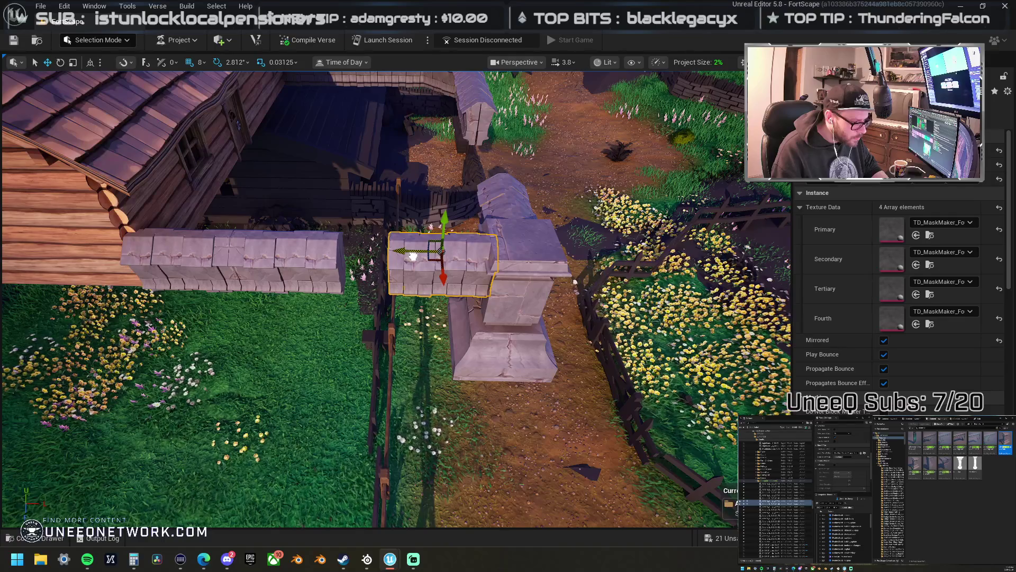
pyautogui.moveTo(373, 249)
pyautogui.mouseDown()
pyautogui.moveTo(460, 267)
pyautogui.moveTo(534, 256)
pyautogui.mouseUp()
pyautogui.moveTo(279, 316); pyautogui.dragTo(317, 309)
# - Move the top wall block onto the pillar and Alt-duplicate the pillar across the opening to X -41784
pyautogui.click(319, 280)
pyautogui.keyDown('ctrl'); pyautogui.click(327, 249); pyautogui.keyUp('ctrl')
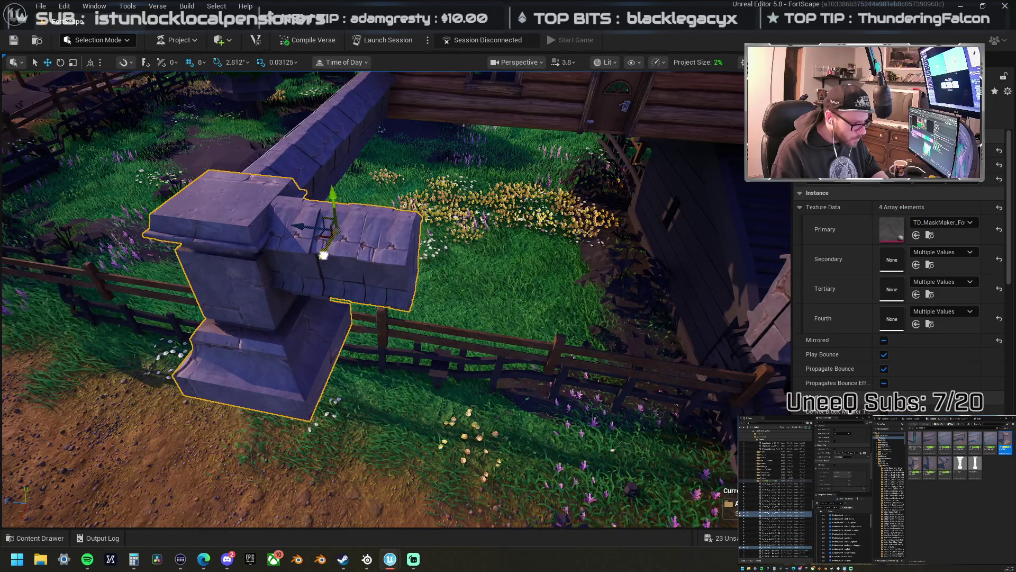
pyautogui.moveTo(328, 246); pyautogui.dragTo(311, 294)
pyautogui.click(230, 246)
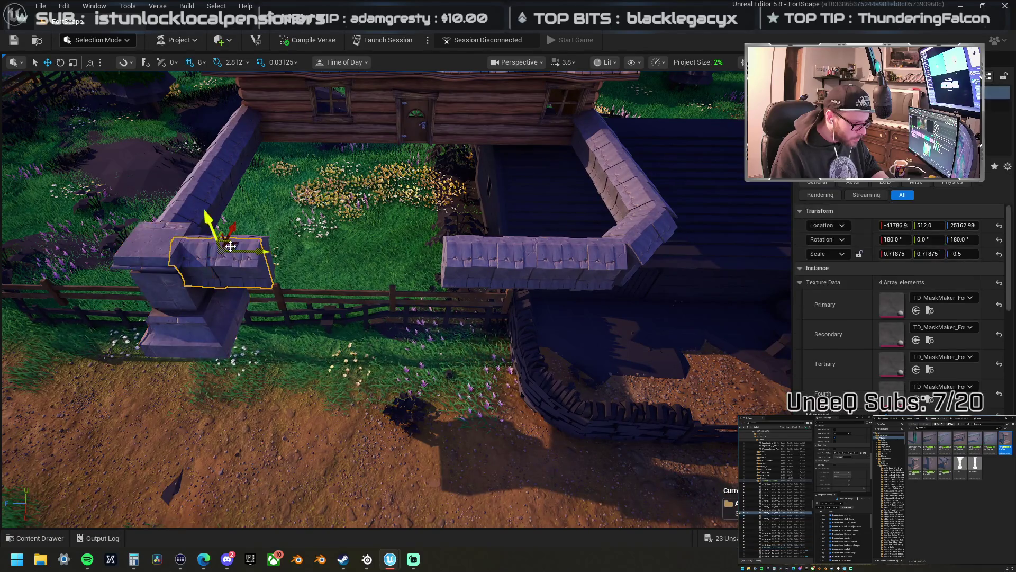
pyautogui.click(242, 236)
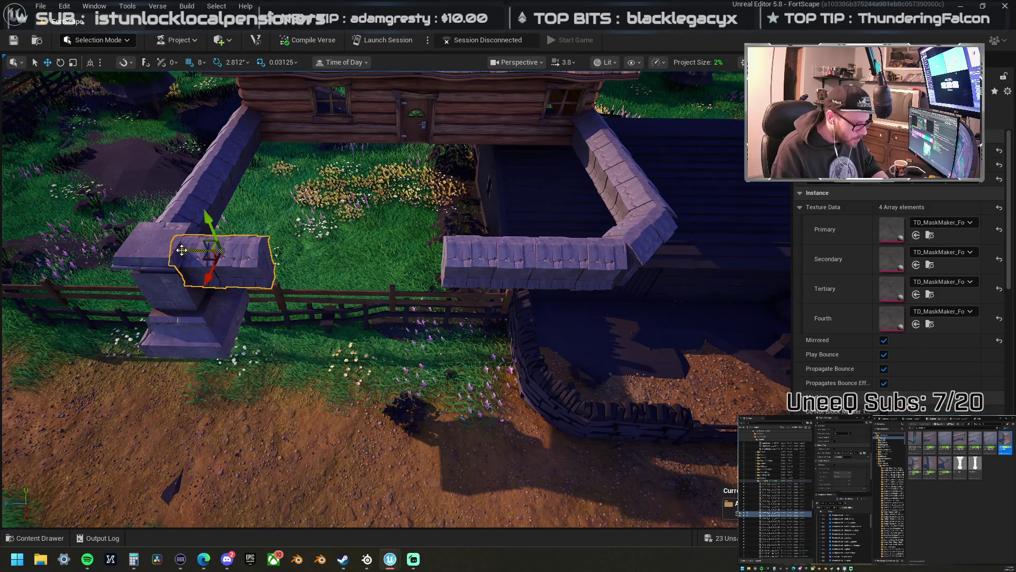
pyautogui.moveTo(142, 249); pyautogui.dragTo(220, 264)
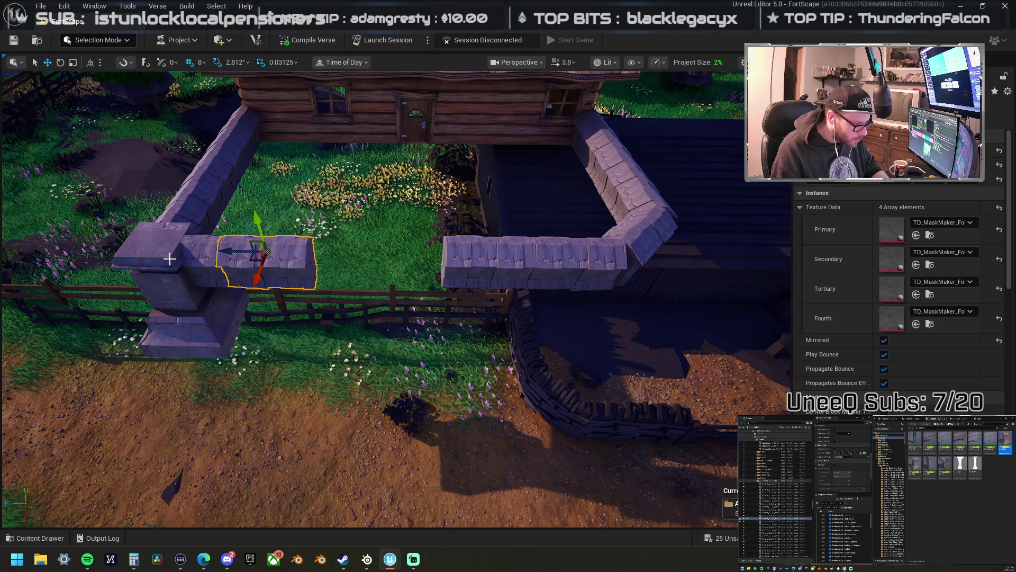
pyautogui.click(159, 278)
pyautogui.moveTo(162, 327)
pyautogui.mouseDown()
pyautogui.moveTo(443, 359)
pyautogui.moveTo(626, 355)
pyautogui.mouseUp()
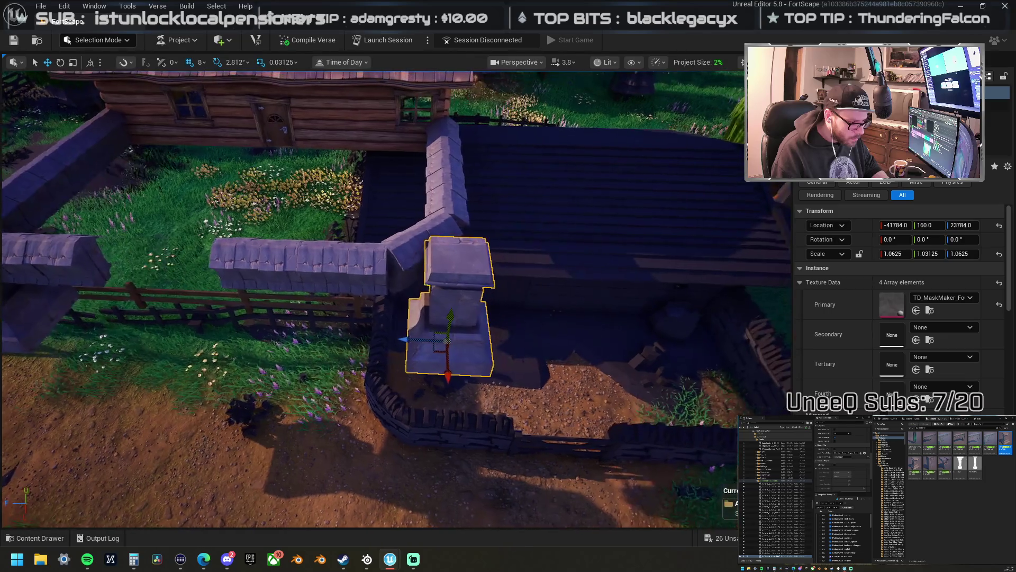
# - Shift the pillar, delete the corner wall piece, and lower the two adjacent wall segments
pyautogui.scroll(5, 421, 403)
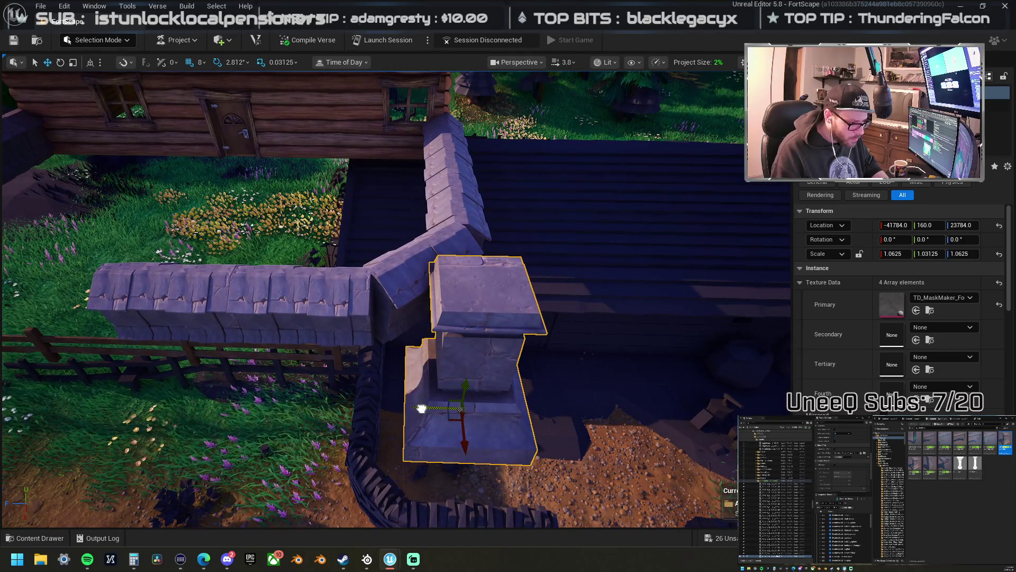
pyautogui.moveTo(420, 404); pyautogui.dragTo(414, 406)
pyautogui.click(439, 252)
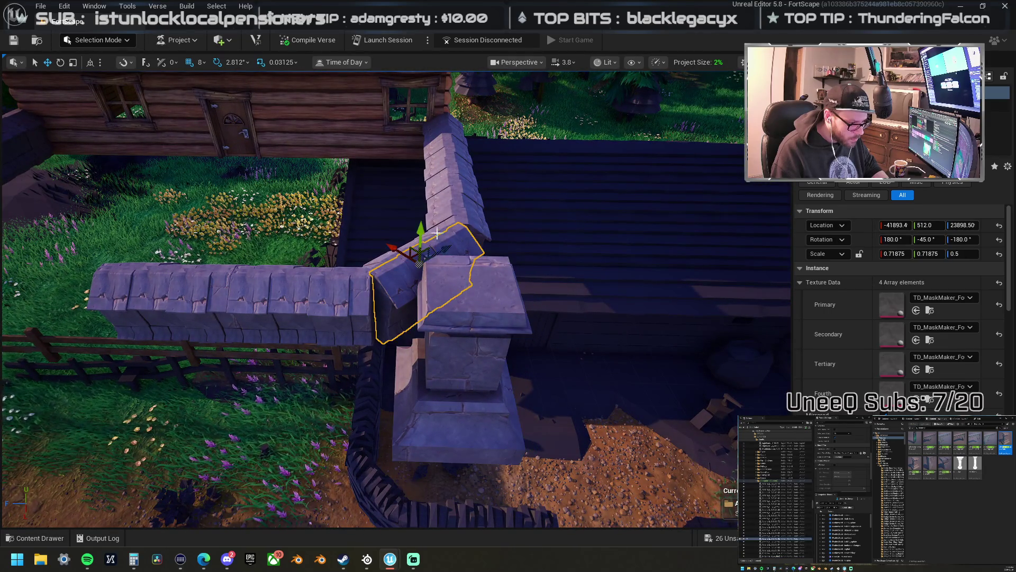
pyautogui.press('Delete')
pyautogui.click(359, 305)
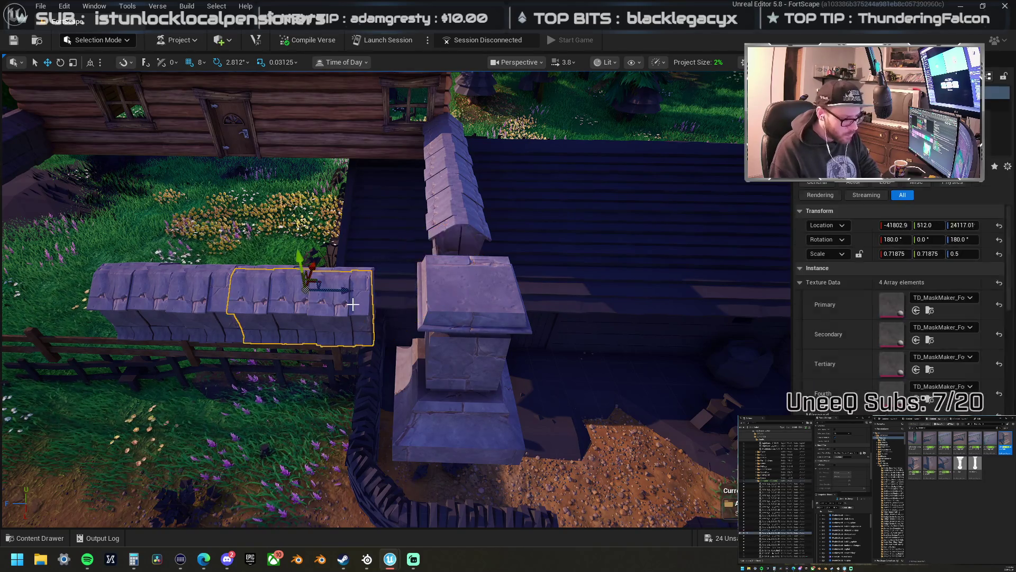
pyautogui.keyDown('ctrl'); pyautogui.click(184, 309); pyautogui.keyUp('ctrl')
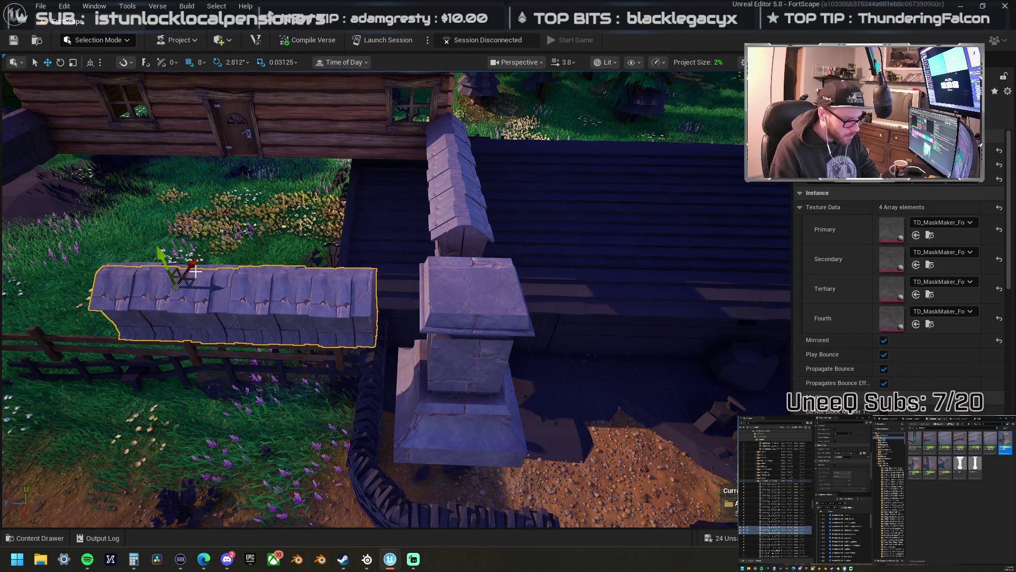
pyautogui.moveTo(158, 317); pyautogui.dragTo(153, 323)
# - Duplicate a wall piece onto the pillar, delete the extra left piece, and seat the upper piece
pyautogui.click(316, 319)
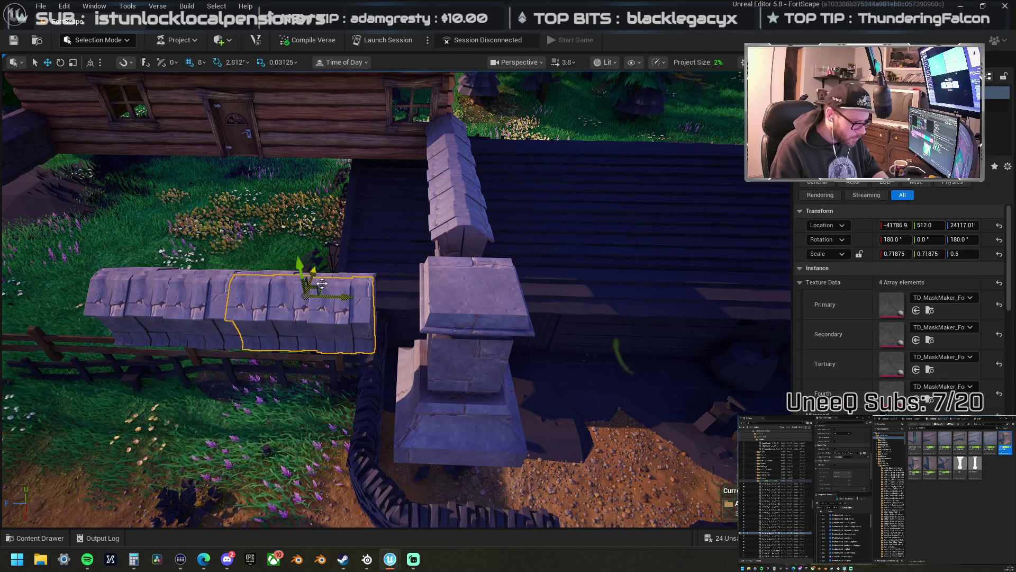
pyautogui.click(304, 306)
pyautogui.moveTo(269, 297)
pyautogui.mouseDown()
pyautogui.moveTo(391, 301)
pyautogui.moveTo(399, 309)
pyautogui.moveTo(339, 305)
pyautogui.moveTo(429, 291)
pyautogui.moveTo(441, 274)
pyautogui.moveTo(419, 298)
pyautogui.mouseUp()
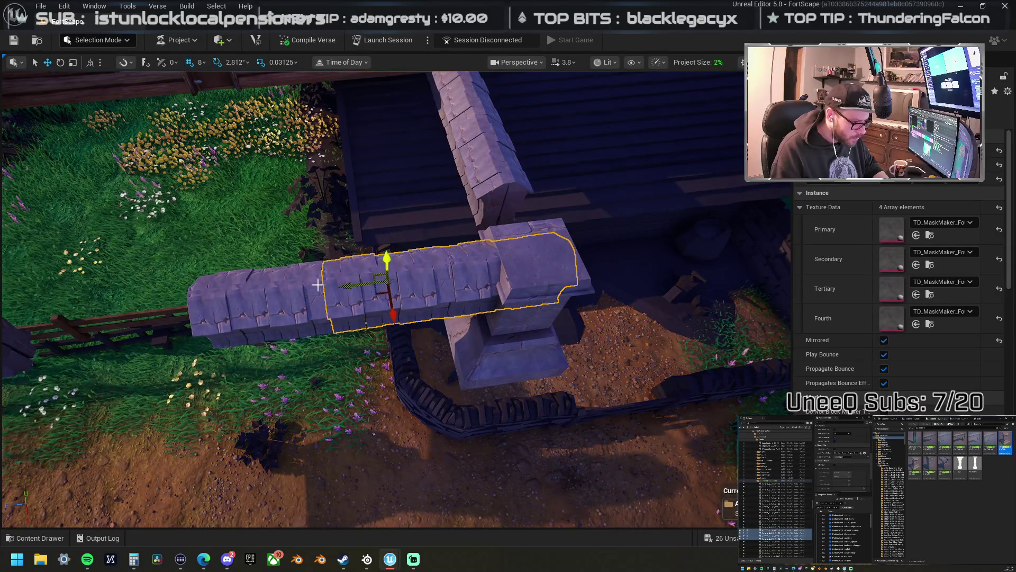
pyautogui.moveTo(340, 290); pyautogui.dragTo(214, 289)
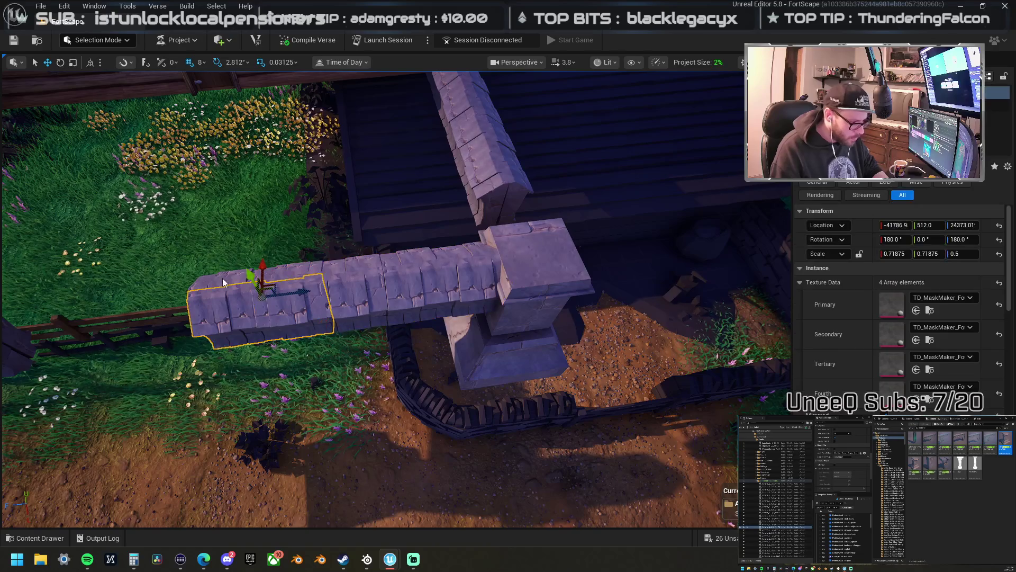
pyautogui.press('Delete')
pyautogui.click(487, 151)
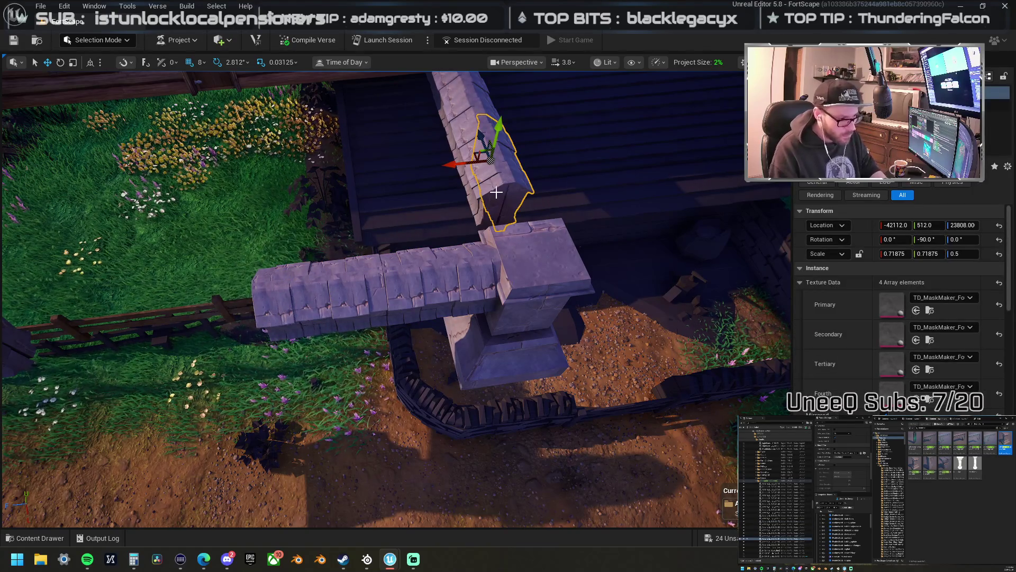
pyautogui.moveTo(503, 189)
pyautogui.mouseDown()
pyautogui.moveTo(531, 286)
pyautogui.moveTo(527, 276)
pyautogui.mouseUp()
# - Slide the right and left pillars inward to frame the gateway opening
pyautogui.scroll(-5, 640, 327)
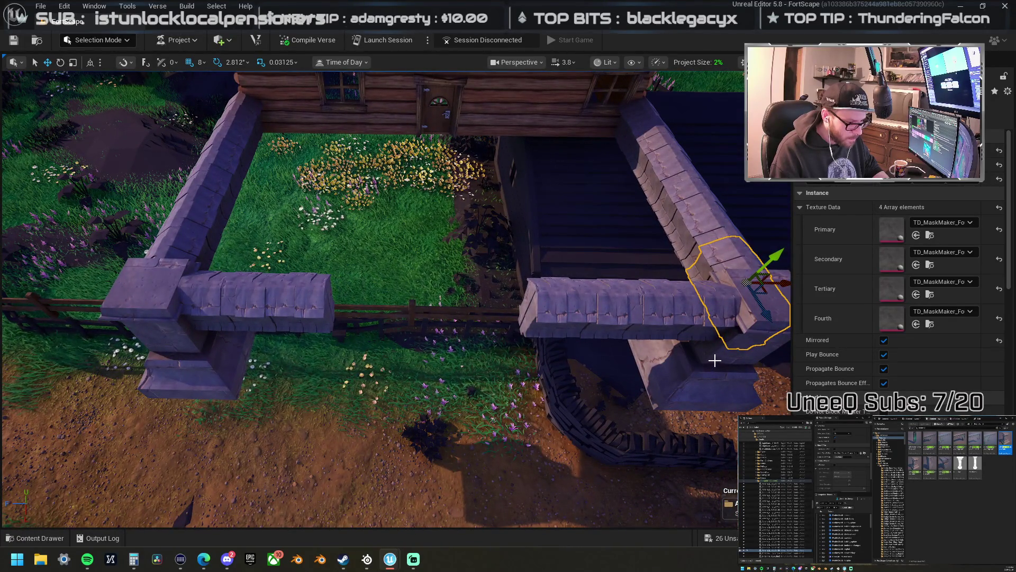
pyautogui.click(701, 374)
pyautogui.moveTo(644, 368)
pyautogui.mouseDown()
pyautogui.moveTo(549, 341)
pyautogui.moveTo(474, 340)
pyautogui.moveTo(492, 339)
pyautogui.moveTo(483, 337)
pyautogui.mouseUp()
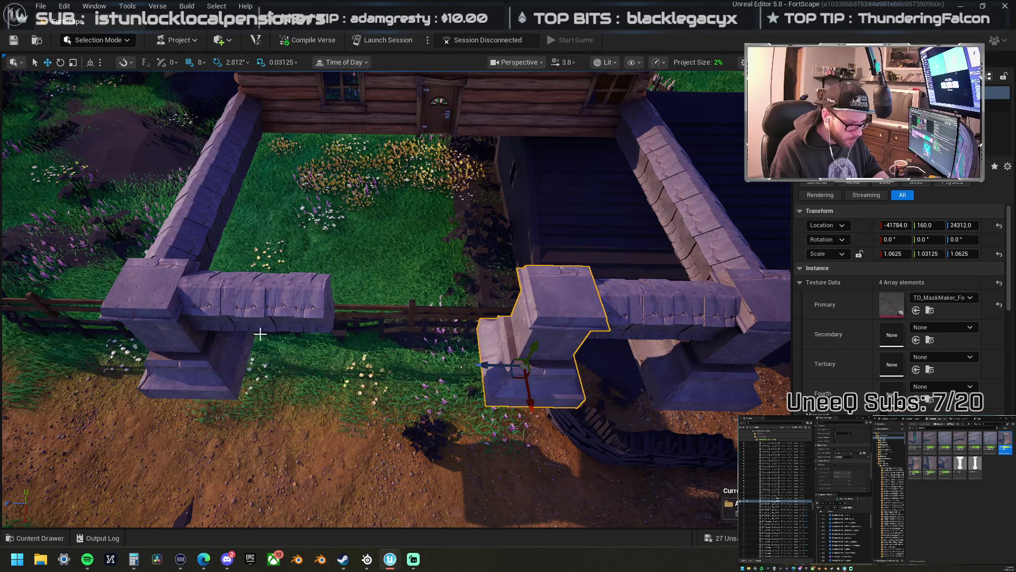
pyautogui.click(196, 349)
pyautogui.moveTo(168, 359); pyautogui.dragTo(238, 367)
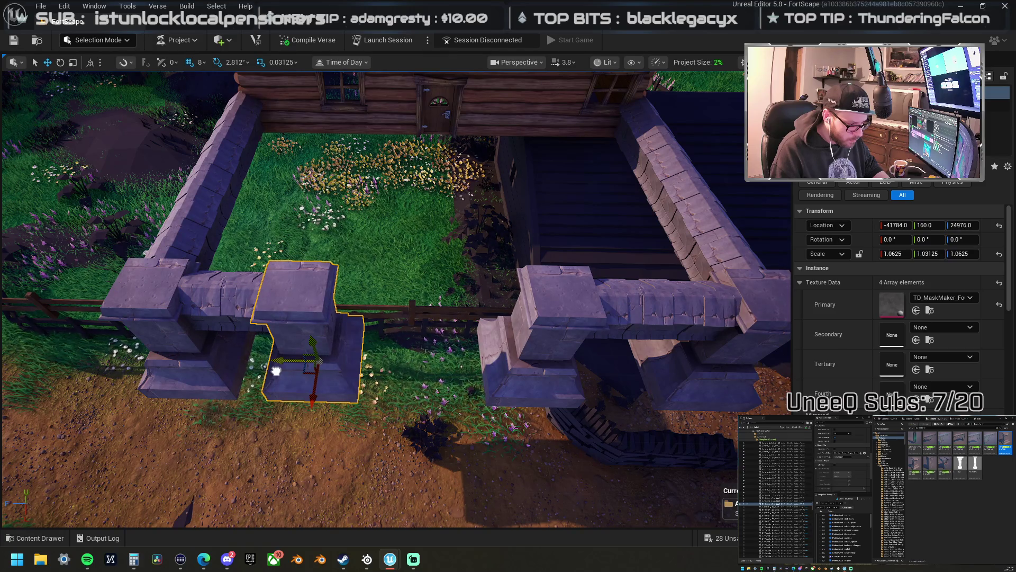
pyautogui.moveTo(266, 356)
pyautogui.mouseDown()
pyautogui.moveTo(196, 350)
pyautogui.moveTo(361, 315)
pyautogui.mouseUp()
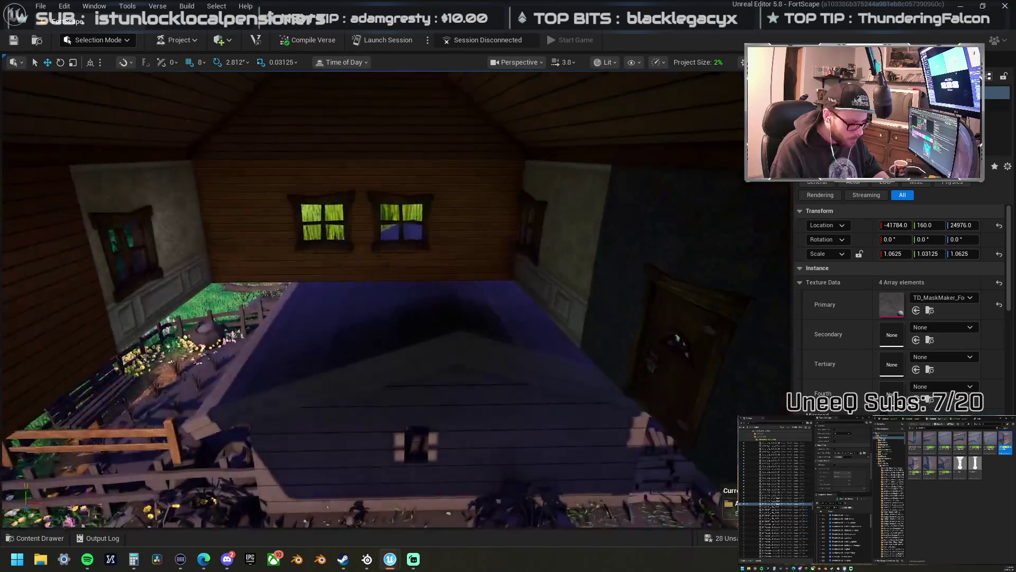
# - Give the interior window wall the Apollo_LogCabin_W secondary texture
pyautogui.click(466, 236)
pyautogui.click(403, 114)
pyautogui.moveTo(403, 114); pyautogui.dragTo(581, 201)
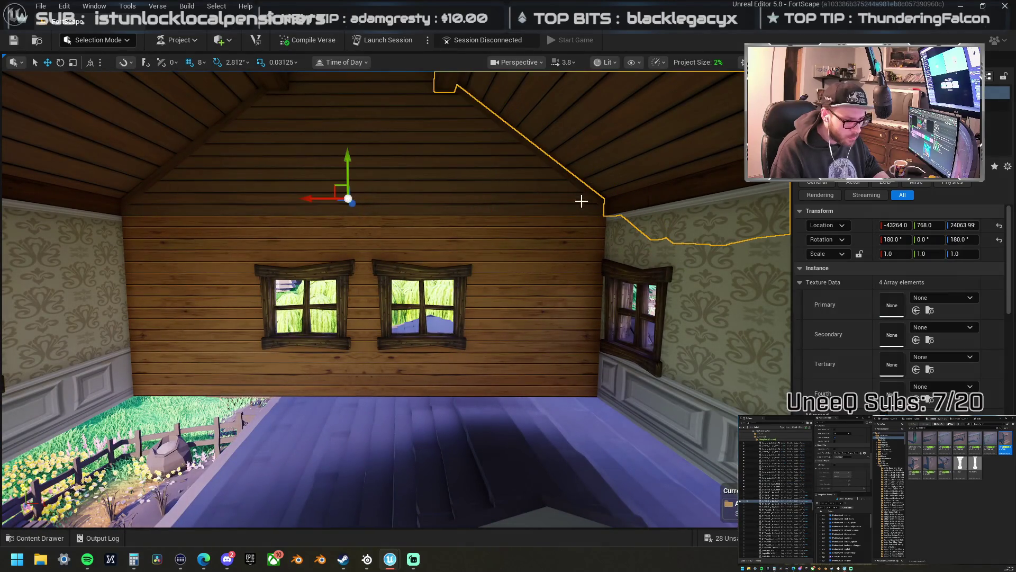
pyautogui.click(538, 245)
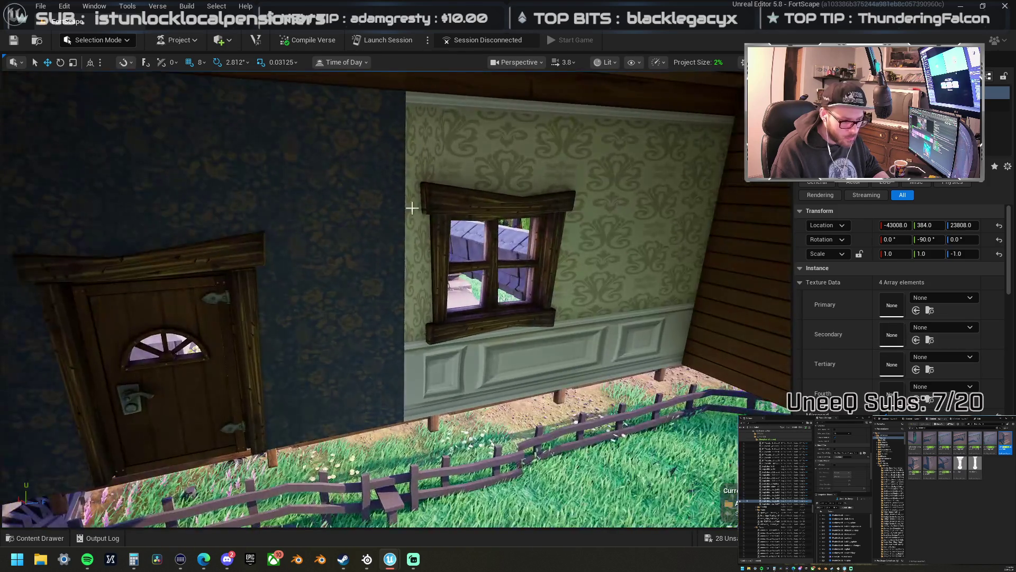
pyautogui.click(650, 201)
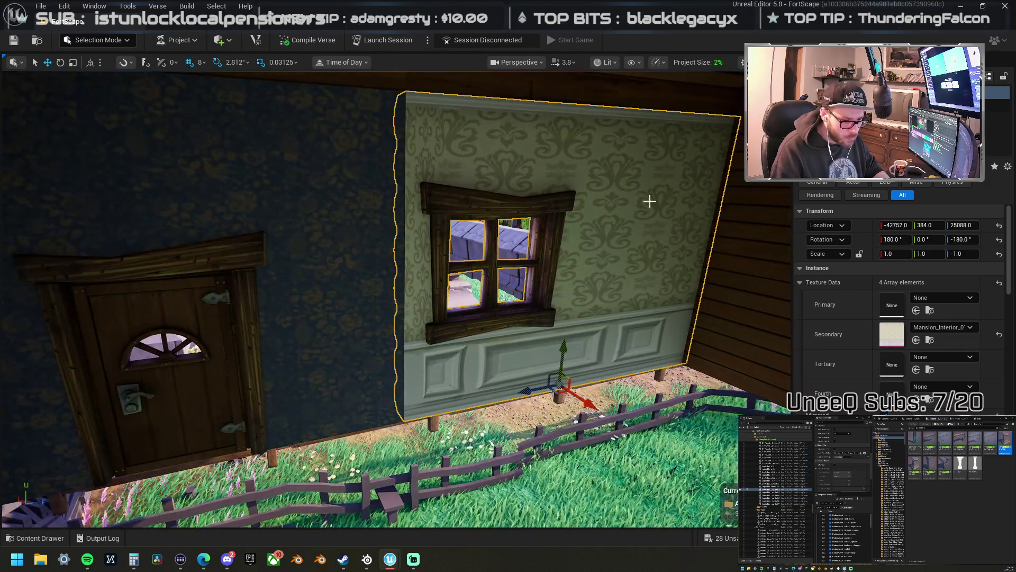
pyautogui.click(730, 254)
pyautogui.press('f')
pyautogui.hotkey('ctrl', 'z')
pyautogui.press('f')
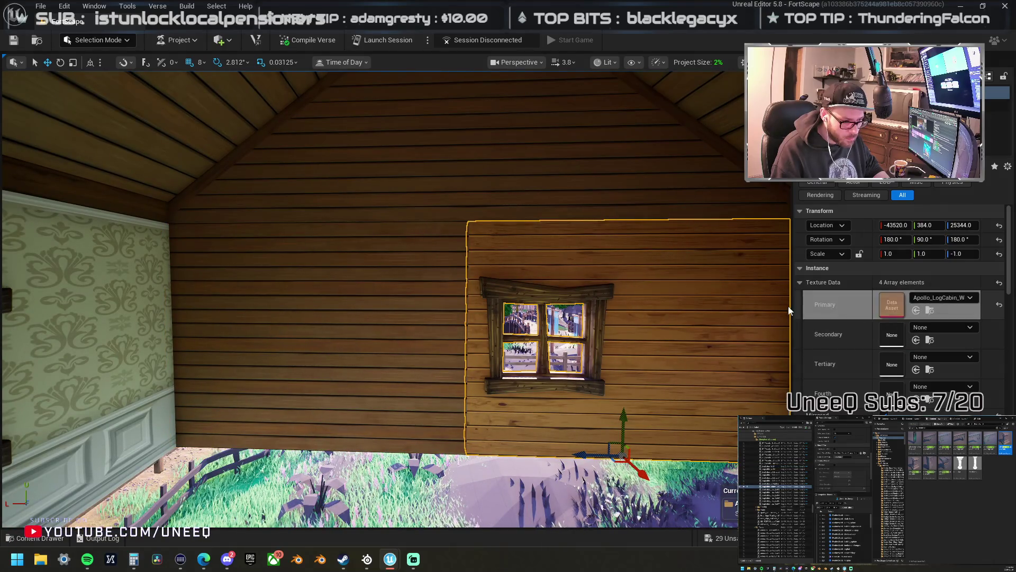
pyautogui.keyDown('shift'); pyautogui.click(840, 339); pyautogui.keyUp('shift')
pyautogui.hotkey('ctrl', 'z')
pyautogui.press('f')
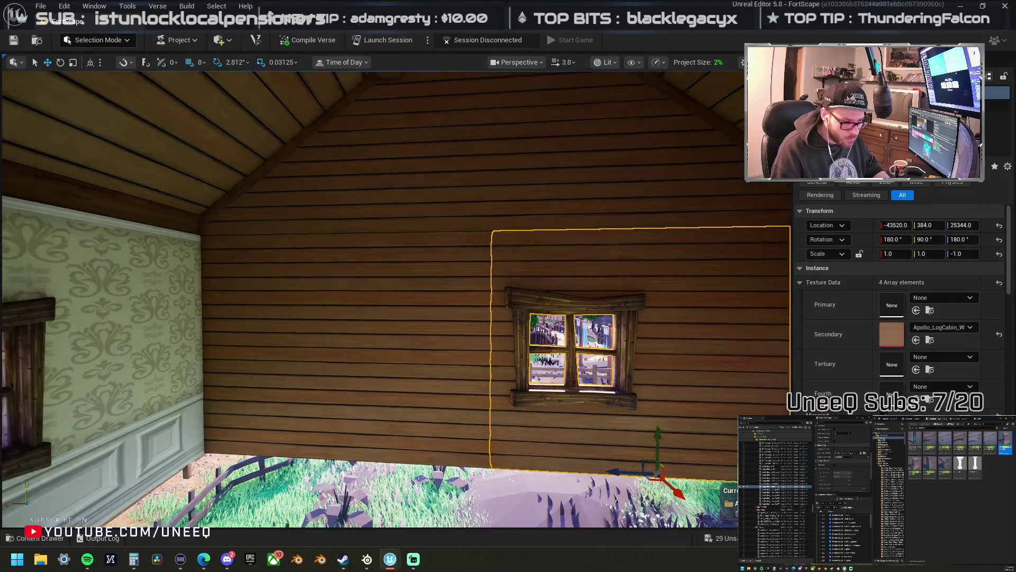
pyautogui.hotkey('ctrl', 'z')
pyautogui.press('f')
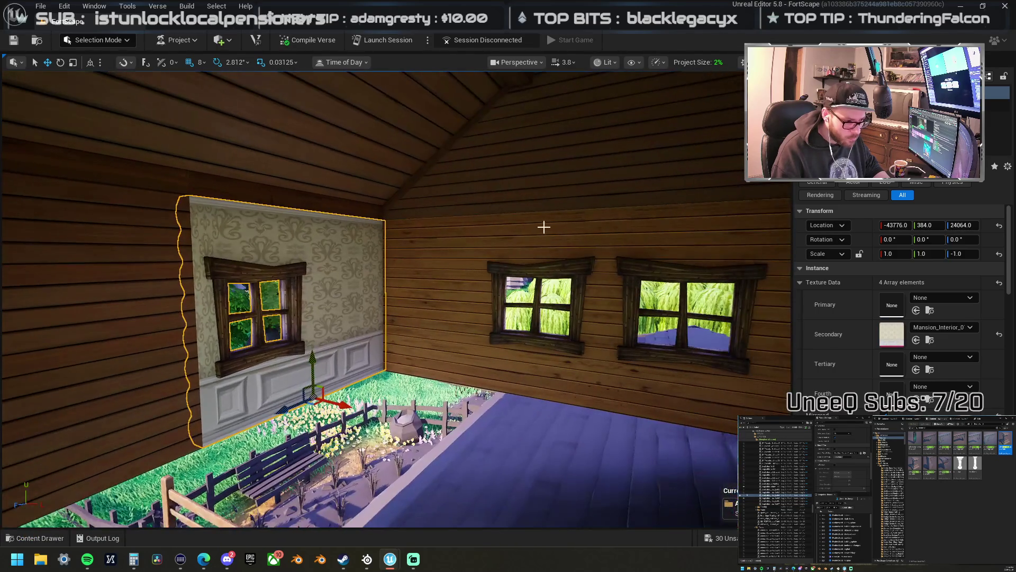
# - Put Apollo_LogCabin_W in the Secondary texture slot of the blue wallpaper door wall
pyautogui.click(466, 241)
pyautogui.press('f')
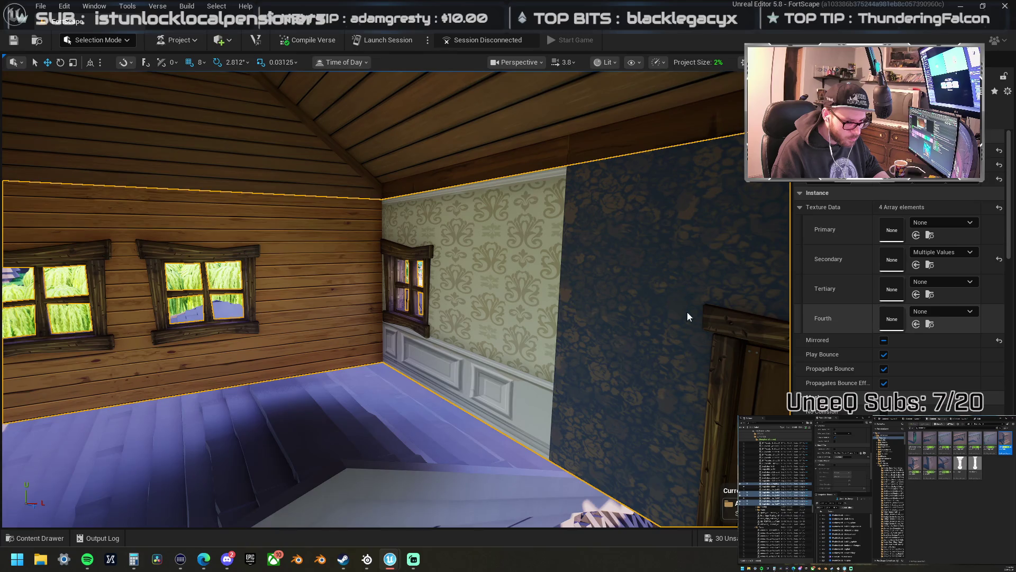
pyautogui.click(687, 315)
pyautogui.press('f')
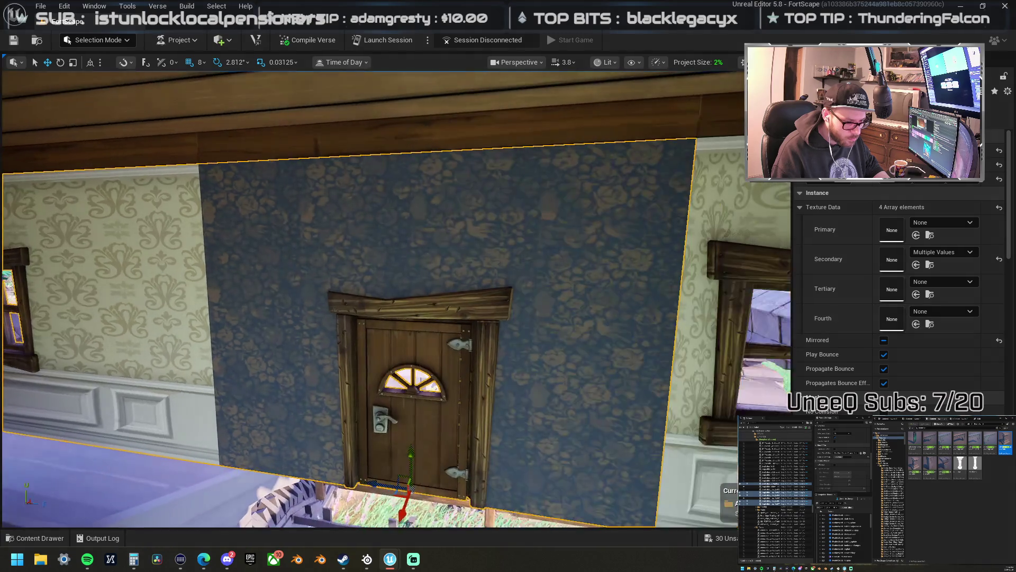
pyautogui.click(916, 235)
pyautogui.moveTo(815, 229)
pyautogui.mouseDown()
pyautogui.moveTo(826, 265)
pyautogui.moveTo(850, 262)
pyautogui.mouseUp()
# - Move the extra door wall onto the left wall and delete it
pyautogui.moveTo(396, 296)
pyautogui.mouseDown()
pyautogui.moveTo(265, 296)
pyautogui.moveTo(529, 286)
pyautogui.mouseUp()
pyautogui.click(472, 281)
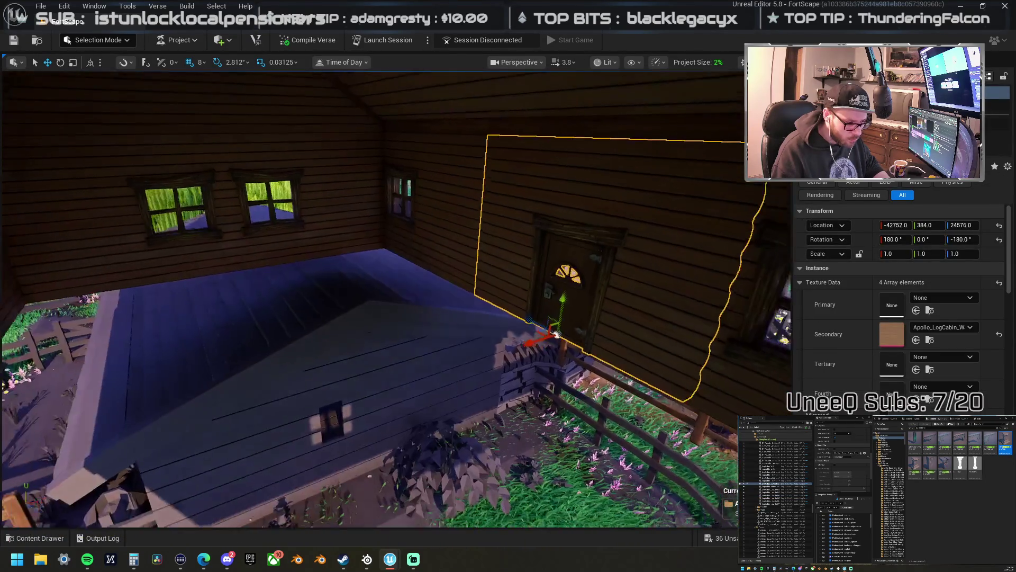
pyautogui.moveTo(556, 335); pyautogui.dragTo(476, 334)
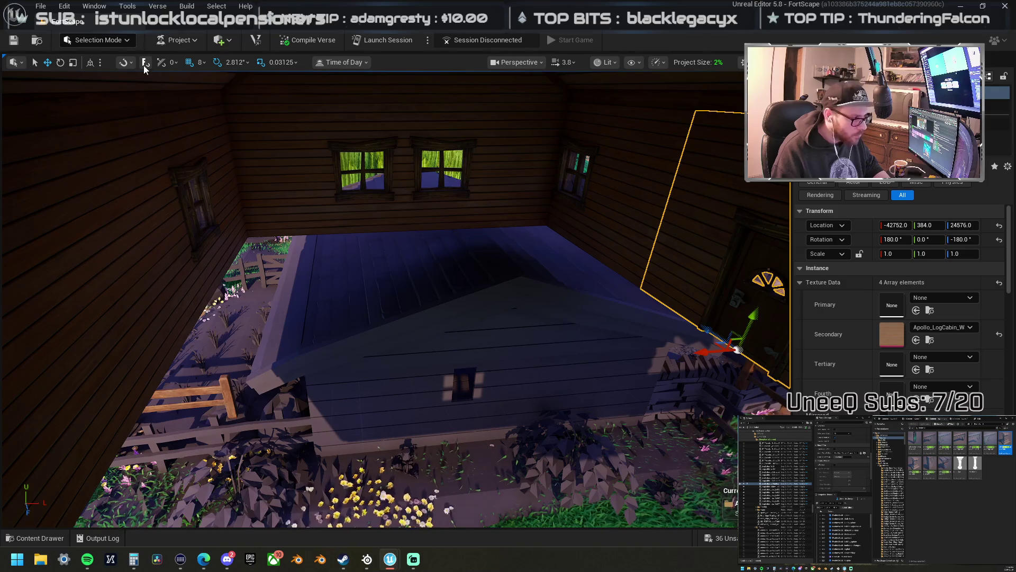
pyautogui.moveTo(717, 345); pyautogui.dragTo(312, 337)
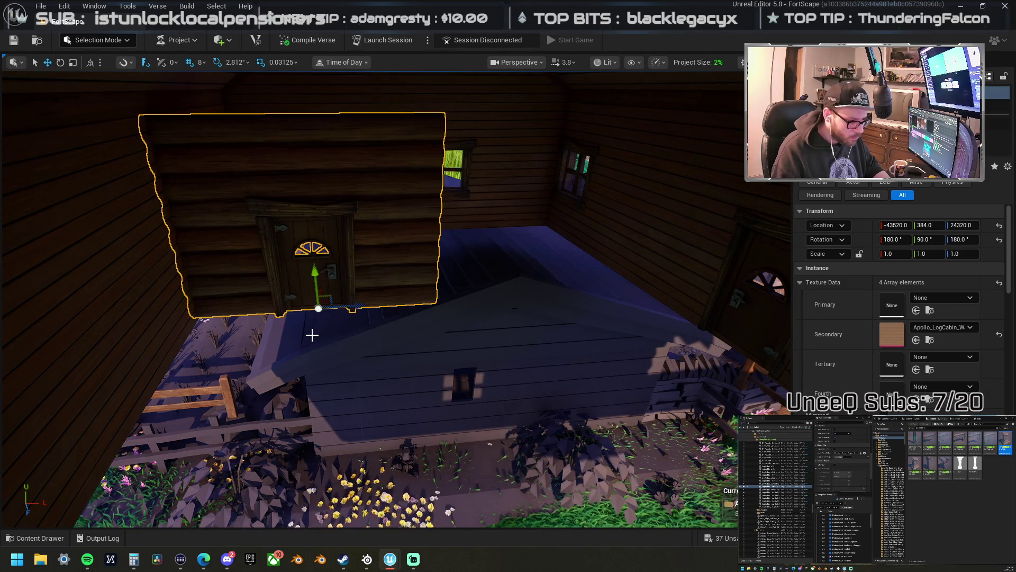
pyautogui.press('Delete')
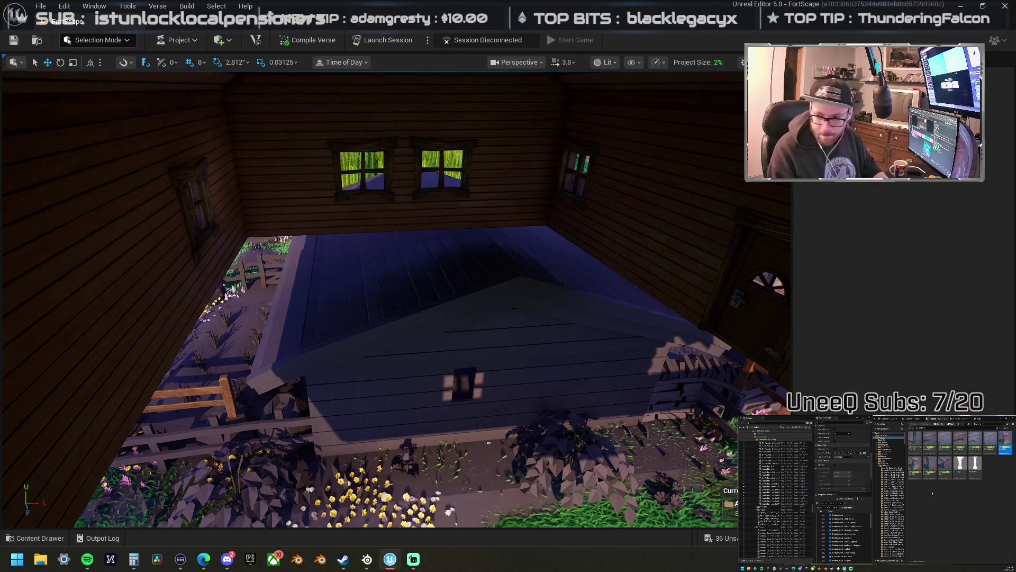
# - Locate the right door wall's asset in the Content Browser
pyautogui.click(672, 203)
pyautogui.rightClick(672, 194)
pyautogui.click(704, 223)
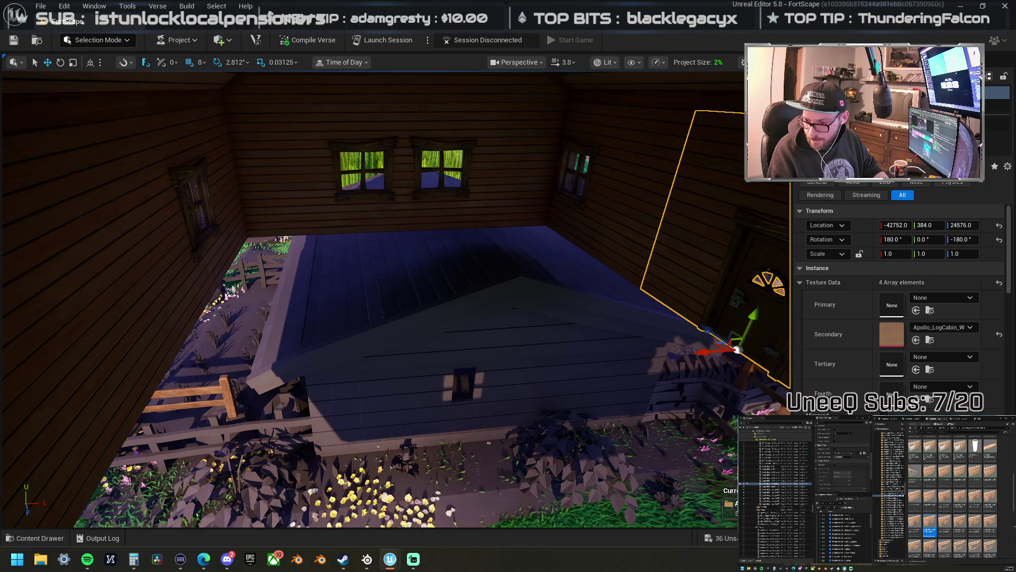
pyautogui.scroll(-4, 1007, 518)
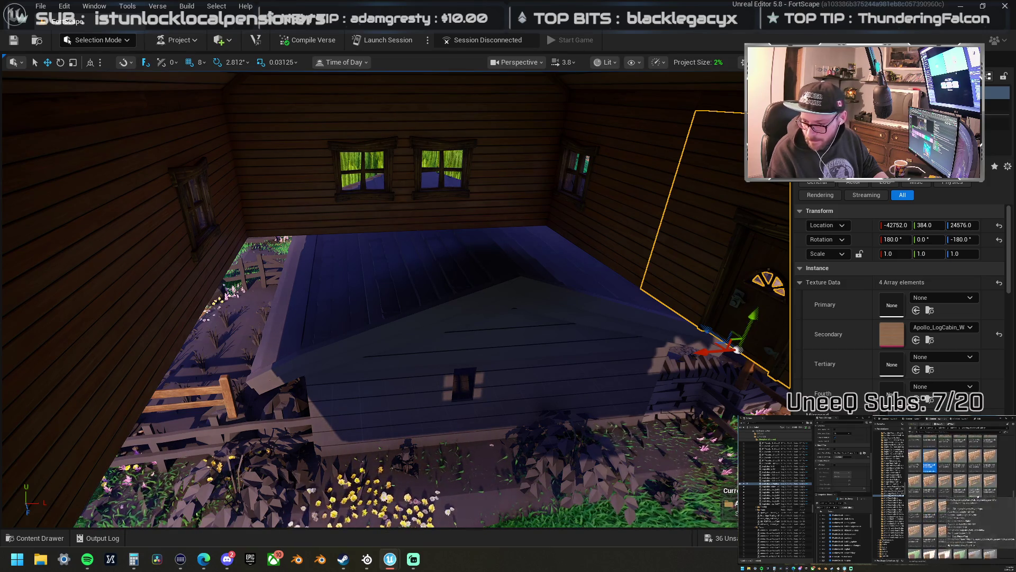
pyautogui.scroll(-5, 952, 495)
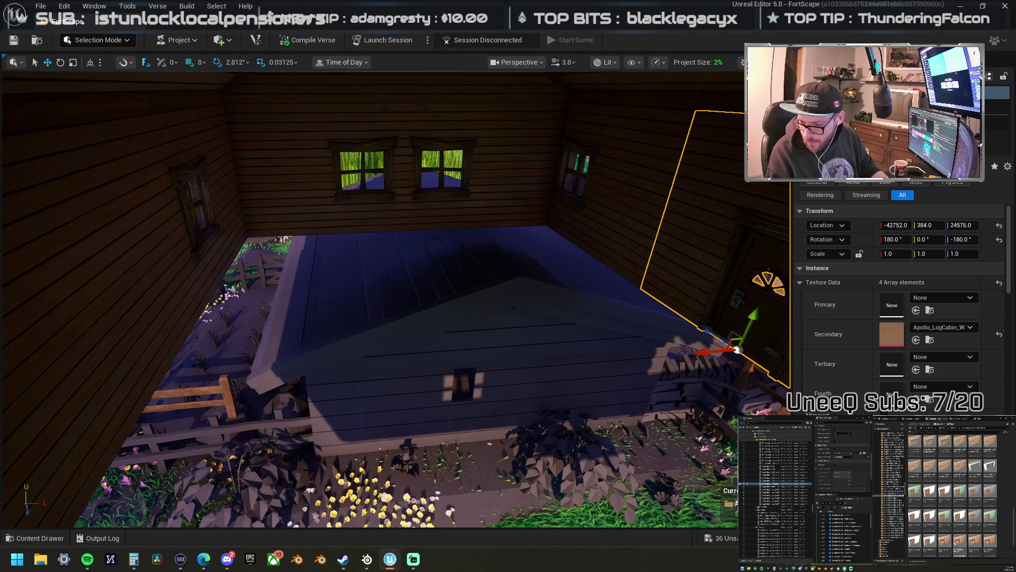
# - Place a rural house wall asset inside the cabin along the back wall, mirrored to scale 1, 1, -1
pyautogui.click(944, 548)
pyautogui.moveTo(945, 548)
pyautogui.mouseDown()
pyautogui.moveTo(806, 313)
pyautogui.moveTo(710, 227)
pyautogui.moveTo(716, 254)
pyautogui.mouseUp()
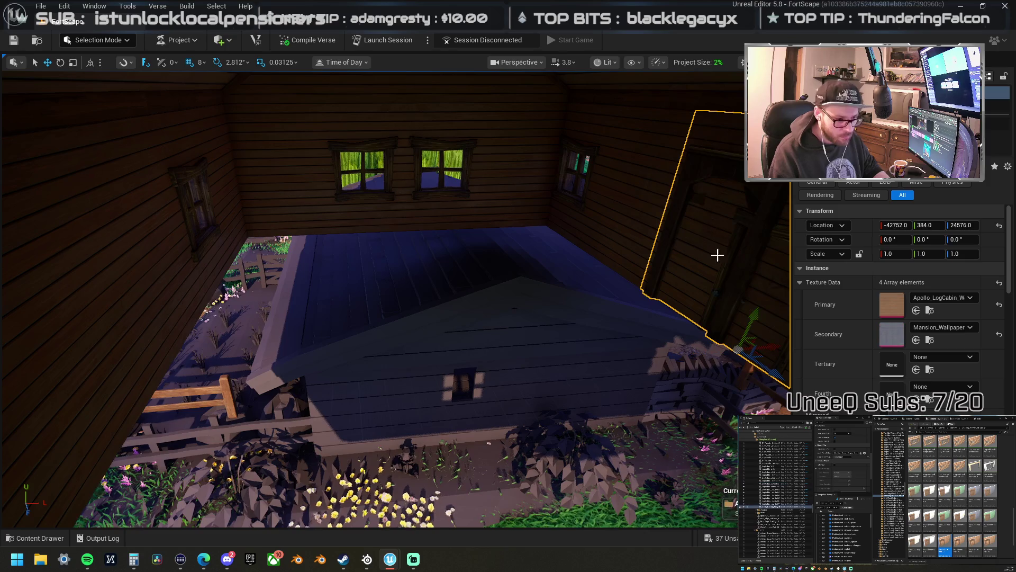
pyautogui.moveTo(752, 356)
pyautogui.mouseDown()
pyautogui.moveTo(354, 337)
pyautogui.moveTo(339, 325)
pyautogui.mouseUp()
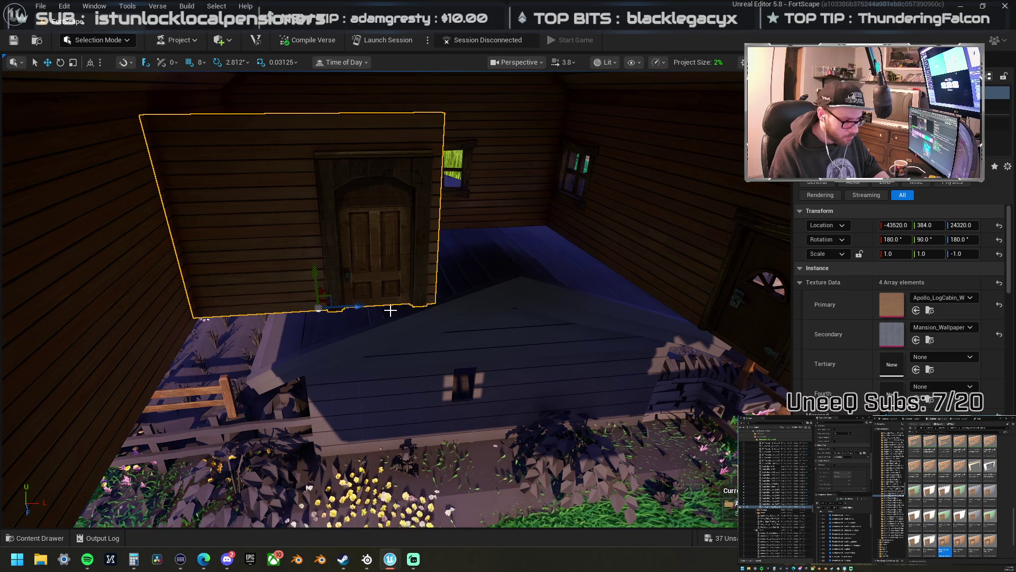
pyautogui.click(121, 337)
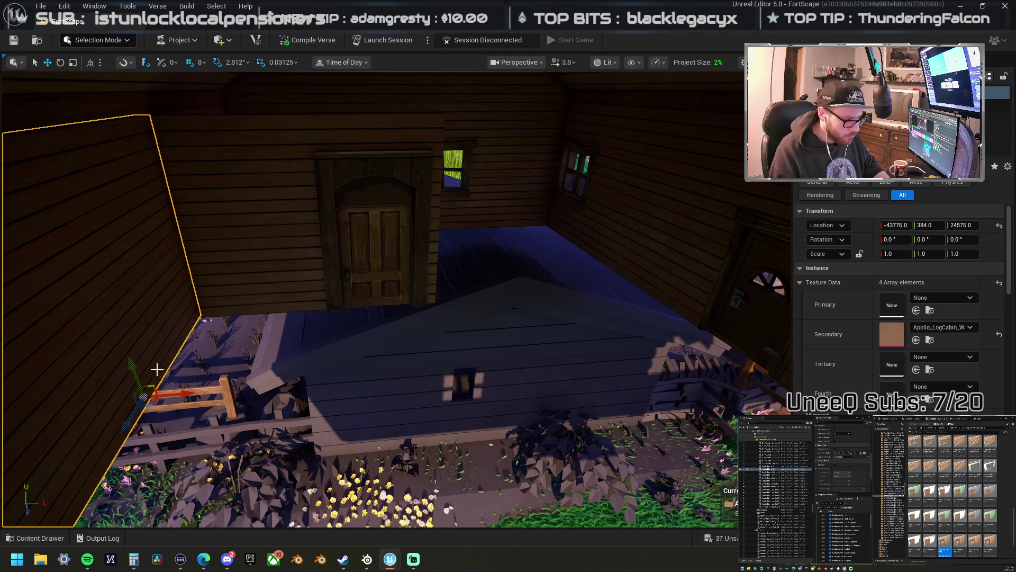
# - Delete the log wall right of the door and drop a new wall asset there at X -43008, Y 384
pyautogui.click(542, 281)
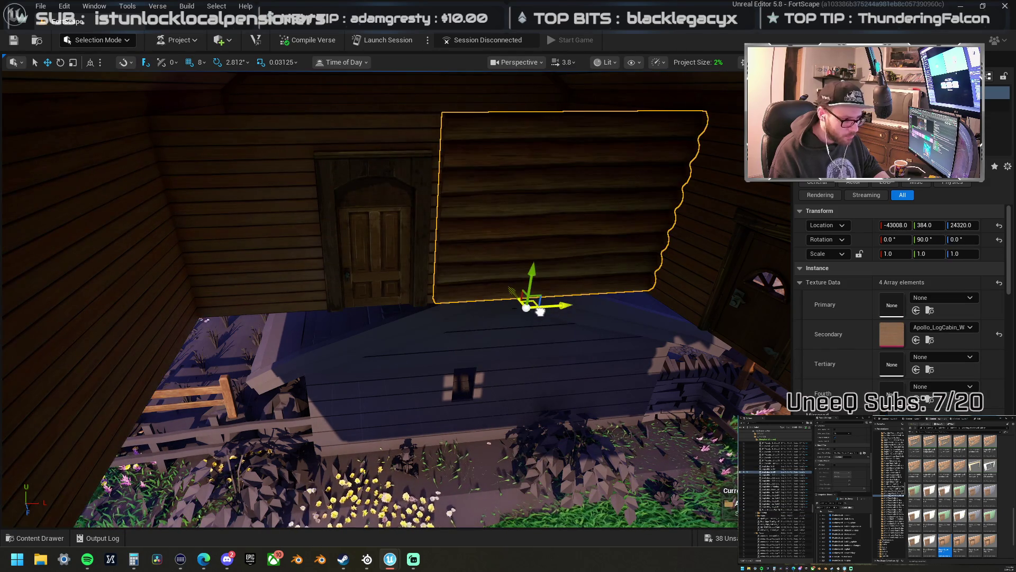
pyautogui.press('Delete')
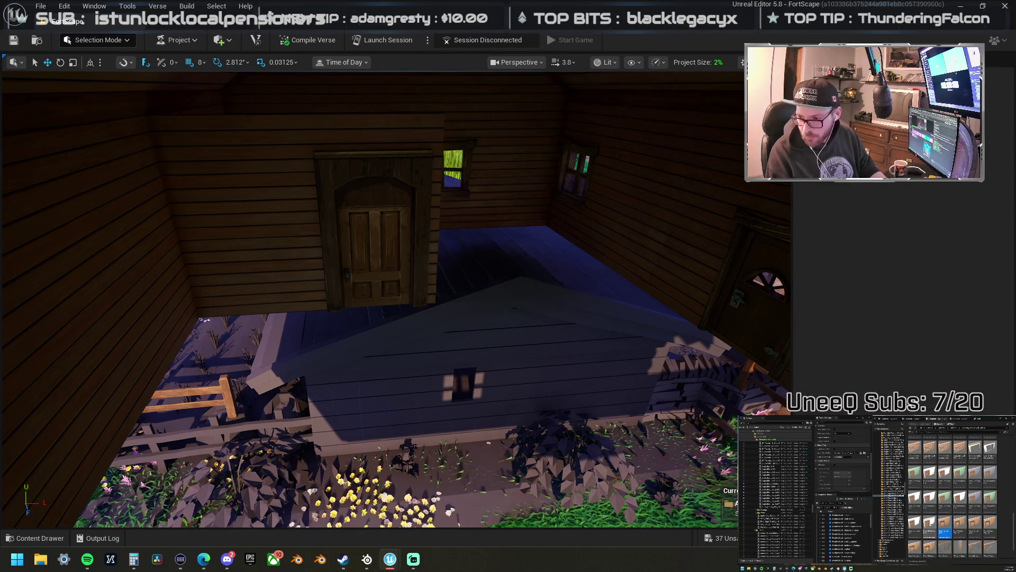
pyautogui.scroll(5, 945, 532)
pyautogui.scroll(10, 963, 503)
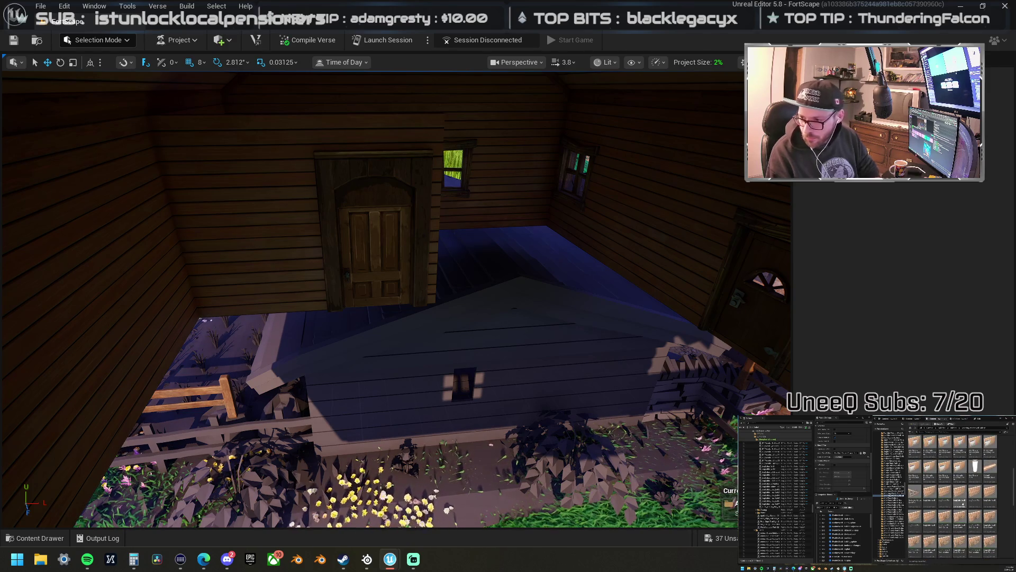
pyautogui.scroll(5, 963, 503)
pyautogui.click(945, 463)
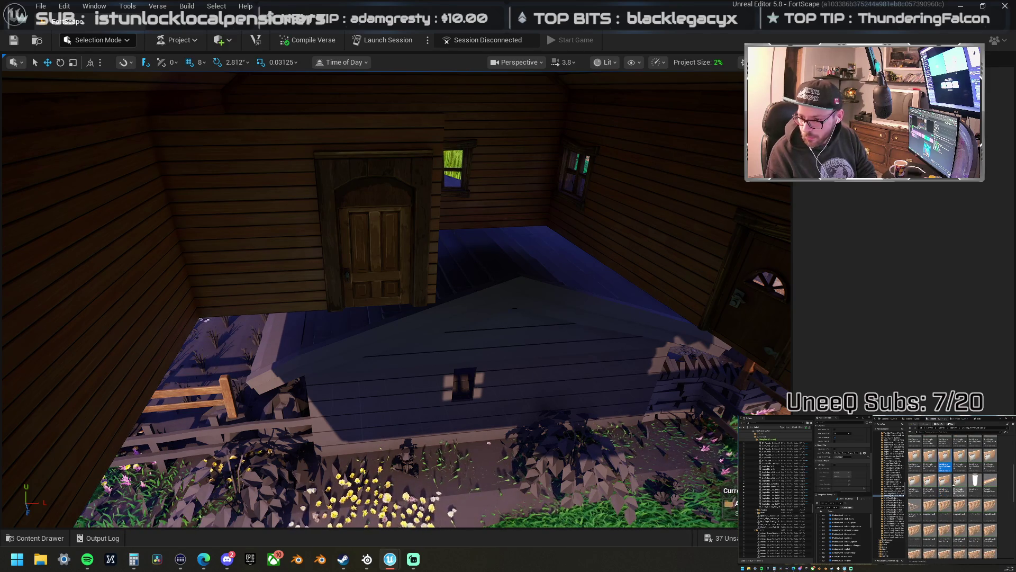
pyautogui.scroll(5, 953, 497)
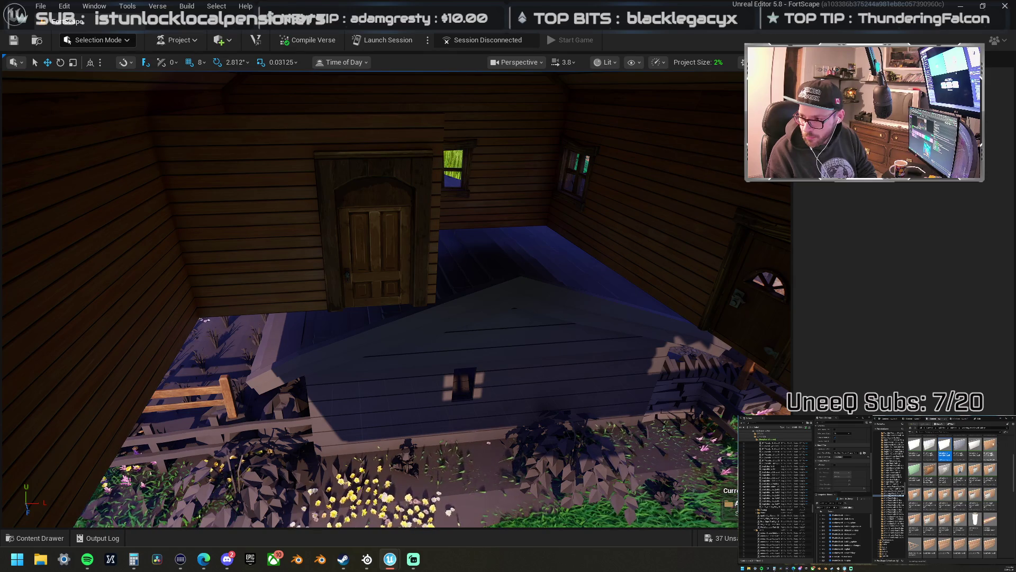
pyautogui.moveTo(990, 455)
pyautogui.mouseDown()
pyautogui.moveTo(630, 297)
pyautogui.moveTo(656, 240)
pyautogui.moveTo(649, 233)
pyautogui.moveTo(620, 258)
pyautogui.moveTo(614, 201)
pyautogui.mouseUp()
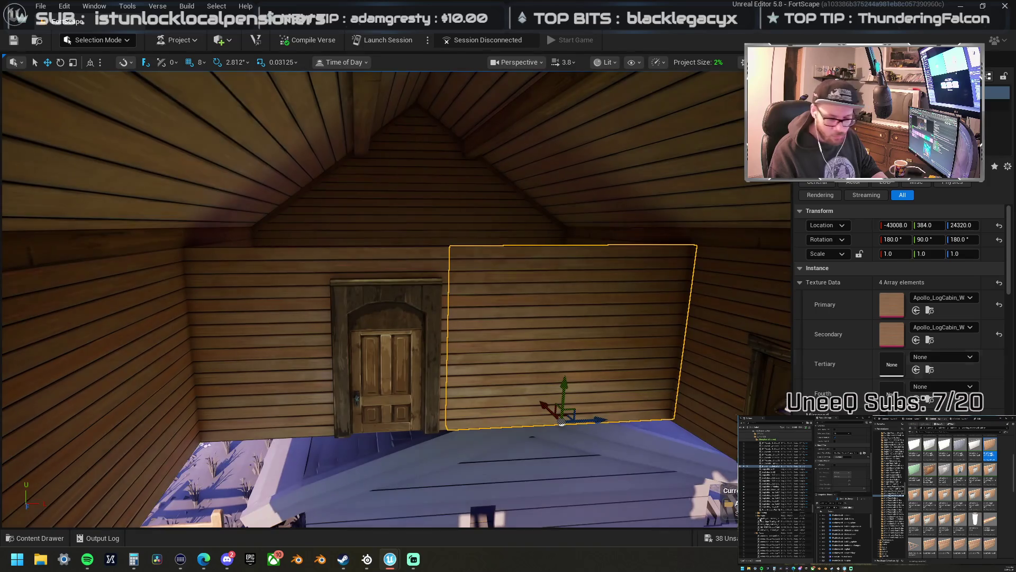
# - Browse several Content Browser folders looking for a log-cabin wall panel
pyautogui.scroll(-3, 953, 497)
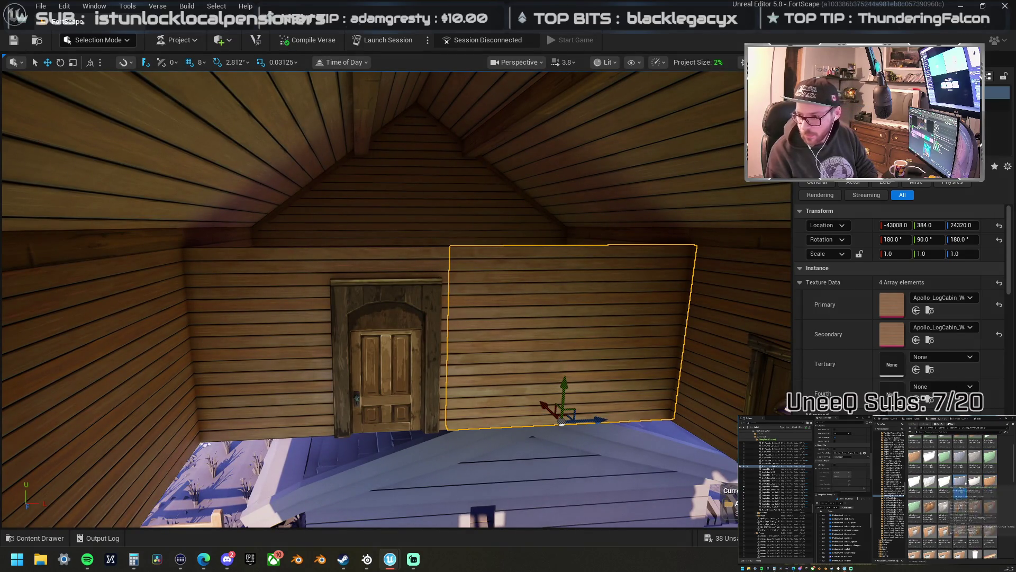
pyautogui.scroll(-3, 952, 497)
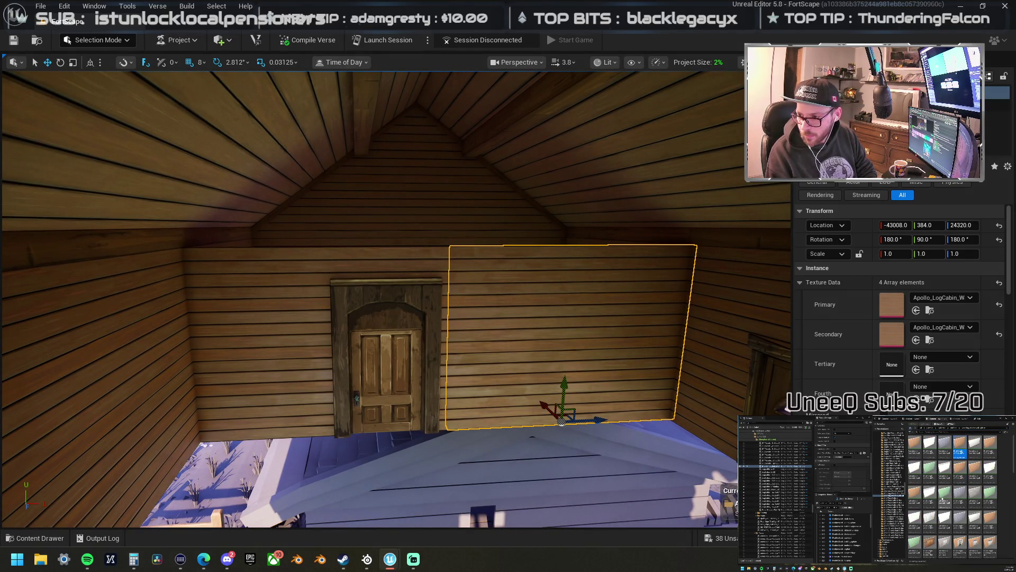
pyautogui.scroll(3, 953, 498)
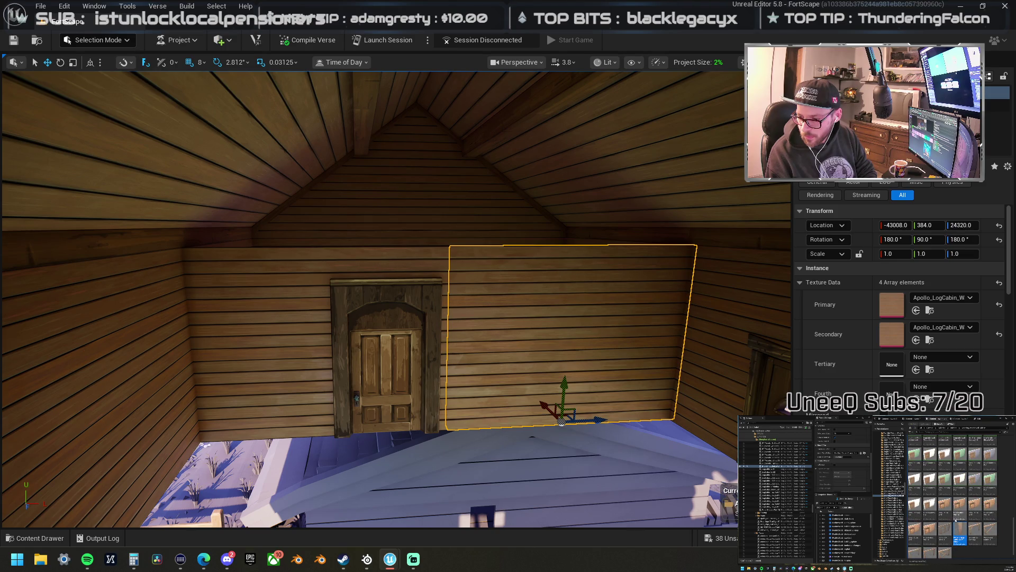
pyautogui.click(889, 492)
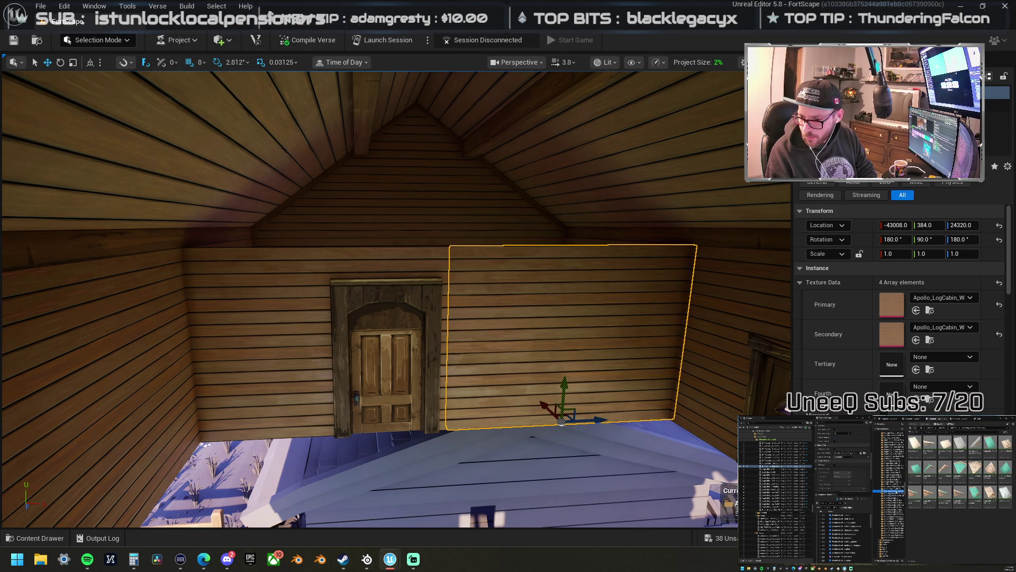
pyautogui.click(881, 496)
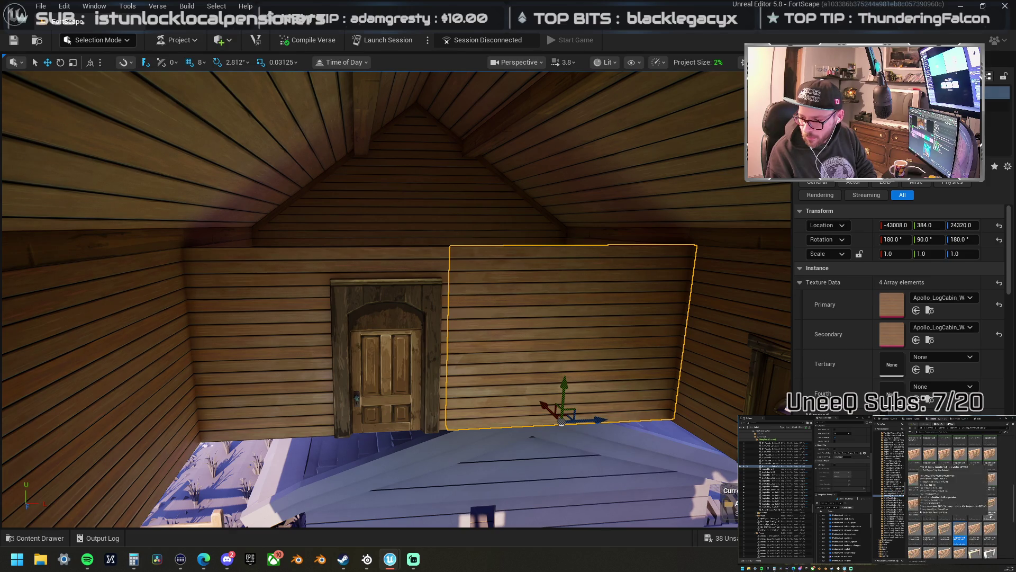
pyautogui.scroll(-5, 1001, 515)
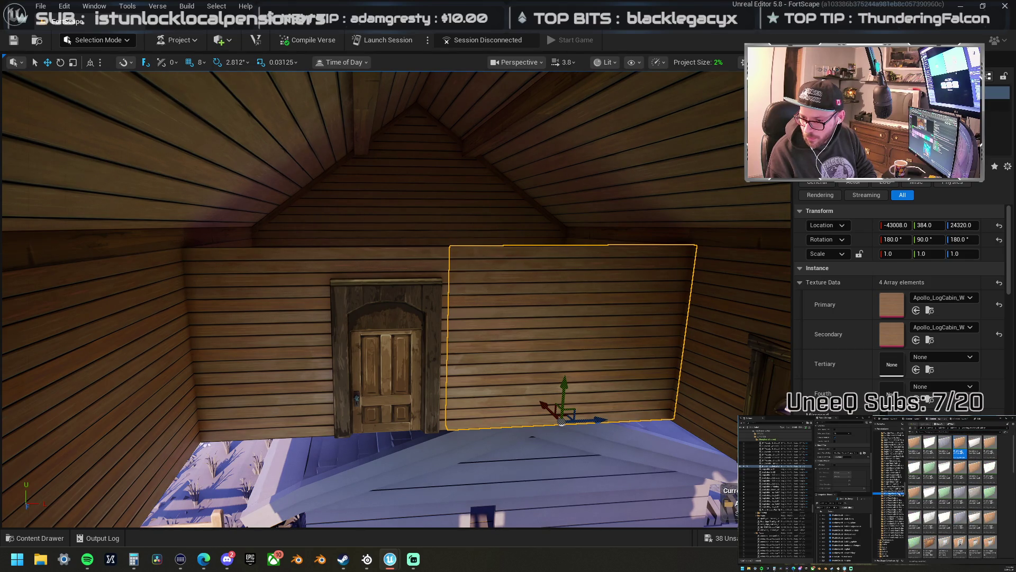
pyautogui.click(902, 490)
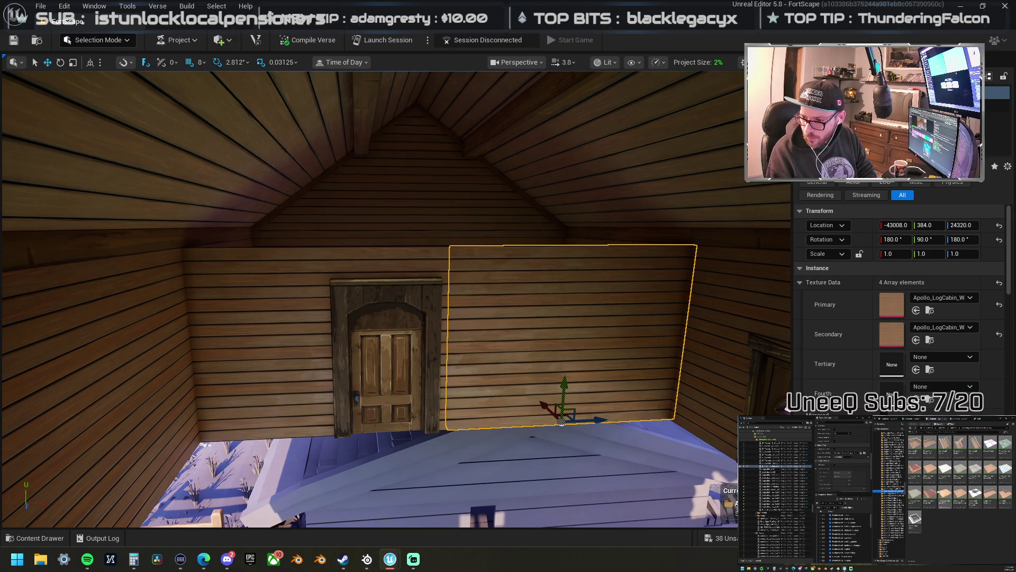
pyautogui.click(889, 487)
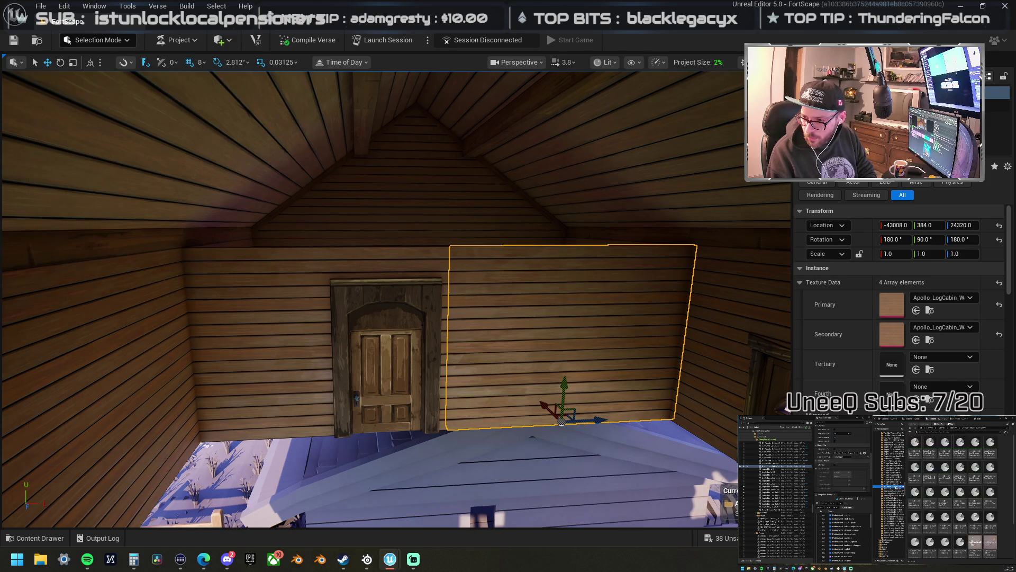
pyautogui.click(894, 485)
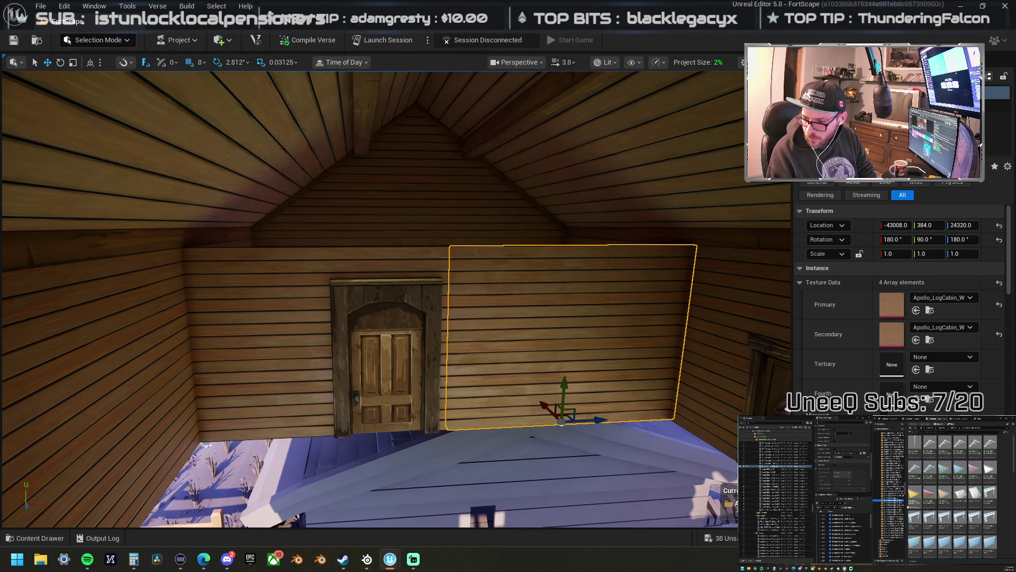
pyautogui.scroll(-5, 952, 497)
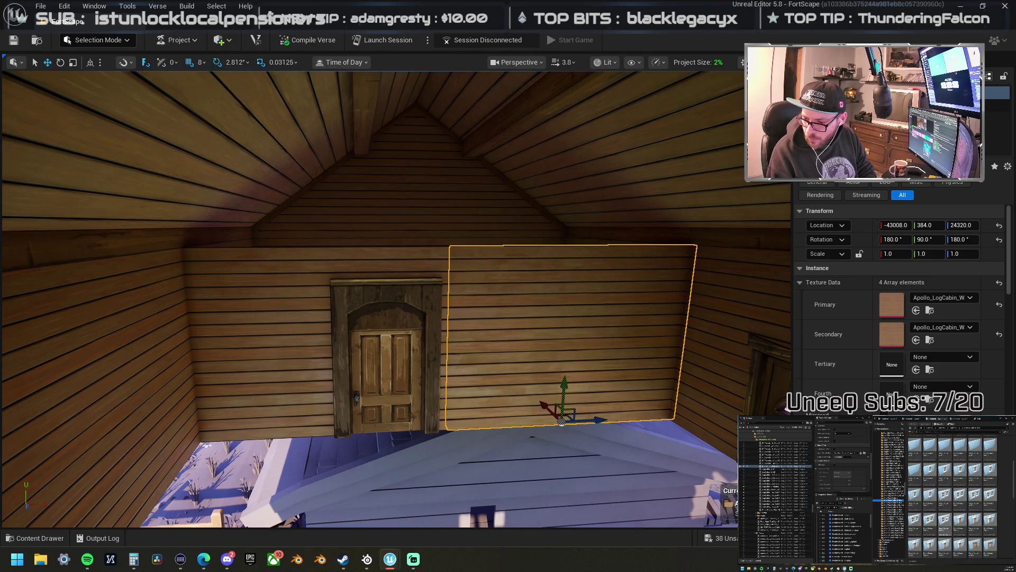
pyautogui.scroll(-5, 952, 498)
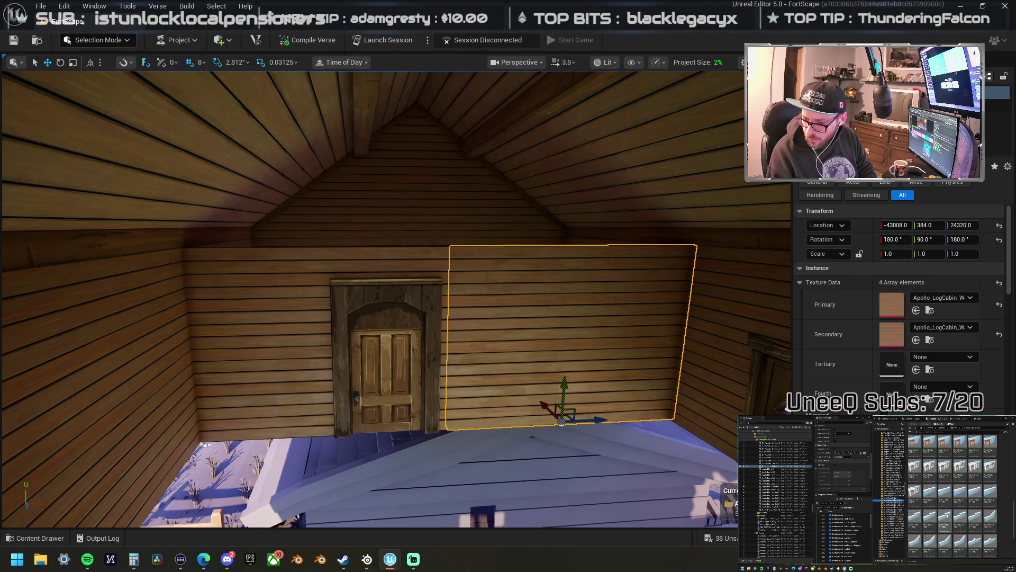
pyautogui.scroll(-5, 953, 498)
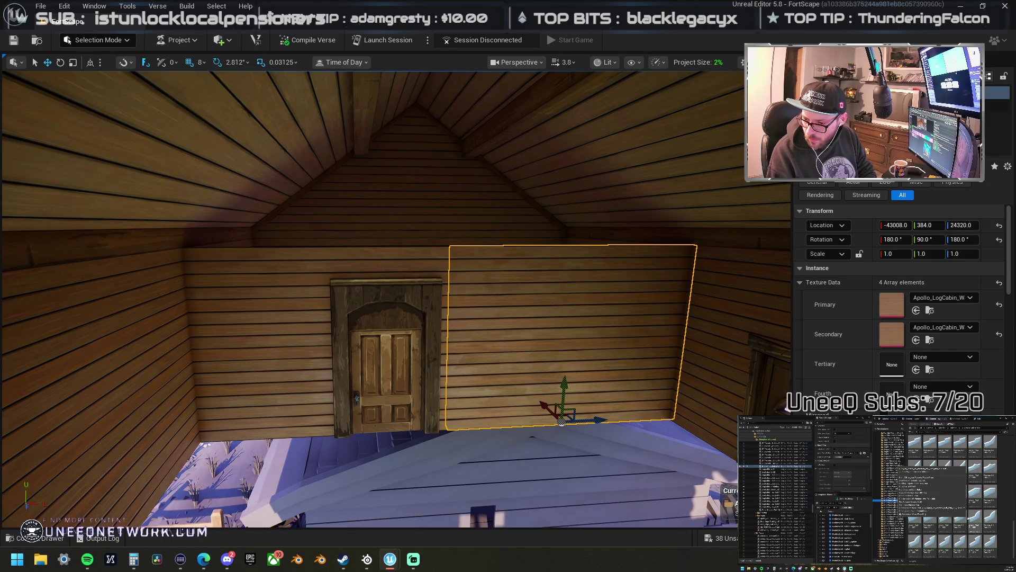
pyautogui.scroll(-5, 953, 497)
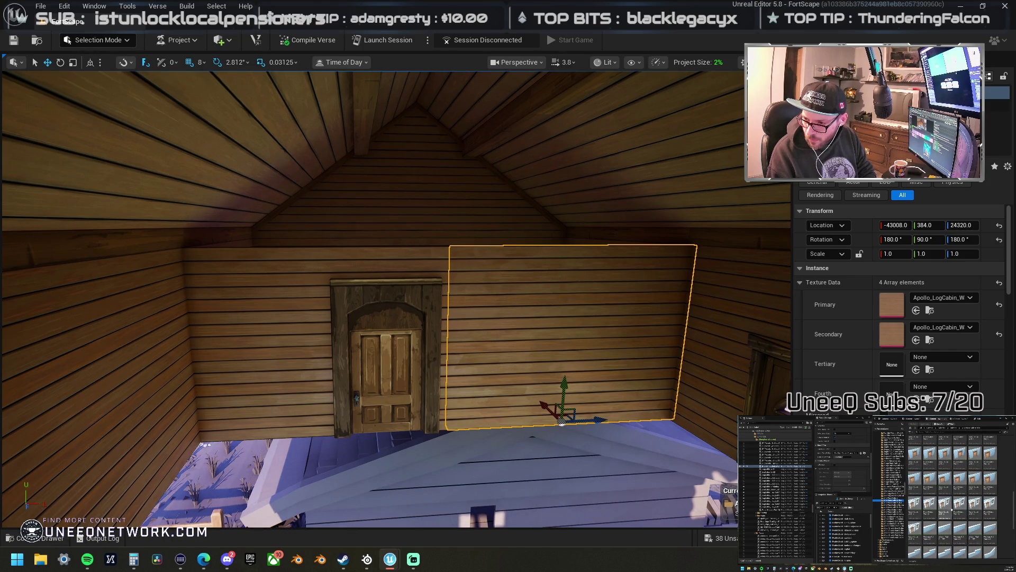
pyautogui.scroll(-5, 953, 497)
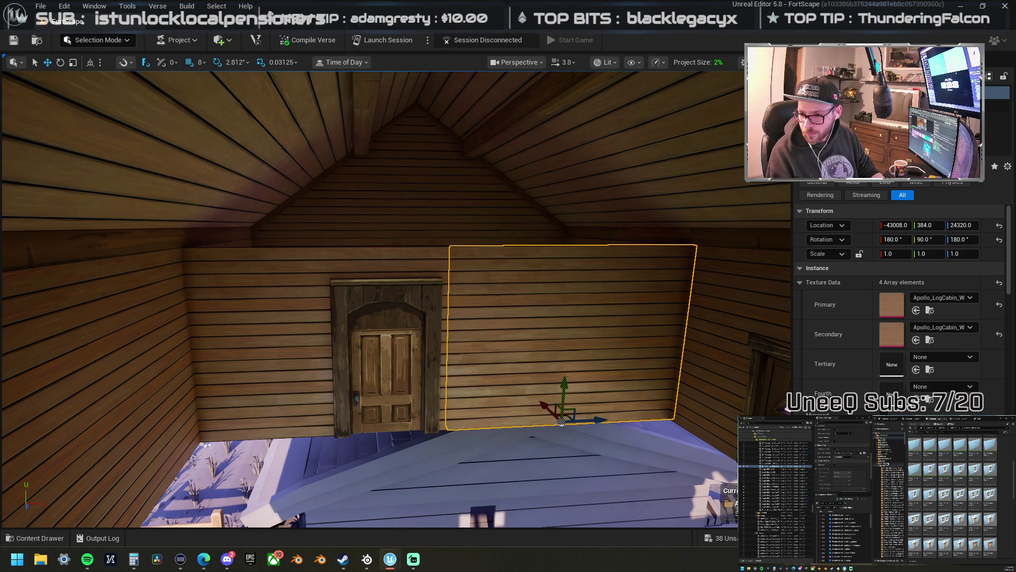
# - Open a subfolder and drag the wall mesh into the attic beside the interior door
pyautogui.click(889, 463)
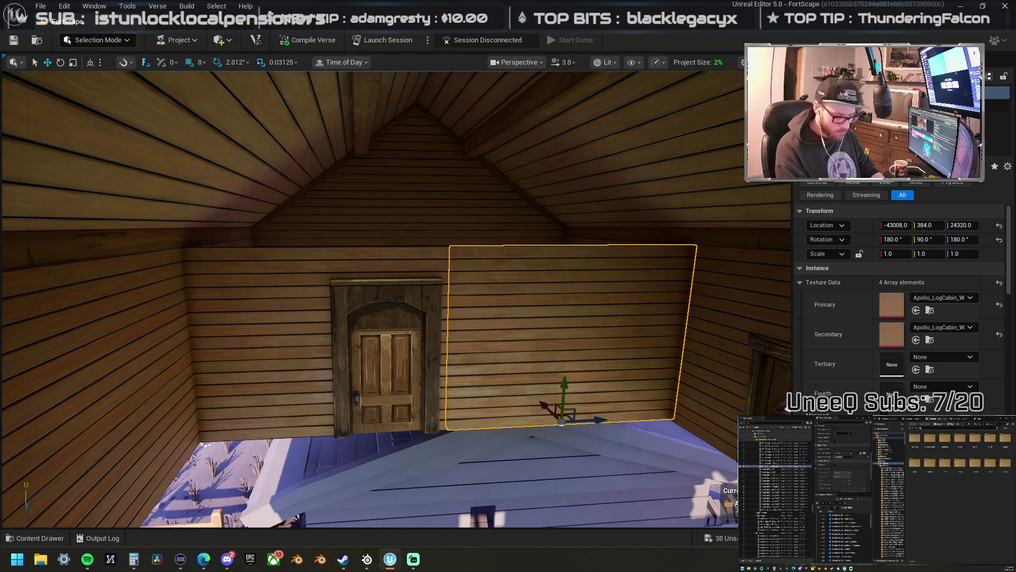
pyautogui.doubleClick(914, 438)
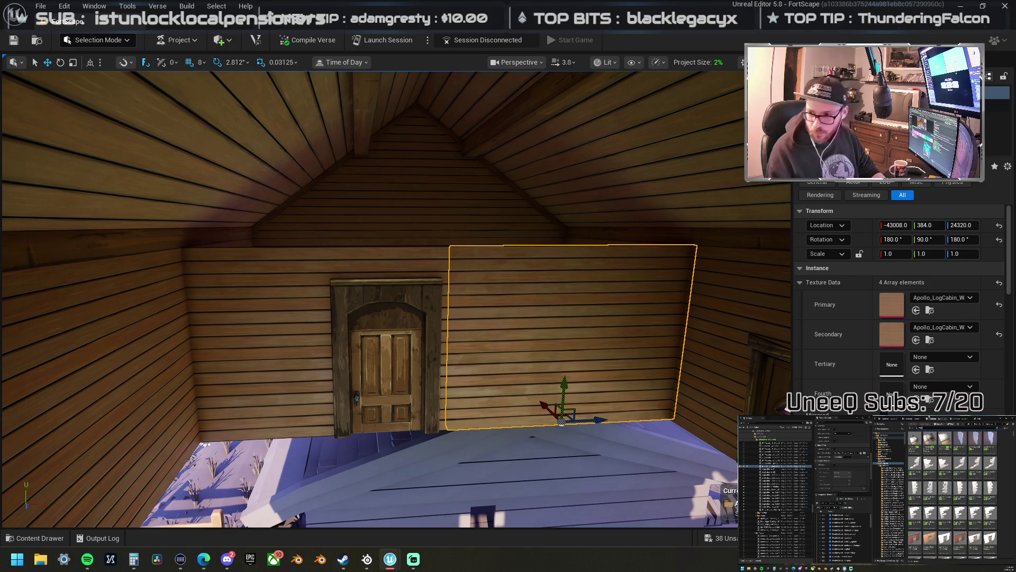
pyautogui.scroll(-5, 997, 531)
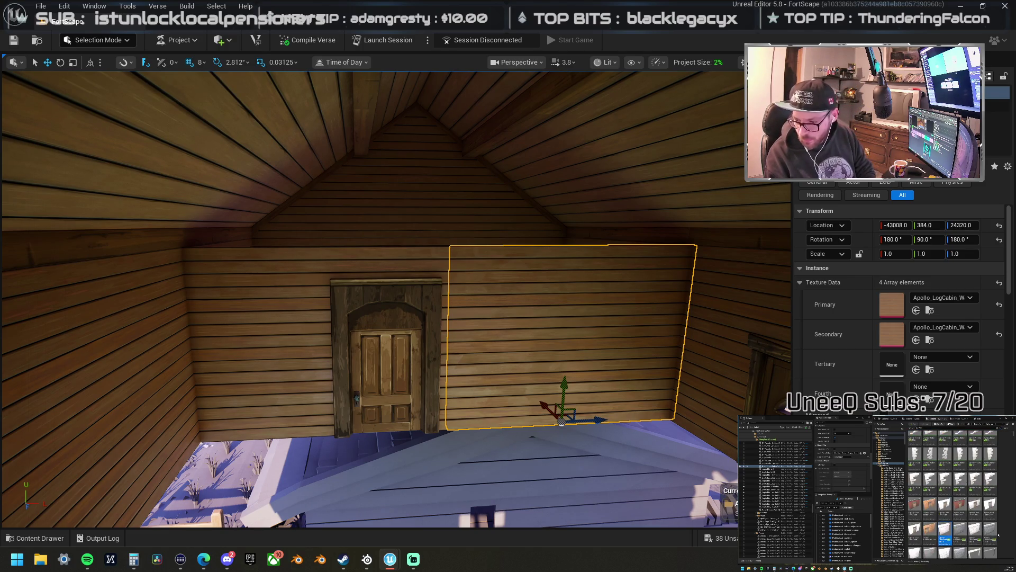
pyautogui.scroll(-5, 997, 532)
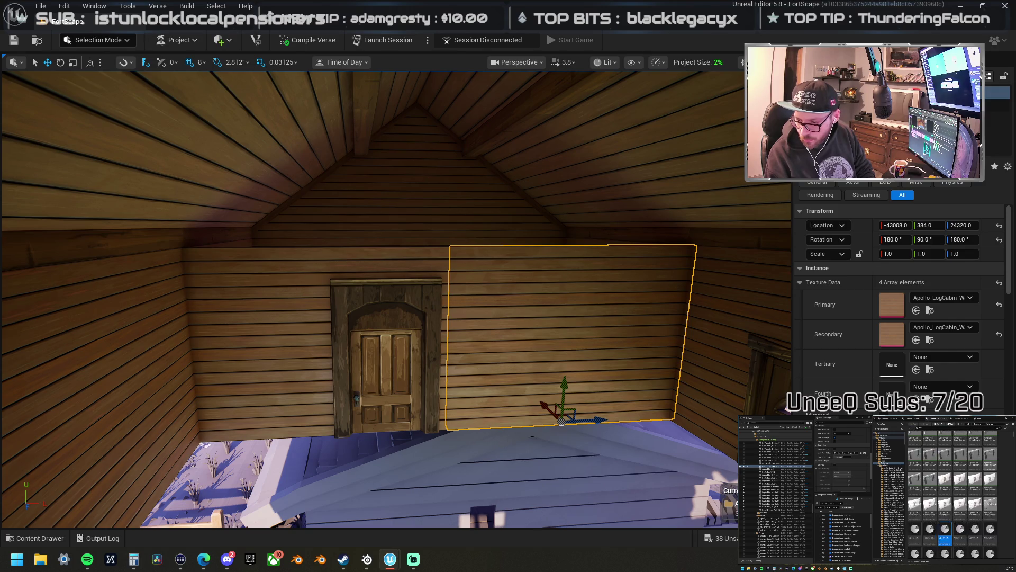
pyautogui.scroll(-2, 1001, 540)
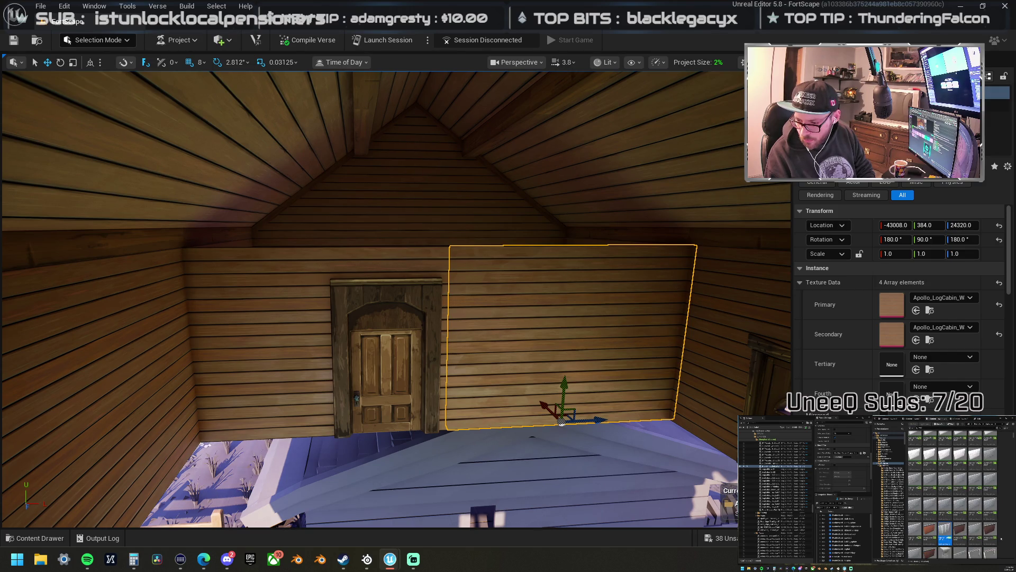
pyautogui.scroll(-5, 1001, 539)
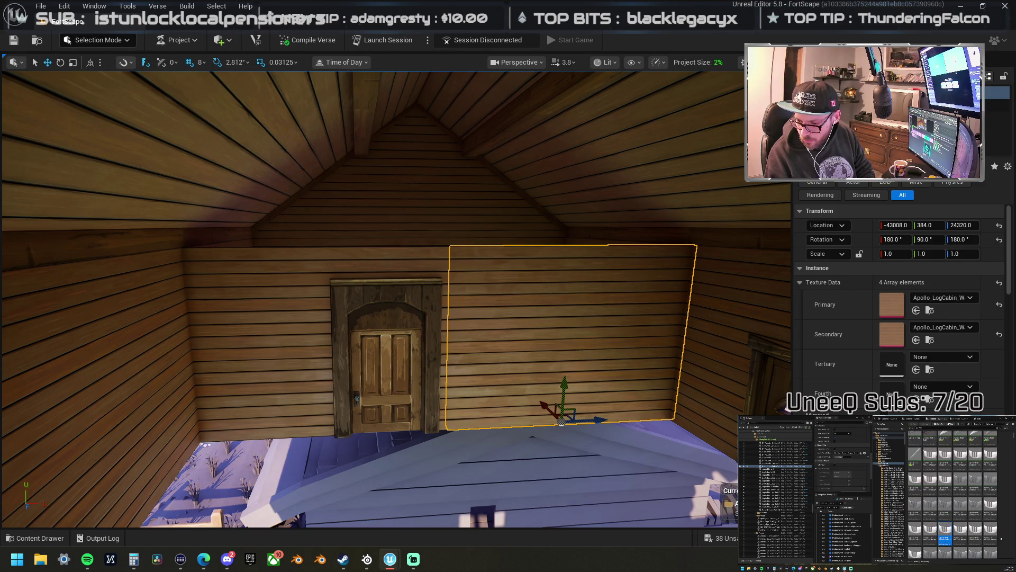
pyautogui.scroll(-5, 1001, 538)
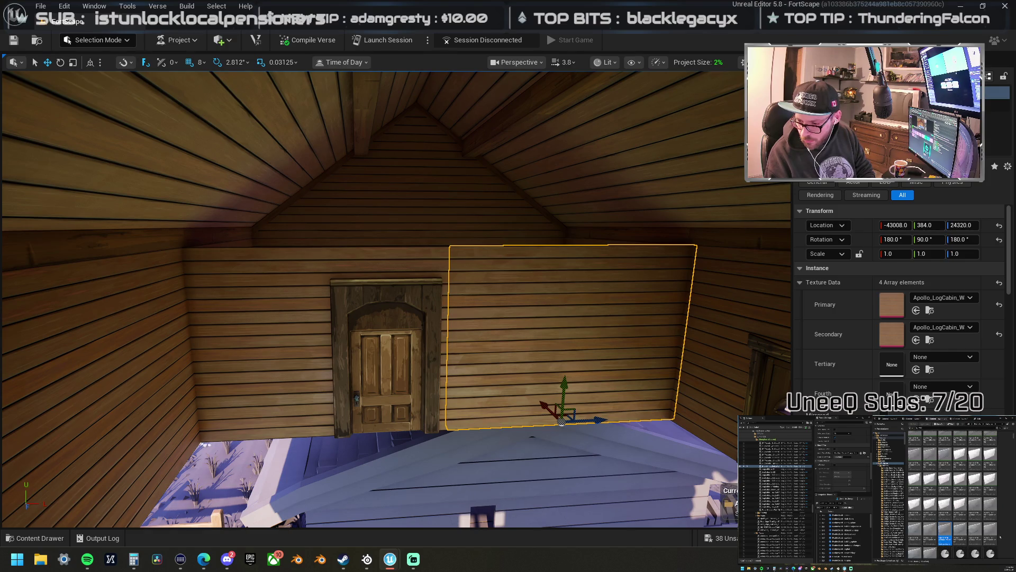
pyautogui.scroll(-5, 1000, 537)
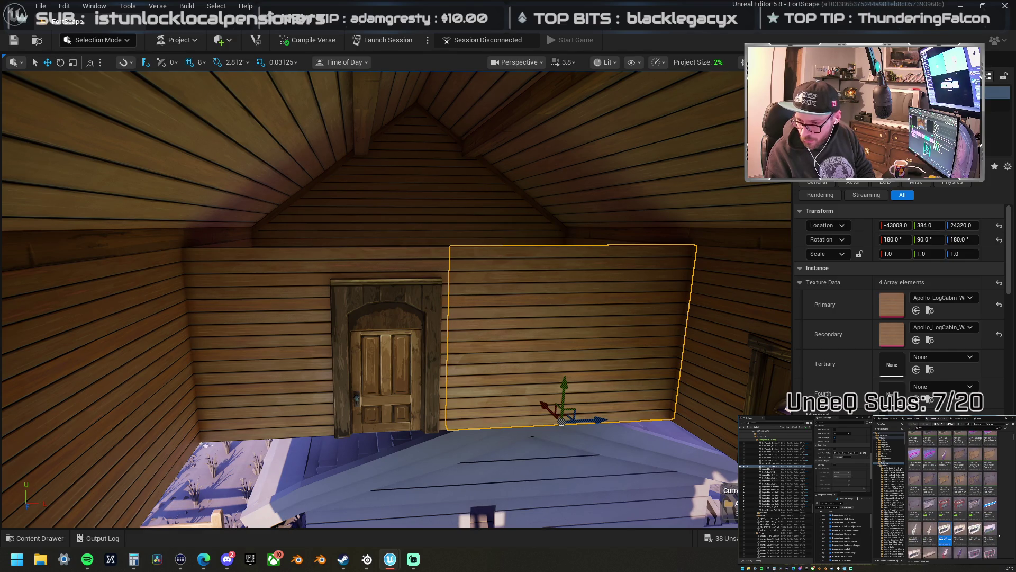
pyautogui.scroll(-5, 999, 534)
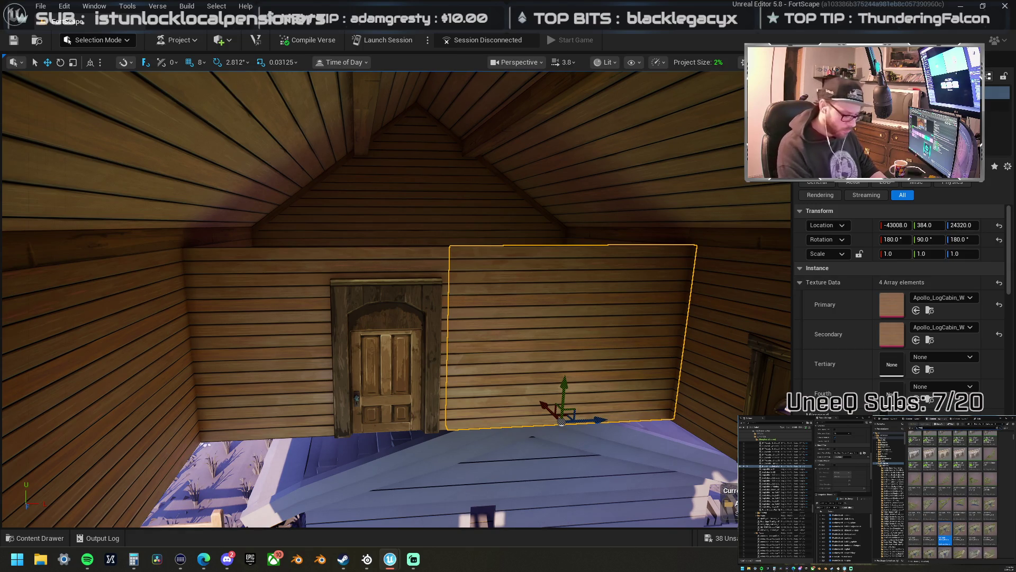
pyautogui.scroll(-5, 952, 495)
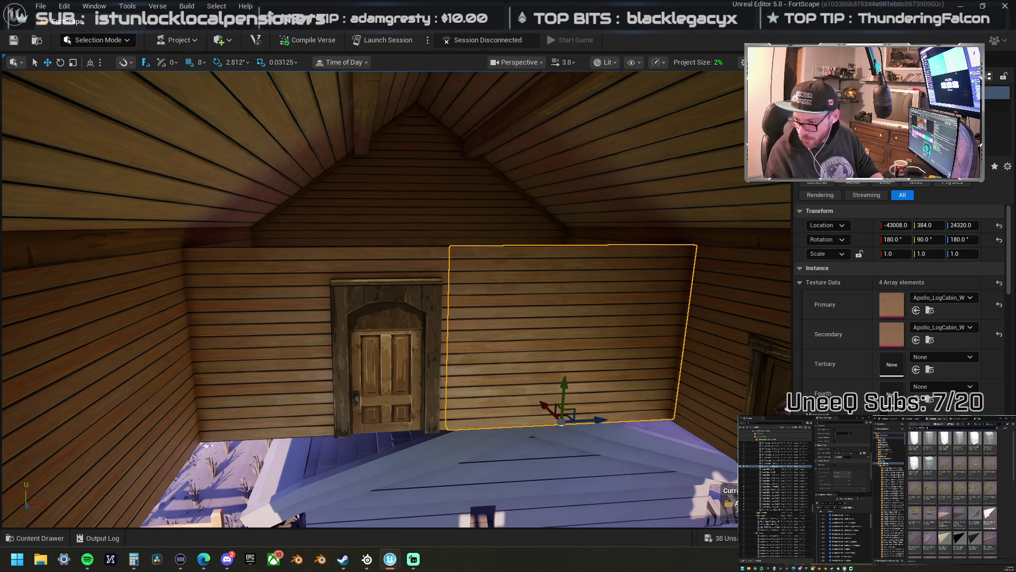
pyautogui.moveTo(610, 322)
pyautogui.mouseDown()
pyautogui.moveTo(481, 290)
pyautogui.moveTo(503, 298)
pyautogui.mouseUp()
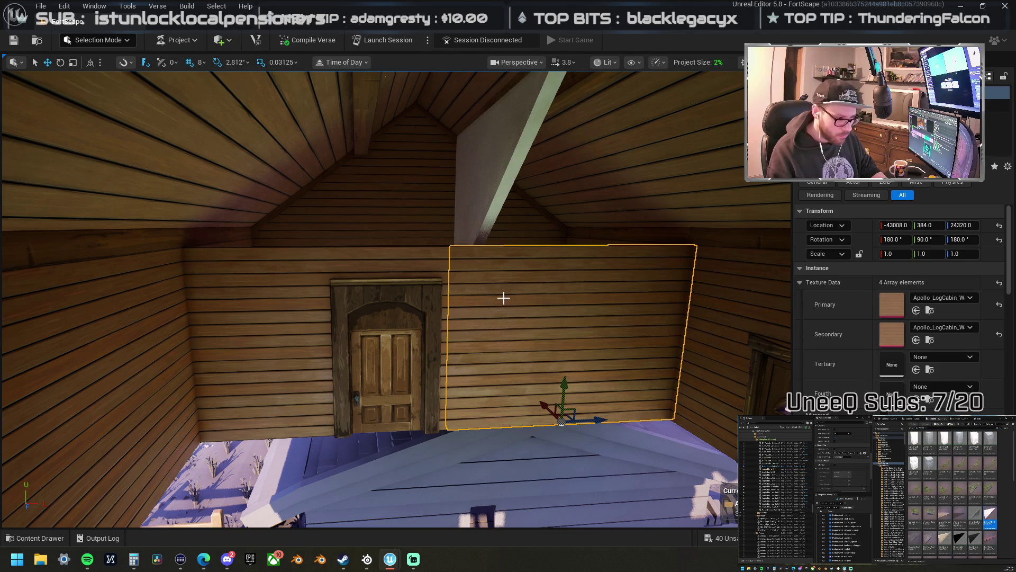
# - Undo the white beam, then rotate the grey triangular wall piece and slide it left
pyautogui.hotkey('ctrl', 'z')
pyautogui.press('e')
pyautogui.moveTo(544, 204)
pyautogui.mouseDown()
pyautogui.moveTo(524, 312)
pyautogui.moveTo(495, 273)
pyautogui.mouseUp()
pyautogui.press('w')
pyautogui.moveTo(560, 256)
pyautogui.mouseDown()
pyautogui.moveTo(406, 182)
pyautogui.moveTo(366, 106)
pyautogui.mouseUp()
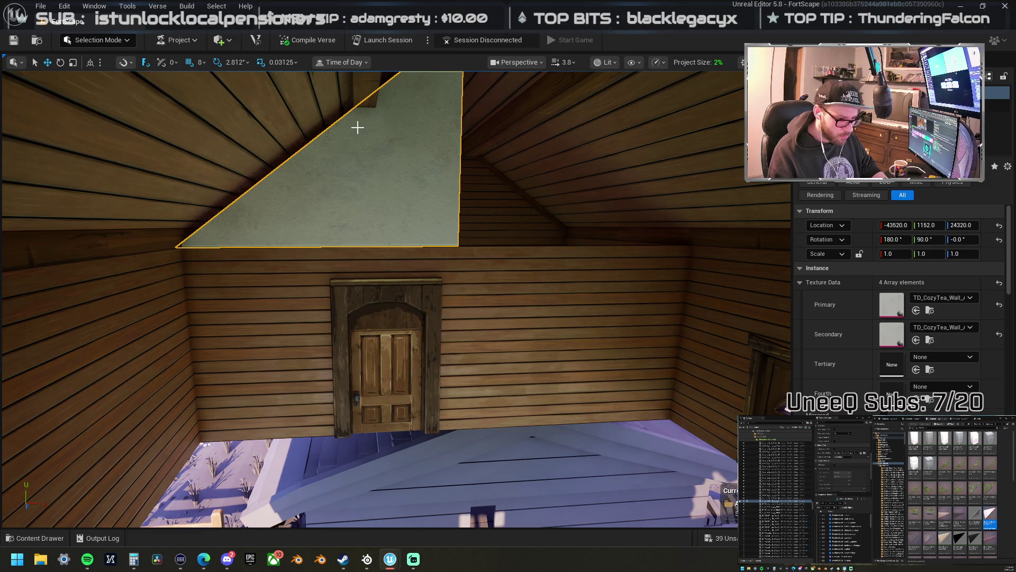
# - Delete the grey triangular piece from the attic gable and look back over the porch
pyautogui.moveTo(367, 168); pyautogui.dragTo(379, 127)
pyautogui.scroll(-2, 373, 127)
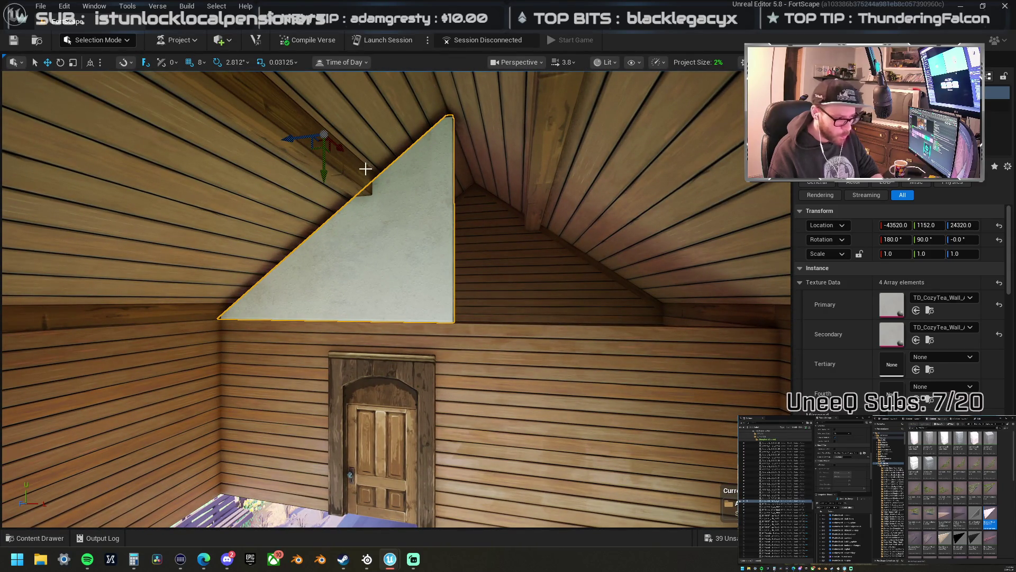
pyautogui.press('Delete')
pyautogui.moveTo(389, 229)
pyautogui.mouseDown()
pyautogui.moveTo(389, 270)
pyautogui.moveTo(418, 301)
pyautogui.moveTo(399, 232)
pyautogui.mouseUp()
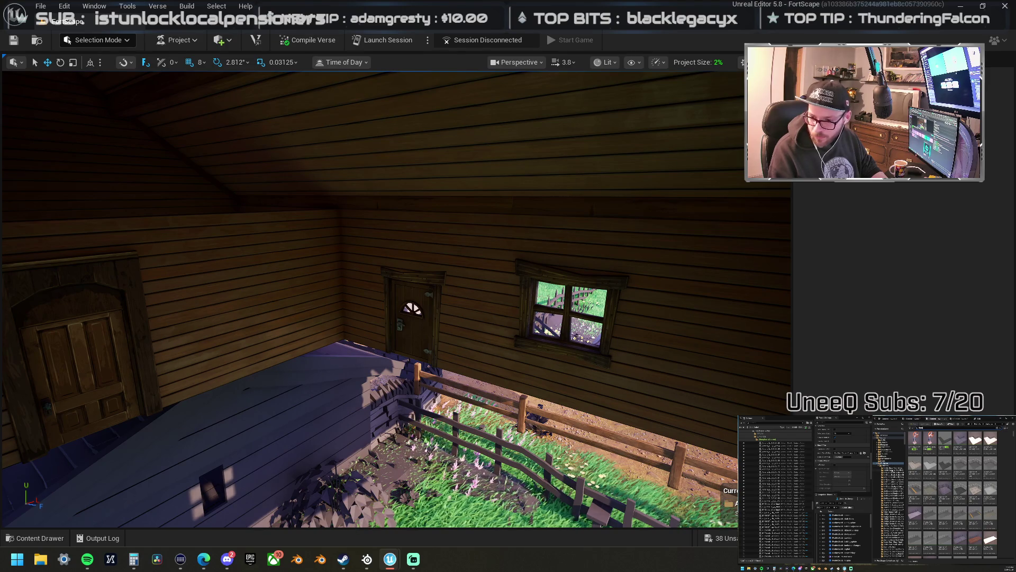
# - Drop a wood ceiling piece into the attic and set its height and X position beneath the gable door
pyautogui.scroll(-3, 953, 467)
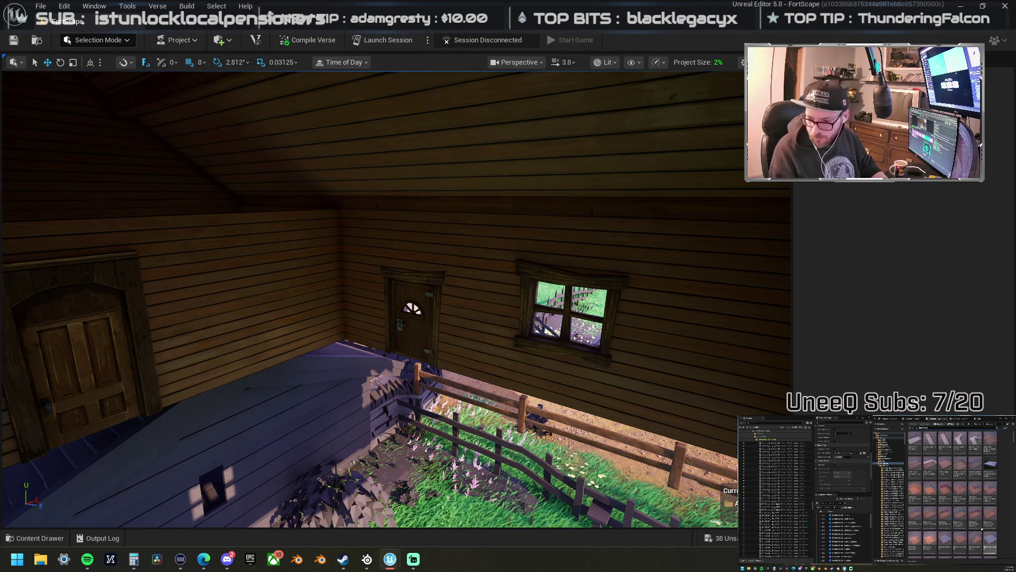
pyautogui.moveTo(959, 545)
pyautogui.mouseDown()
pyautogui.moveTo(382, 226)
pyautogui.moveTo(388, 196)
pyautogui.mouseUp()
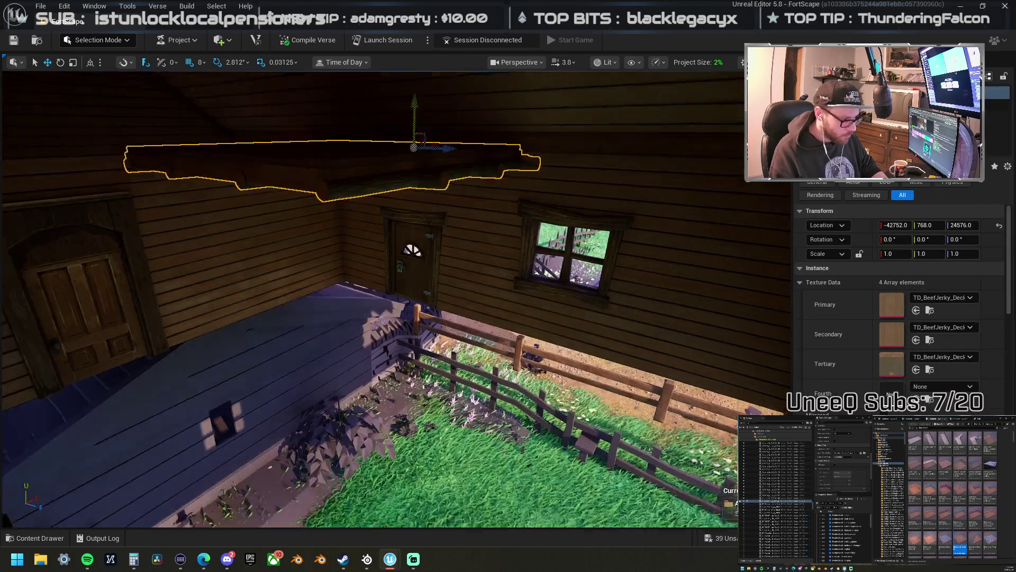
pyautogui.press('f')
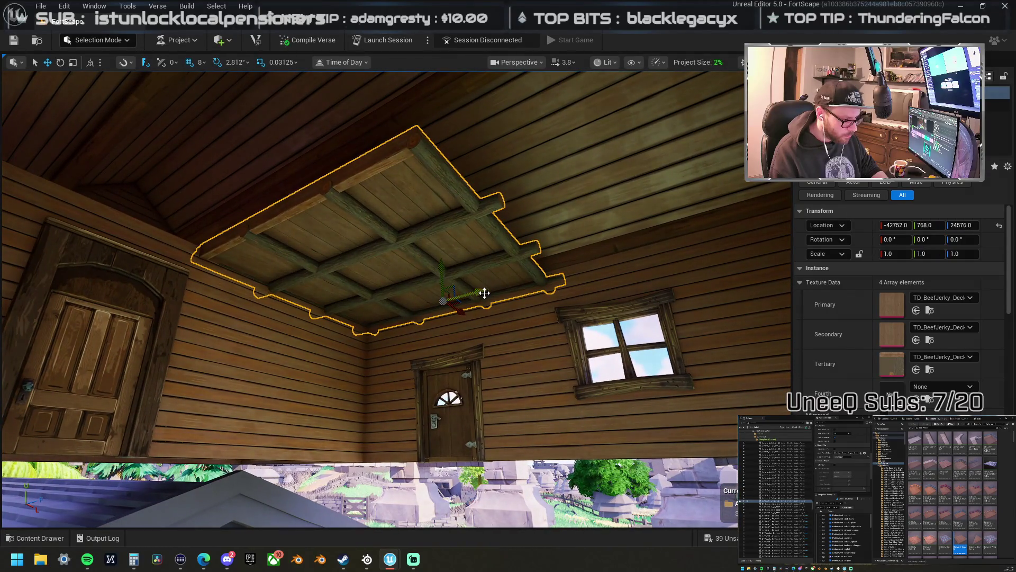
pyautogui.moveTo(484, 293); pyautogui.dragTo(336, 294)
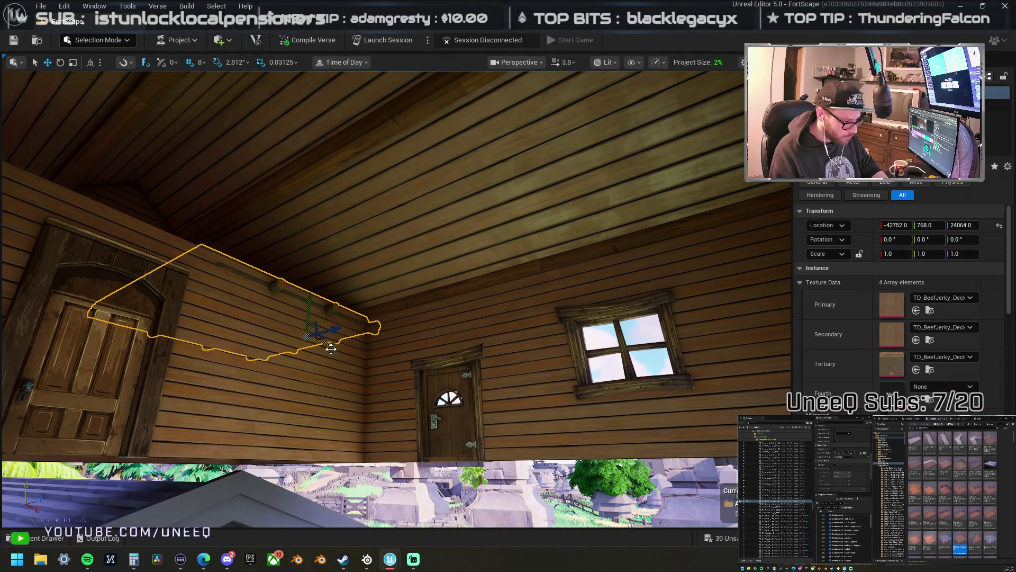
pyautogui.moveTo(292, 332); pyautogui.dragTo(256, 317)
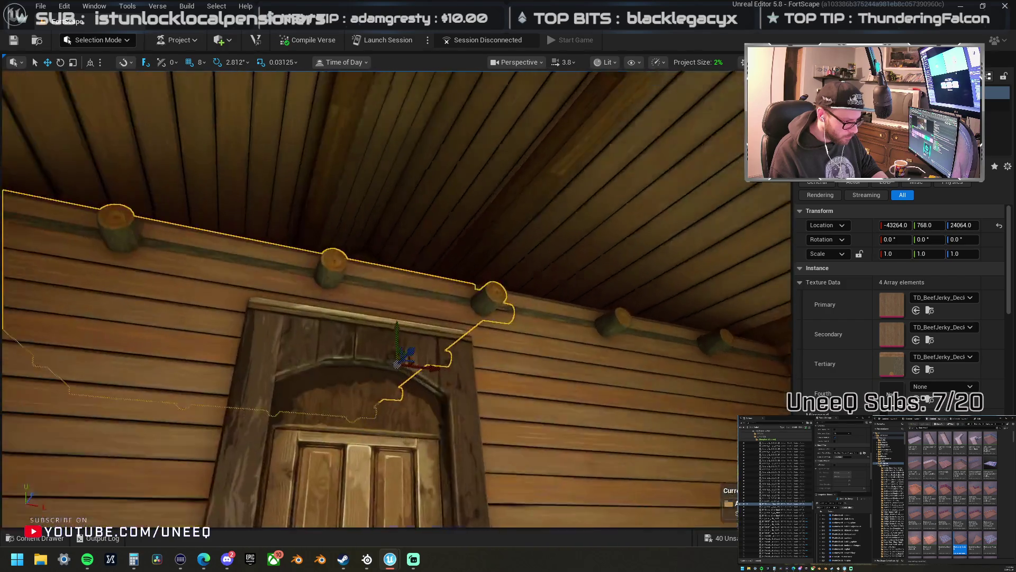
pyautogui.press('f')
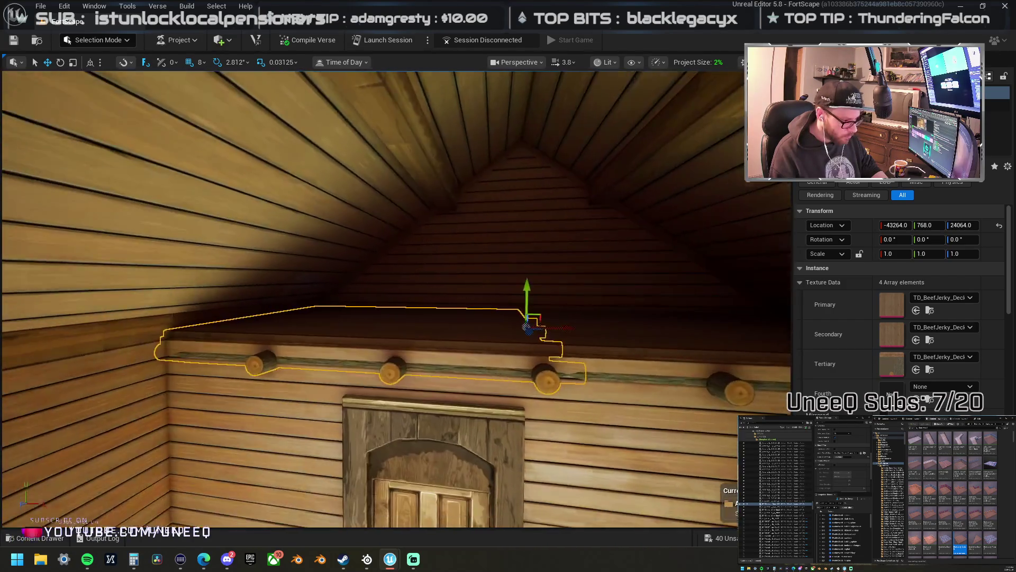
pyautogui.moveTo(269, 308)
pyautogui.mouseDown()
pyautogui.moveTo(296, 309)
pyautogui.moveTo(269, 307)
pyautogui.mouseUp()
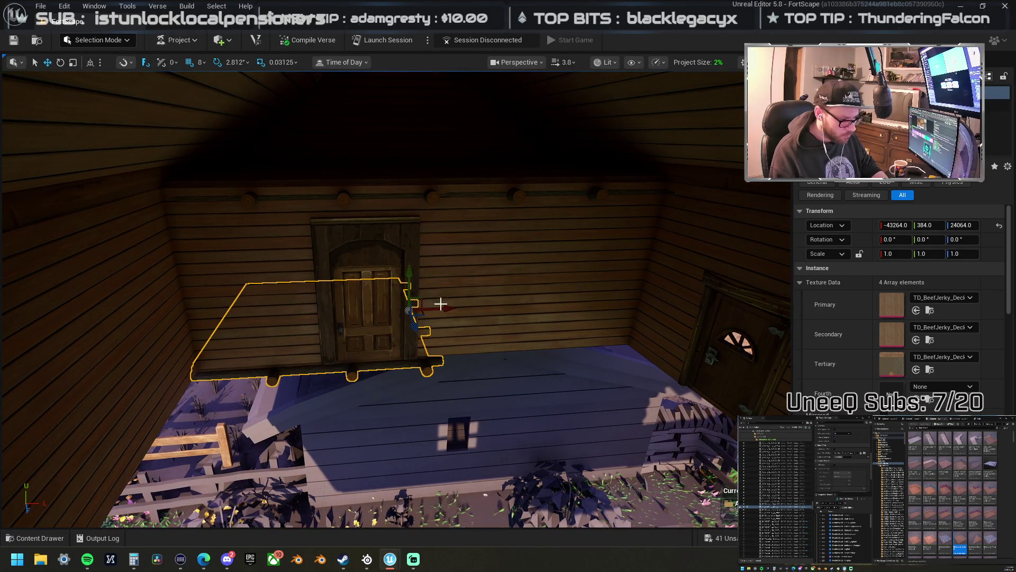
pyautogui.moveTo(602, 323)
pyautogui.mouseDown()
pyautogui.moveTo(685, 404)
pyautogui.moveTo(669, 401)
pyautogui.moveTo(465, 180)
pyautogui.moveTo(531, 275)
pyautogui.moveTo(490, 166)
pyautogui.moveTo(493, 293)
pyautogui.moveTo(448, 304)
pyautogui.mouseUp()
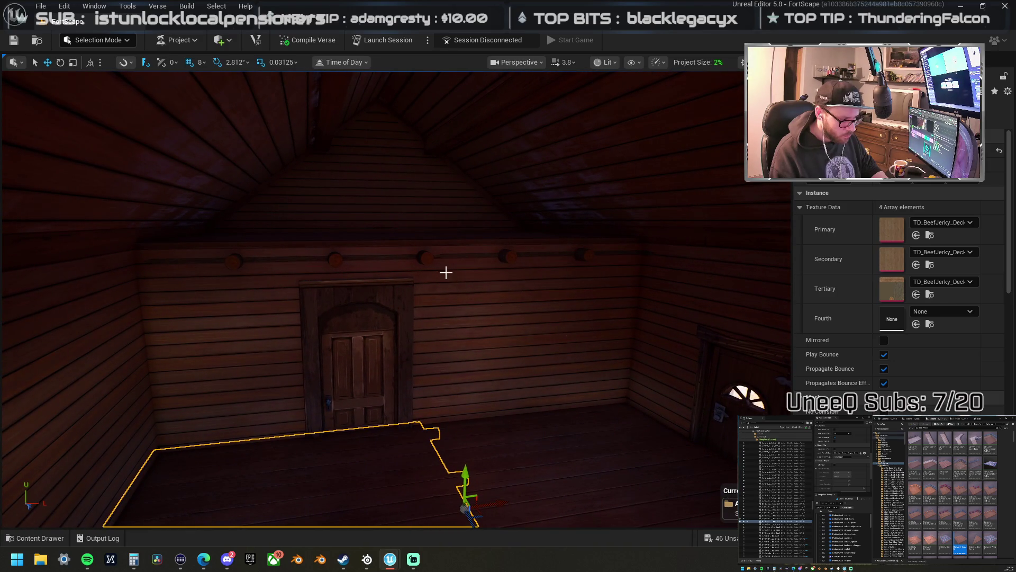
pyautogui.click(424, 243)
# - Select the whole pegged log beam and raise it slightly on its Z axis
pyautogui.keyDown('ctrl'); pyautogui.click(452, 247); pyautogui.keyUp('ctrl')
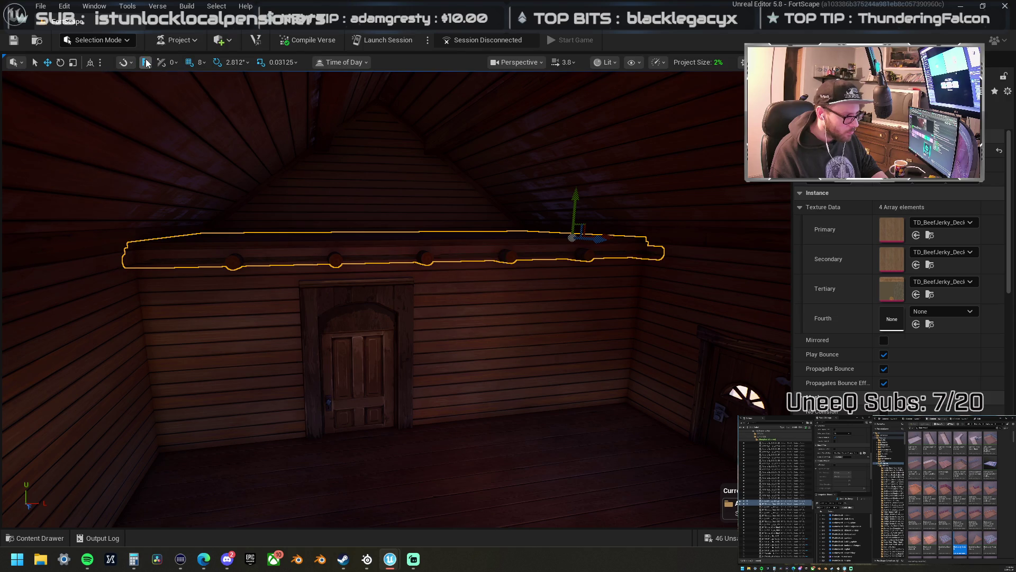
pyautogui.moveTo(574, 195); pyautogui.dragTo(573, 186)
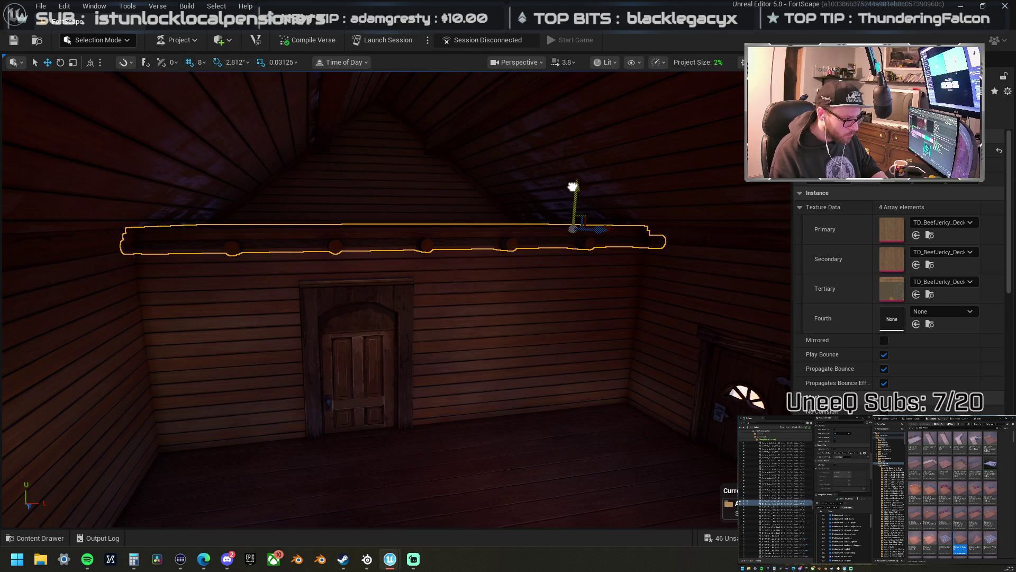
pyautogui.moveTo(532, 274); pyautogui.dragTo(427, 276)
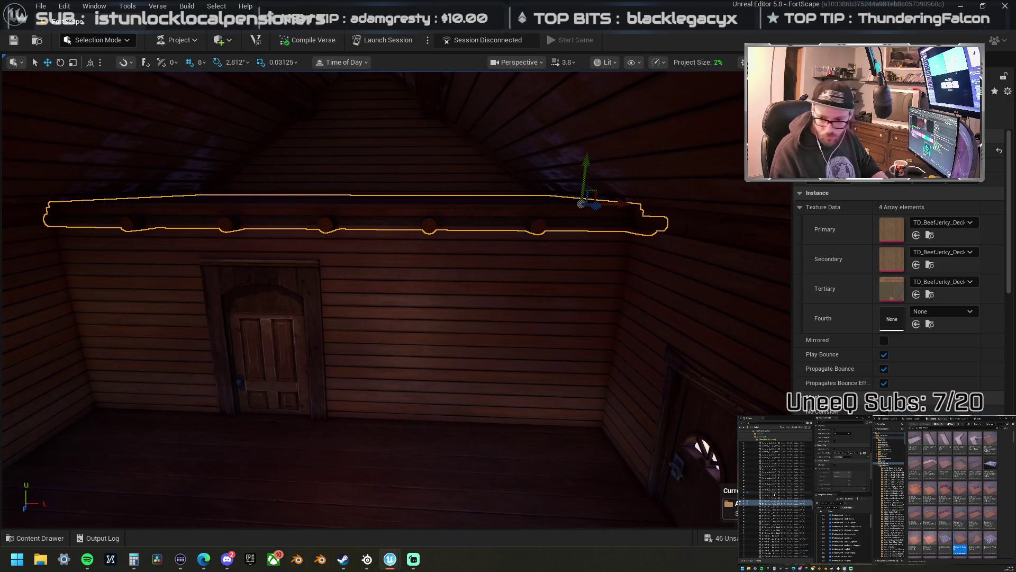
pyautogui.scroll(-10, 954, 496)
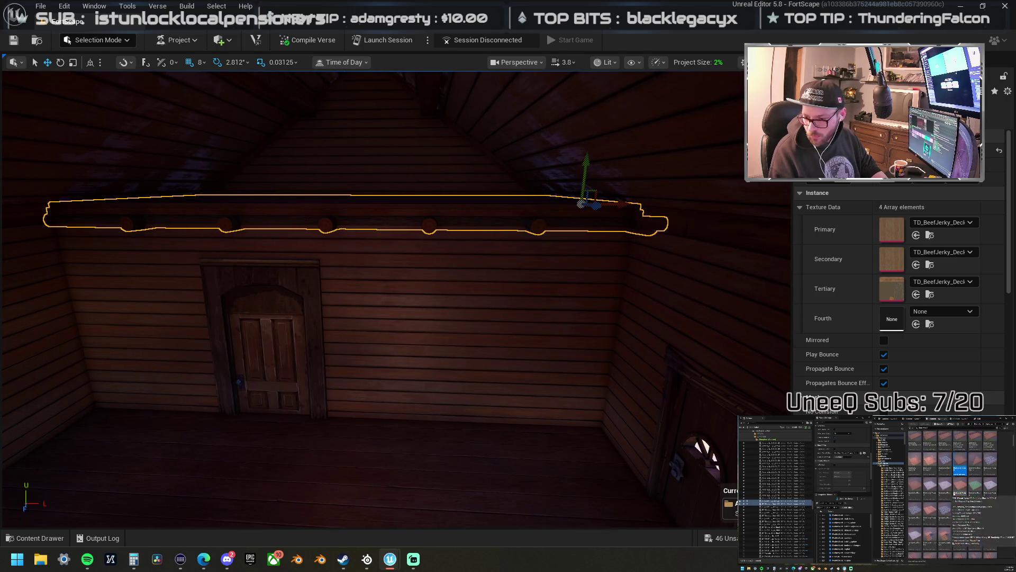
pyautogui.scroll(-10, 954, 497)
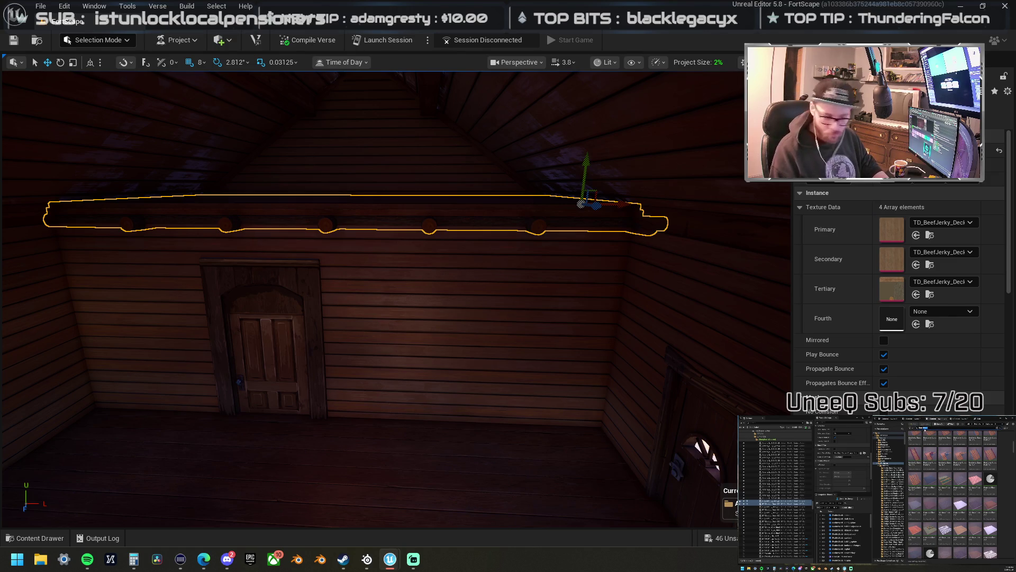
pyautogui.scroll(-10, 953, 493)
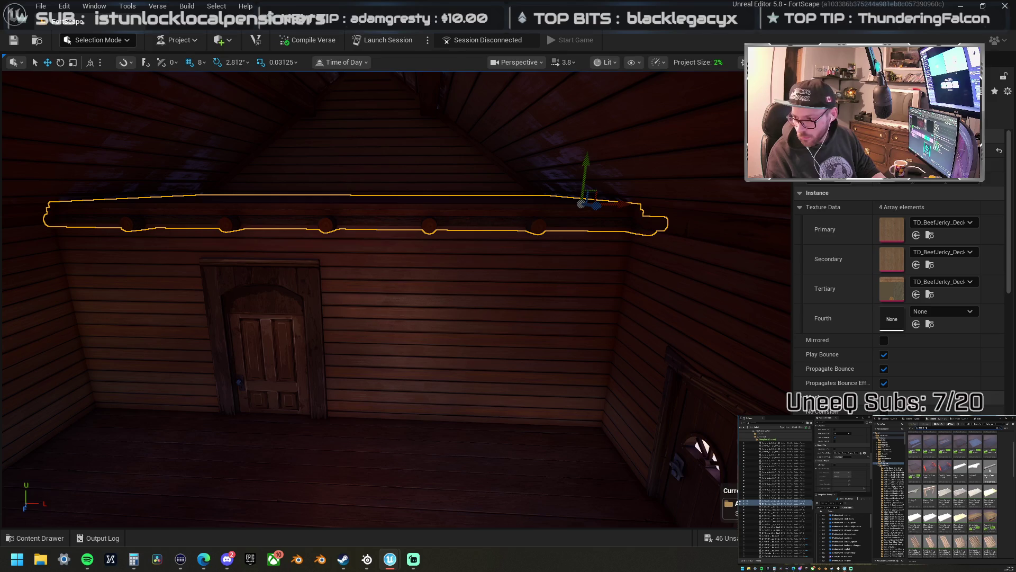
# - Test a BuildingTrim piece on the beam, flip it, then delete it
pyautogui.moveTo(990, 475)
pyautogui.mouseDown()
pyautogui.moveTo(590, 204)
pyautogui.moveTo(402, 210)
pyautogui.mouseUp()
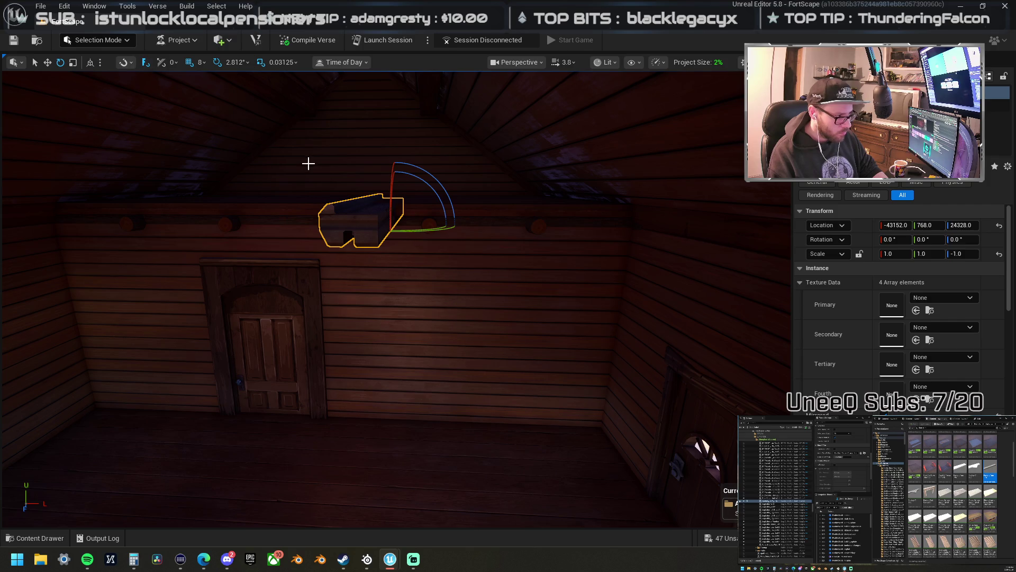
pyautogui.moveTo(423, 225); pyautogui.dragTo(302, 207)
pyautogui.moveTo(372, 229)
pyautogui.mouseDown()
pyautogui.moveTo(517, 245)
pyautogui.moveTo(311, 214)
pyautogui.moveTo(338, 198)
pyautogui.mouseUp()
pyautogui.press('Delete')
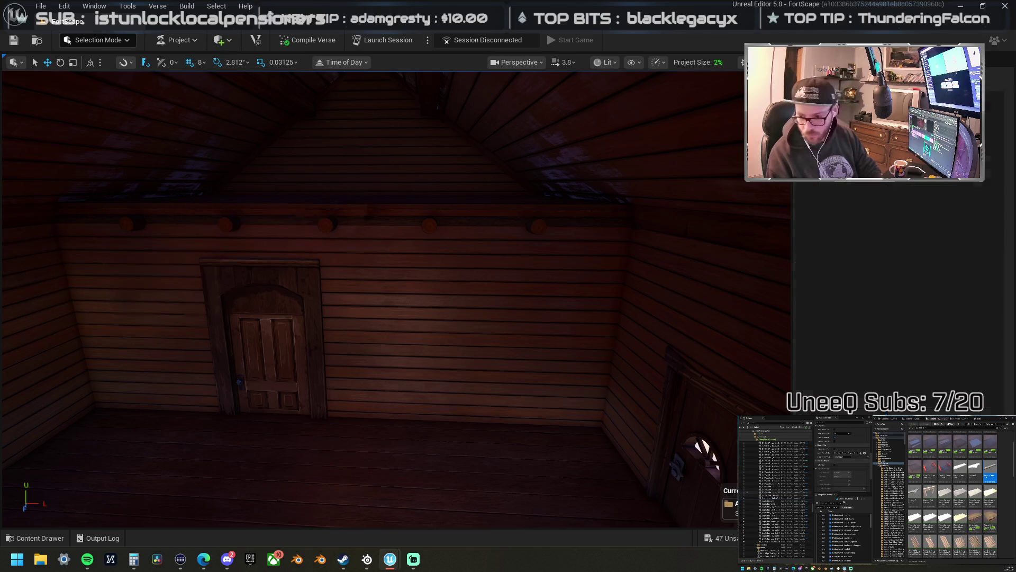
# - Place a Darkvillage trim beam along the attic log beam at X -43008, Y 768, Z 24320
pyautogui.scroll(-3, 952, 495)
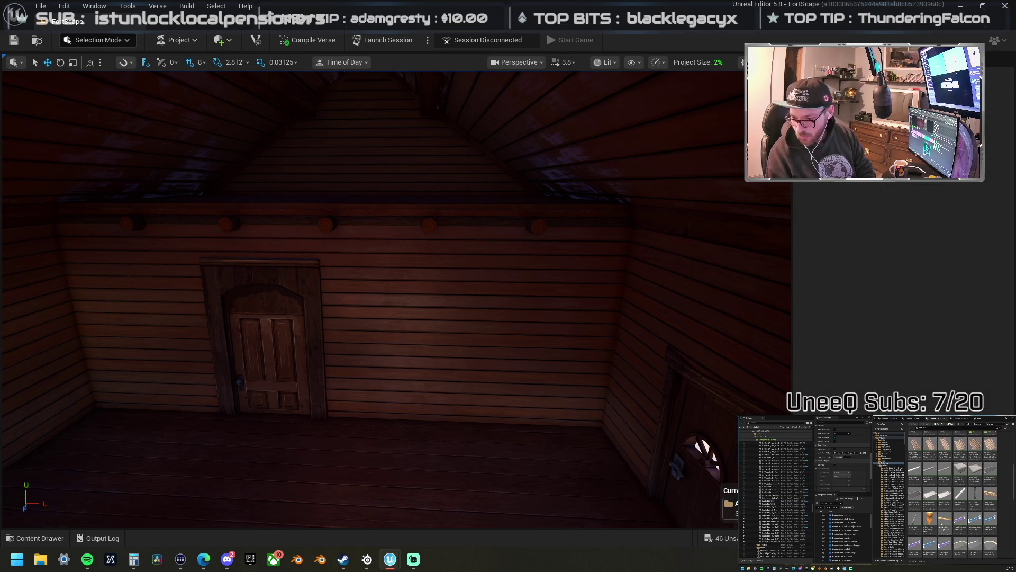
pyautogui.scroll(-5, 953, 495)
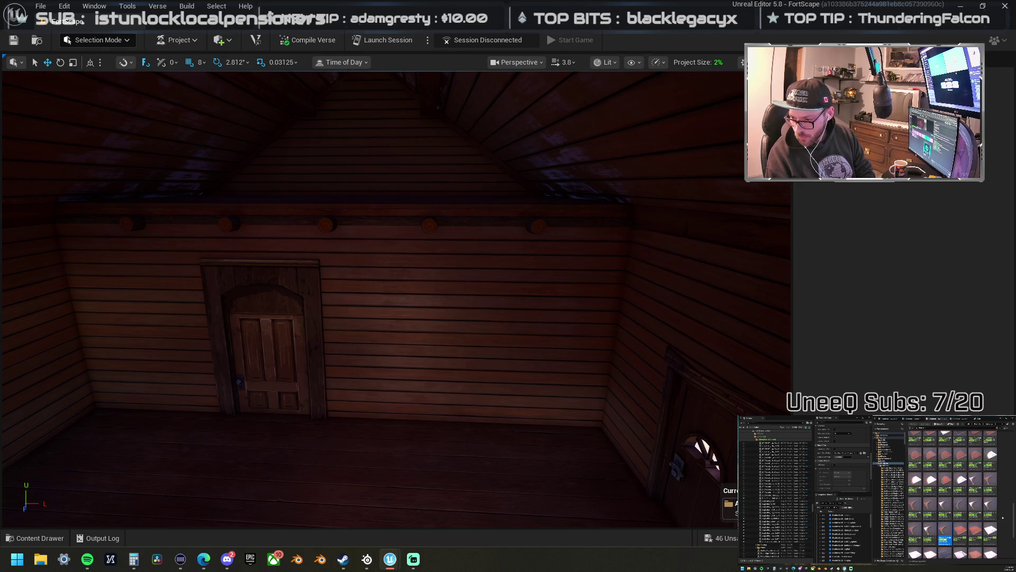
pyautogui.scroll(-3, 1003, 517)
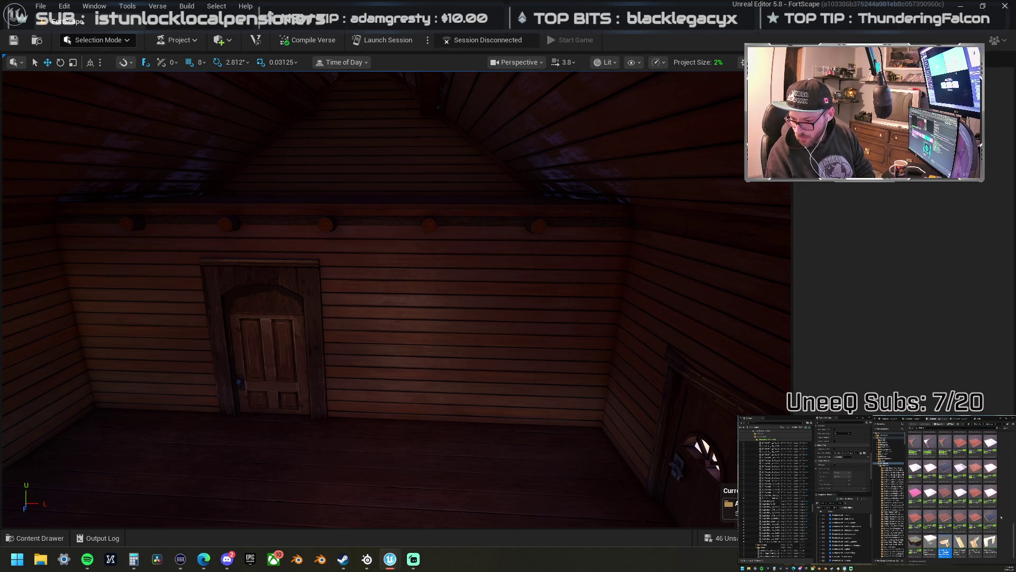
pyautogui.scroll(-3, 999, 516)
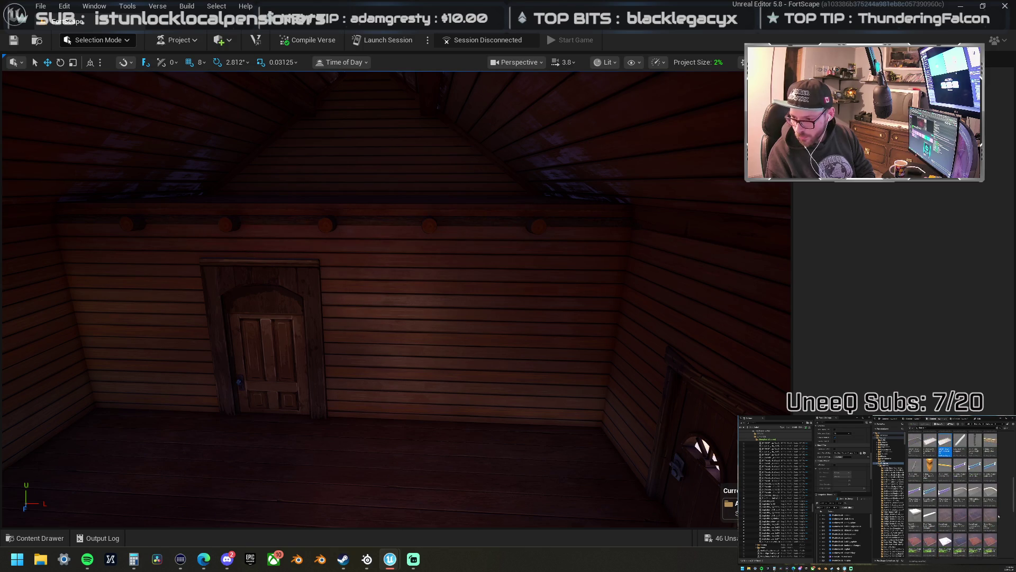
pyautogui.scroll(-3, 996, 515)
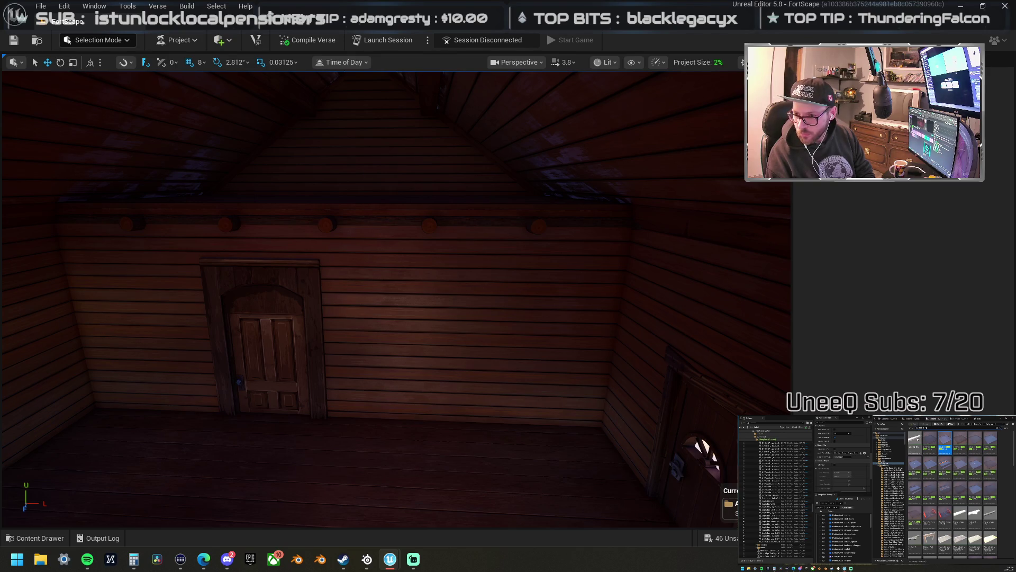
pyautogui.moveTo(914, 442)
pyautogui.mouseDown()
pyautogui.moveTo(375, 166)
pyautogui.moveTo(387, 220)
pyautogui.moveTo(840, 283)
pyautogui.moveTo(687, 236)
pyautogui.moveTo(846, 233)
pyautogui.mouseUp()
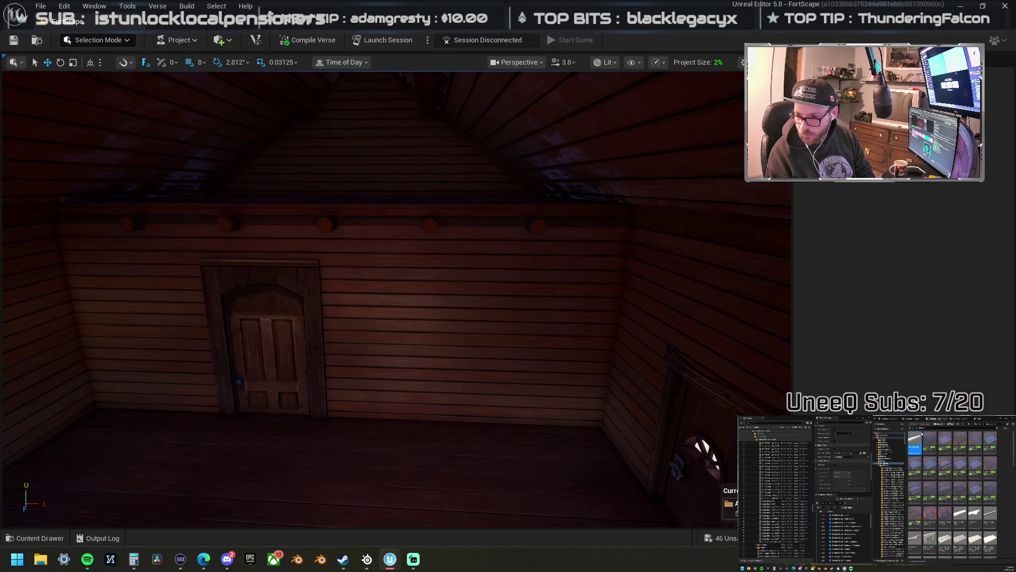
pyautogui.click(884, 462)
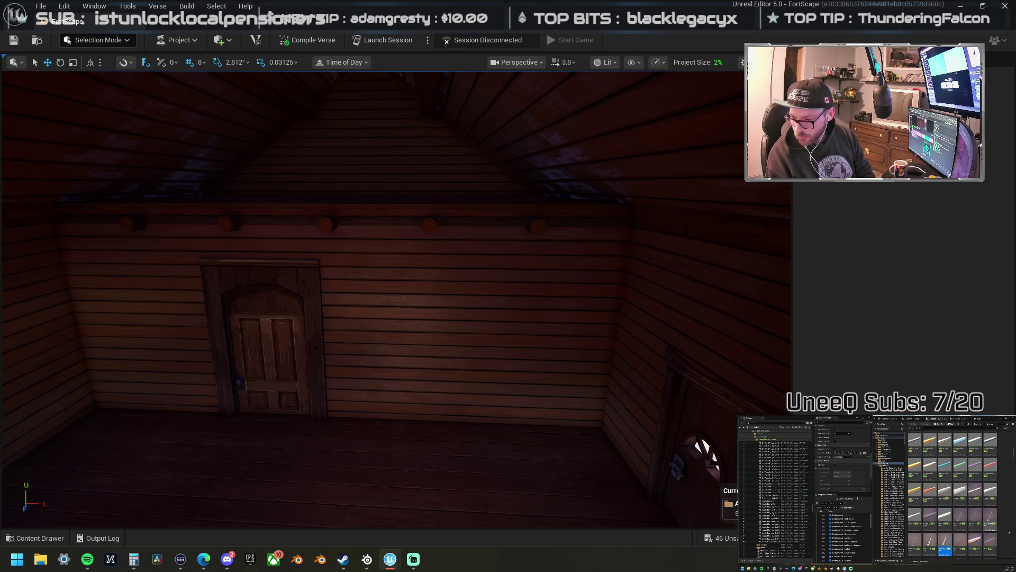
pyautogui.scroll(-5, 1009, 531)
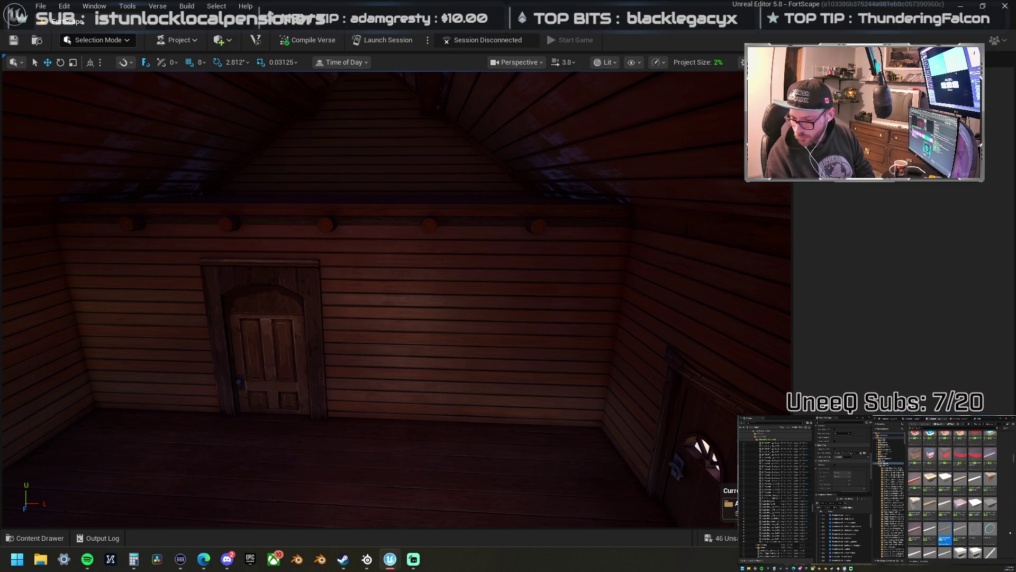
pyautogui.scroll(-5, 1009, 532)
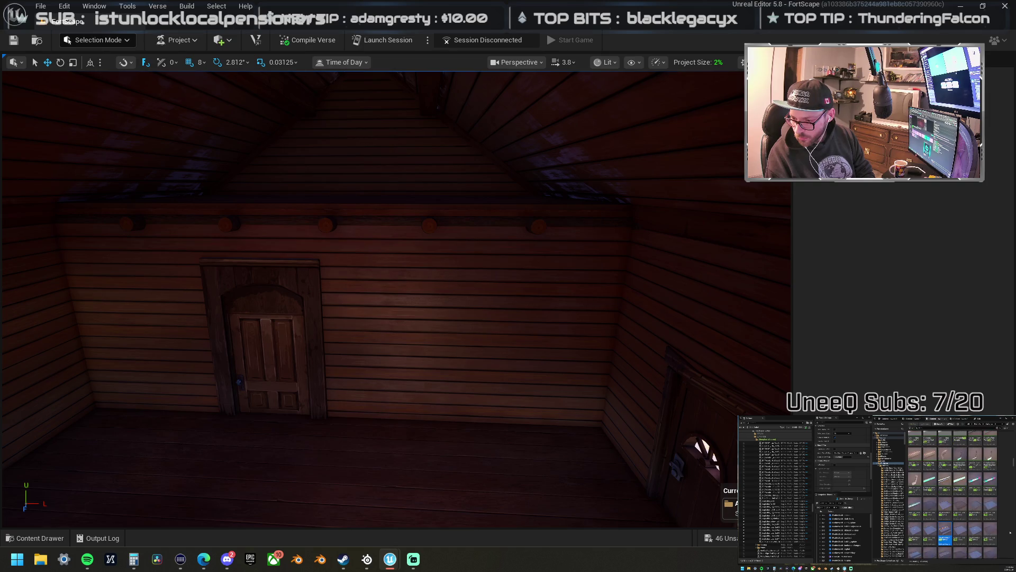
pyautogui.scroll(-3, 1008, 530)
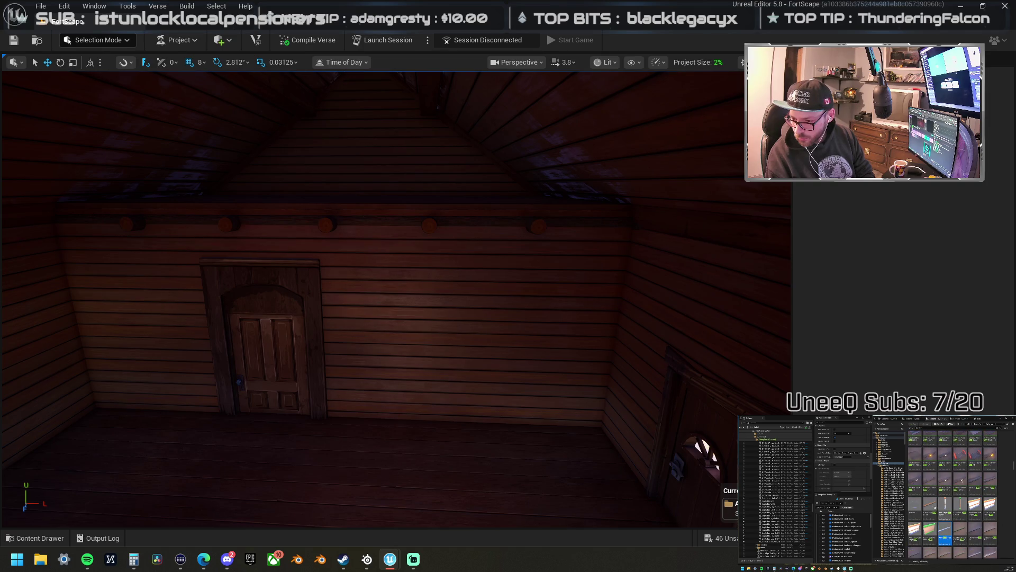
pyautogui.moveTo(930, 506)
pyautogui.mouseDown()
pyautogui.moveTo(501, 254)
pyautogui.moveTo(461, 200)
pyautogui.moveTo(539, 217)
pyautogui.moveTo(503, 214)
pyautogui.moveTo(502, 191)
pyautogui.mouseUp()
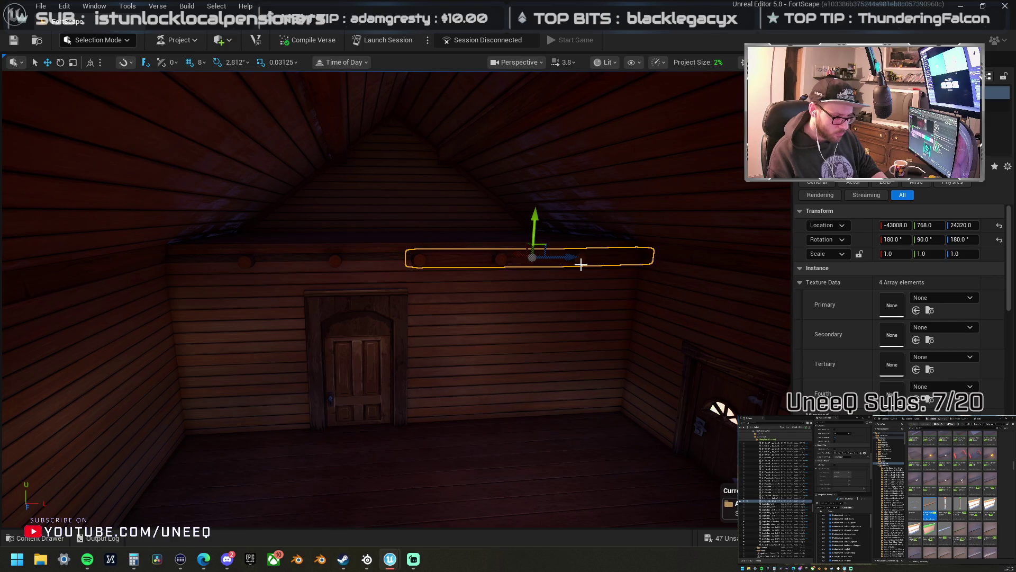
# - Slide the new plank left along the attic wall and select it with the shelf beam
pyautogui.moveTo(572, 257)
pyautogui.mouseDown()
pyautogui.moveTo(295, 259)
pyautogui.moveTo(328, 243)
pyautogui.mouseUp()
pyautogui.press('f')
pyautogui.moveTo(509, 286)
pyautogui.mouseDown()
pyautogui.moveTo(529, 286)
pyautogui.moveTo(529, 265)
pyautogui.moveTo(509, 297)
pyautogui.moveTo(518, 307)
pyautogui.moveTo(534, 291)
pyautogui.mouseUp()
pyautogui.press('f')
pyautogui.press('f')
pyautogui.scroll(-3, 508, 286)
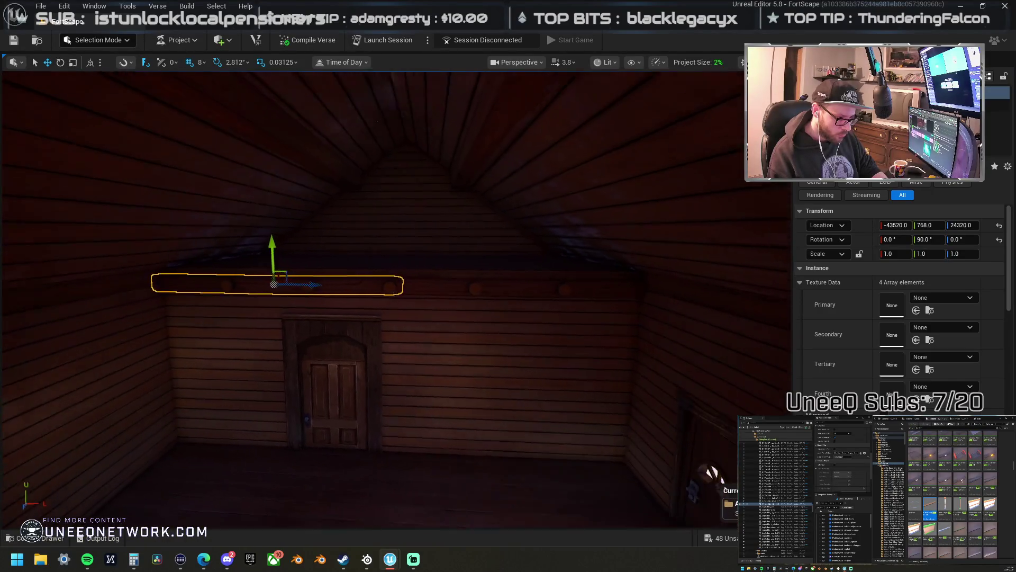
pyautogui.moveTo(409, 275); pyautogui.dragTo(409, 275)
pyautogui.click(441, 307)
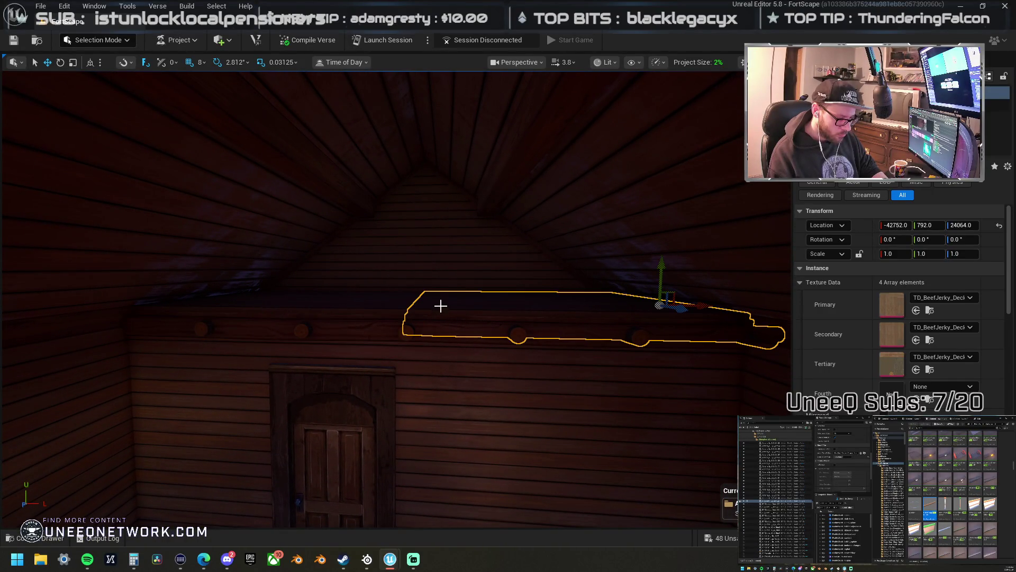
pyautogui.keyDown('ctrl'); pyautogui.click(381, 308); pyautogui.keyUp('ctrl')
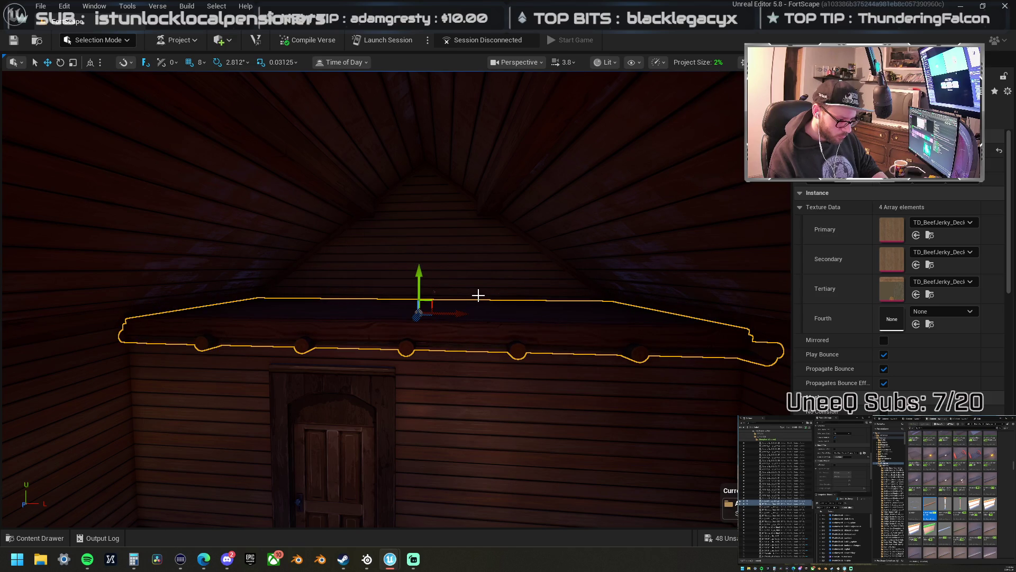
pyautogui.moveTo(477, 295); pyautogui.dragTo(479, 295)
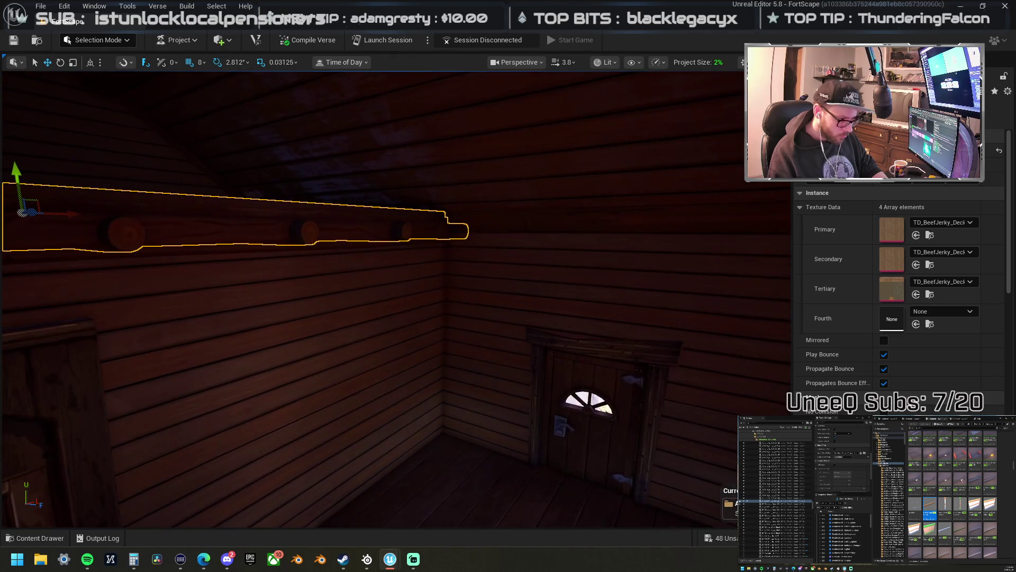
# - Try stretching the wall board taller and undo it, then place a CozyTea wedge over the gable door
pyautogui.moveTo(373, 235); pyautogui.dragTo(324, 239)
pyautogui.click(327, 238)
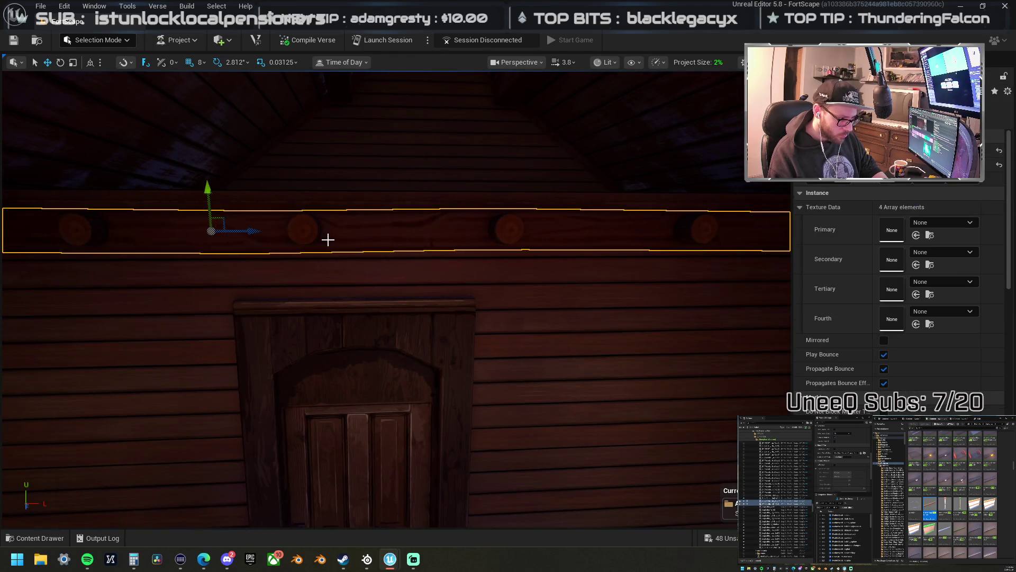
pyautogui.press('r')
pyautogui.moveTo(252, 200)
pyautogui.mouseDown()
pyautogui.moveTo(251, 176)
pyautogui.moveTo(252, 201)
pyautogui.mouseUp()
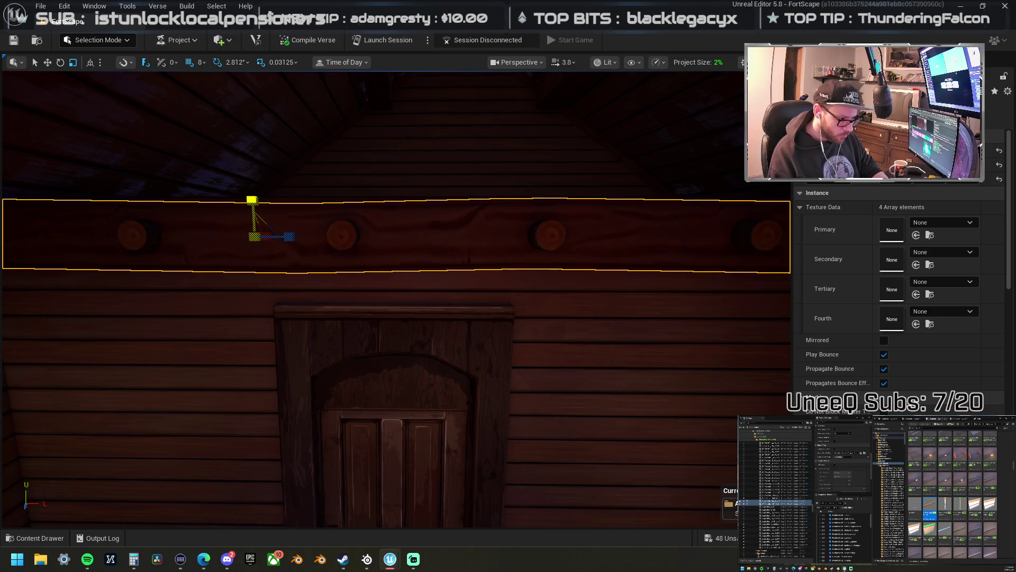
pyautogui.scroll(-5, 252, 200)
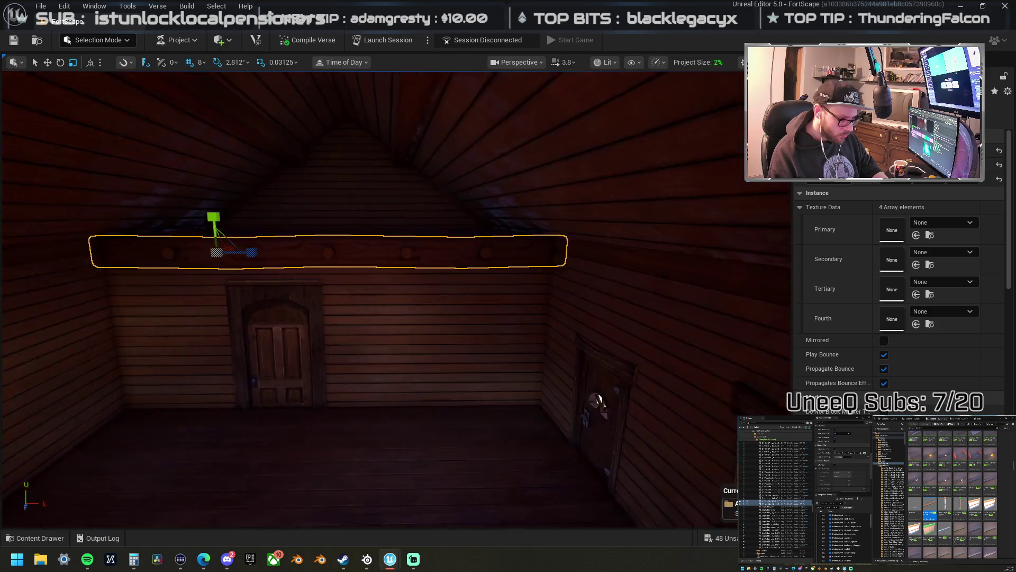
pyautogui.moveTo(245, 197); pyautogui.dragTo(245, 197)
pyautogui.hotkey('ctrl', 'z')
pyautogui.moveTo(370, 260)
pyautogui.mouseDown()
pyautogui.moveTo(286, 275)
pyautogui.moveTo(296, 296)
pyautogui.moveTo(285, 265)
pyautogui.moveTo(296, 270)
pyautogui.moveTo(328, 249)
pyautogui.mouseUp()
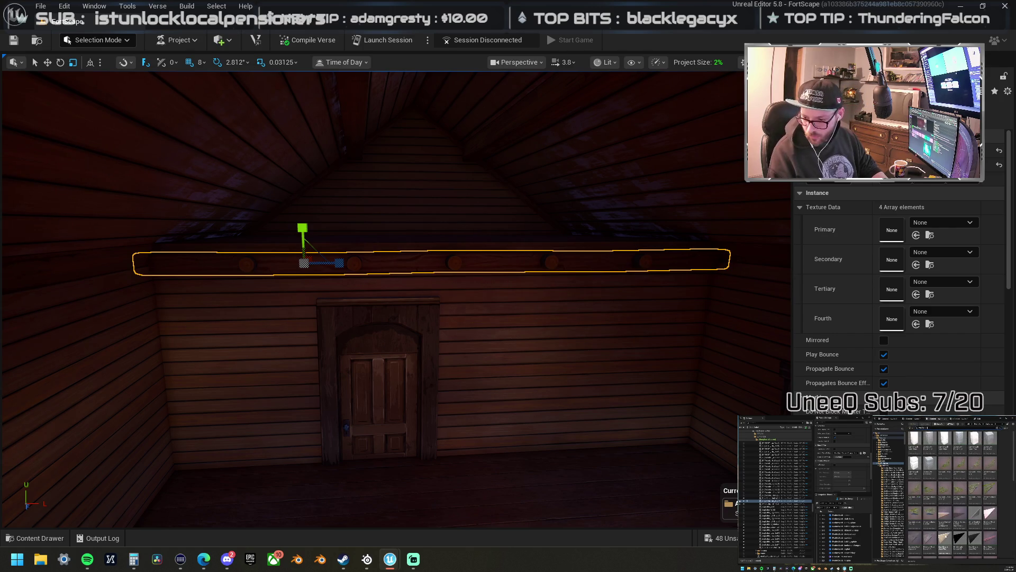
pyautogui.moveTo(1015, 304)
pyautogui.mouseDown()
pyautogui.moveTo(730, 302)
pyautogui.moveTo(573, 274)
pyautogui.moveTo(574, 306)
pyautogui.moveTo(608, 289)
pyautogui.moveTo(534, 290)
pyautogui.moveTo(528, 317)
pyautogui.moveTo(392, 309)
pyautogui.mouseUp()
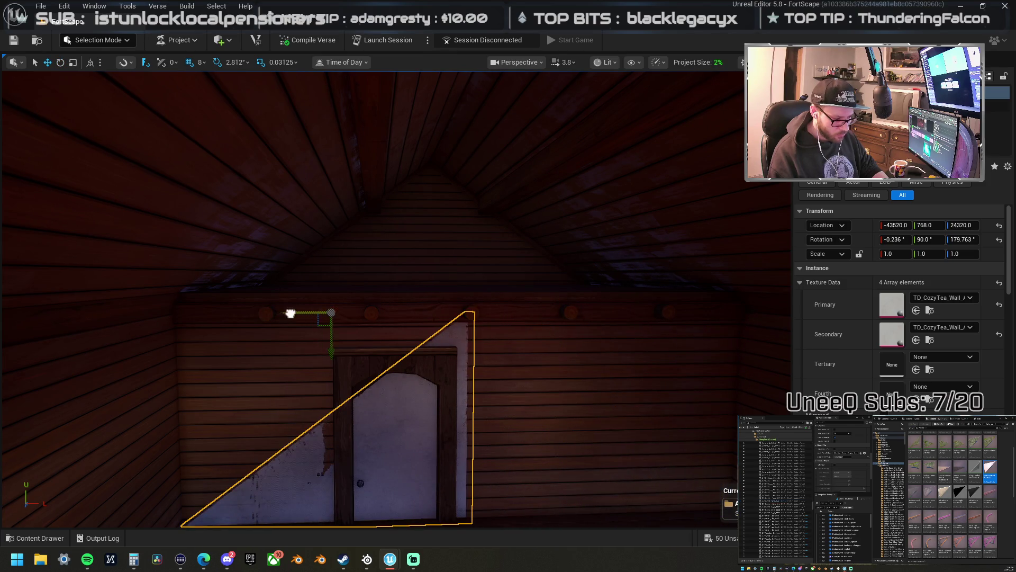
# - Undo the wedge's last changes and raise the triangle halves up to the roof peak
pyautogui.hotkey('ctrl', 'z')
pyautogui.hotkey('ctrl', 'z')
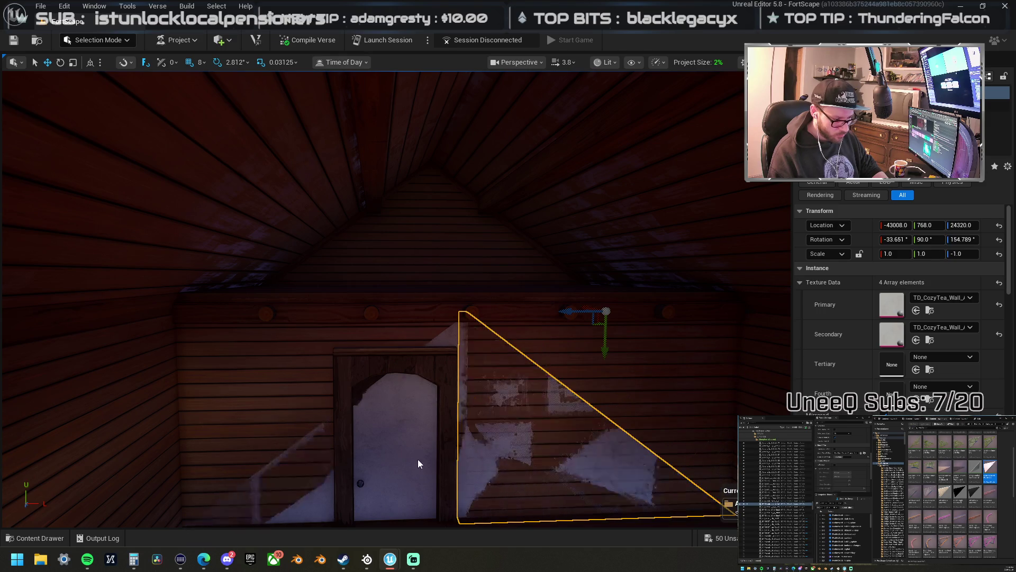
pyautogui.hotkey('ctrl', 'z')
pyautogui.moveTo(324, 353); pyautogui.dragTo(360, 203)
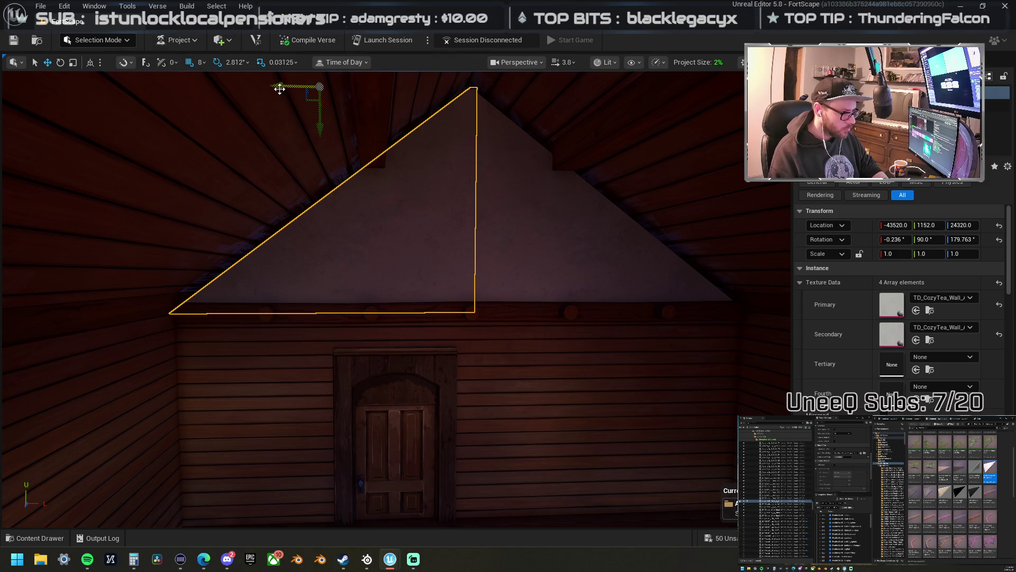
pyautogui.moveTo(277, 87); pyautogui.dragTo(264, 83)
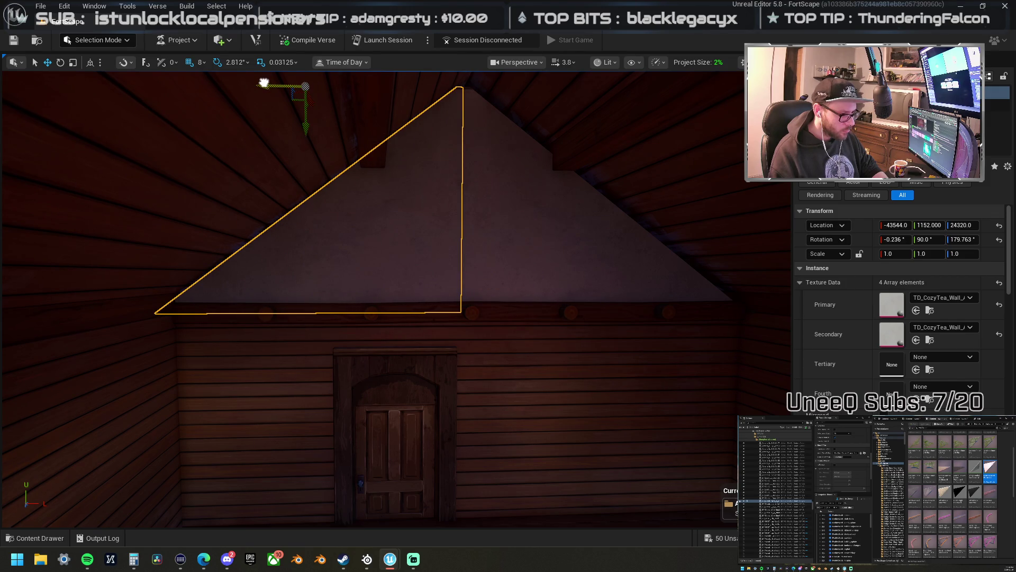
pyautogui.keyDown('ctrl'); pyautogui.click(492, 212); pyautogui.keyUp('ctrl')
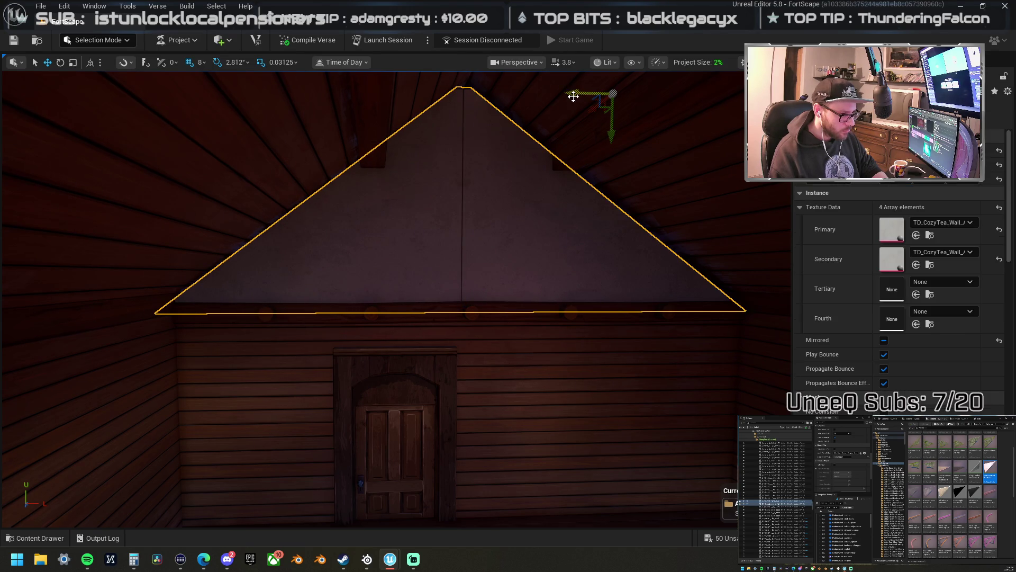
pyautogui.moveTo(573, 96); pyautogui.dragTo(576, 96)
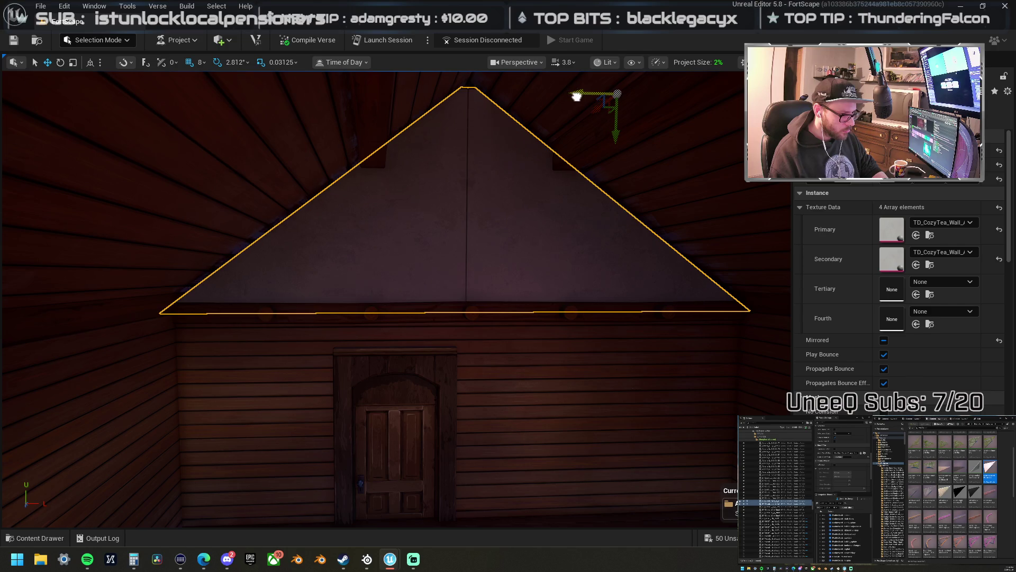
# - Reselect the gable triangle halves, frame them, and nudge the triangle wall left and up
pyautogui.click(394, 201)
pyautogui.keyDown('ctrl'); pyautogui.click(495, 229); pyautogui.keyUp('ctrl')
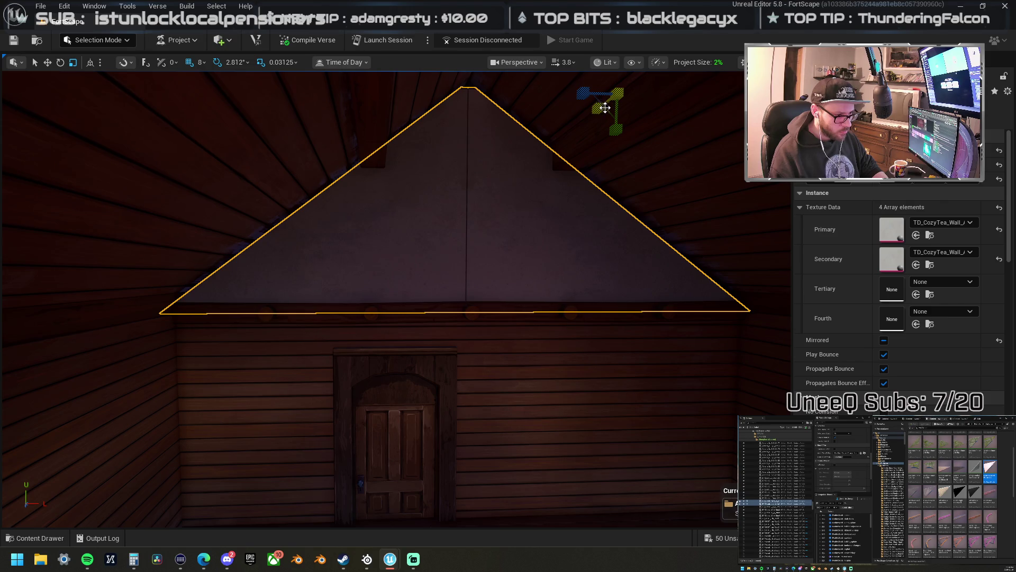
pyautogui.click(601, 104)
pyautogui.click(438, 193)
pyautogui.keyDown('ctrl'); pyautogui.click(438, 194); pyautogui.keyUp('ctrl')
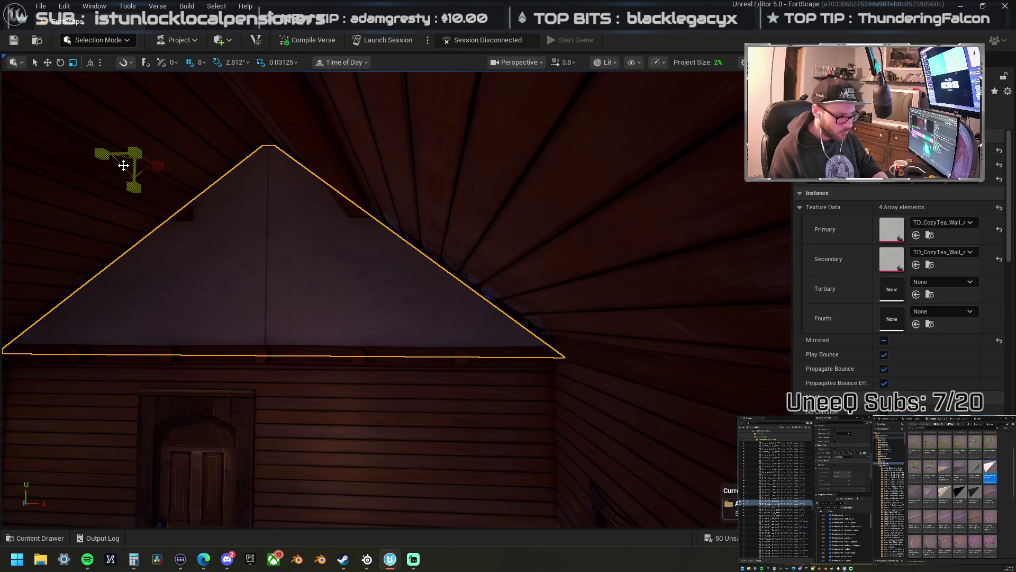
pyautogui.press('f')
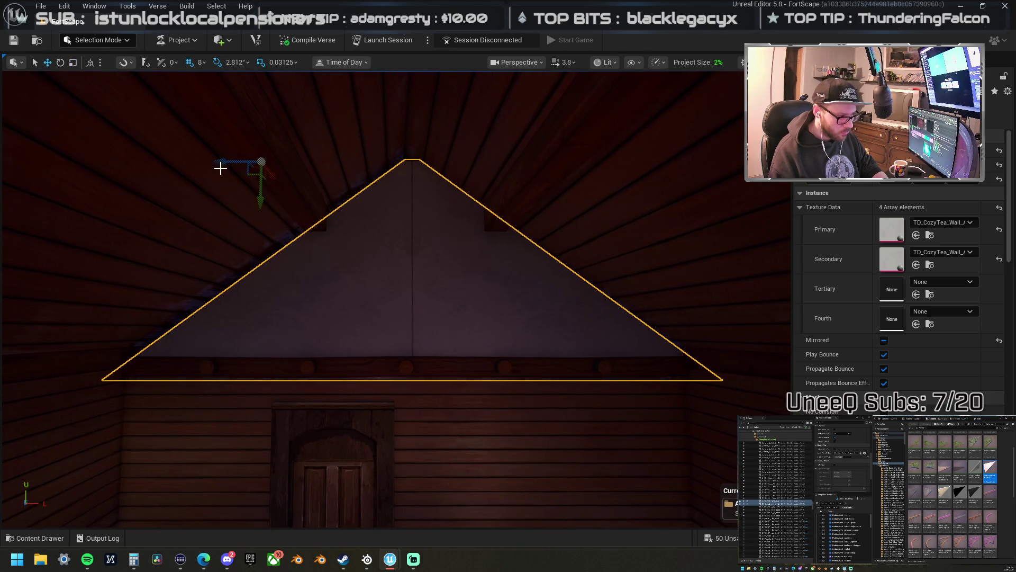
pyautogui.moveTo(224, 162); pyautogui.dragTo(217, 160)
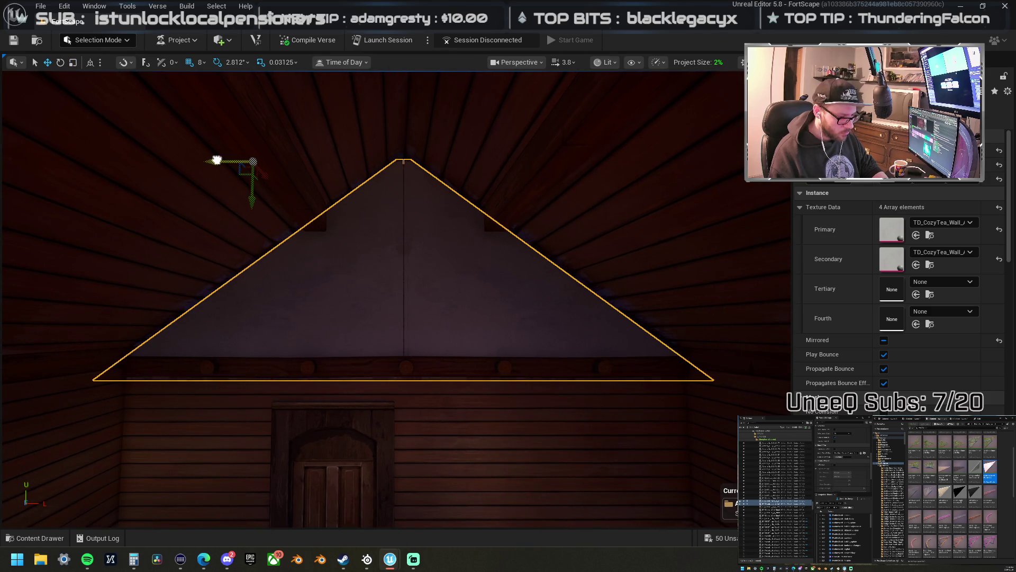
pyautogui.moveTo(257, 203); pyautogui.dragTo(255, 187)
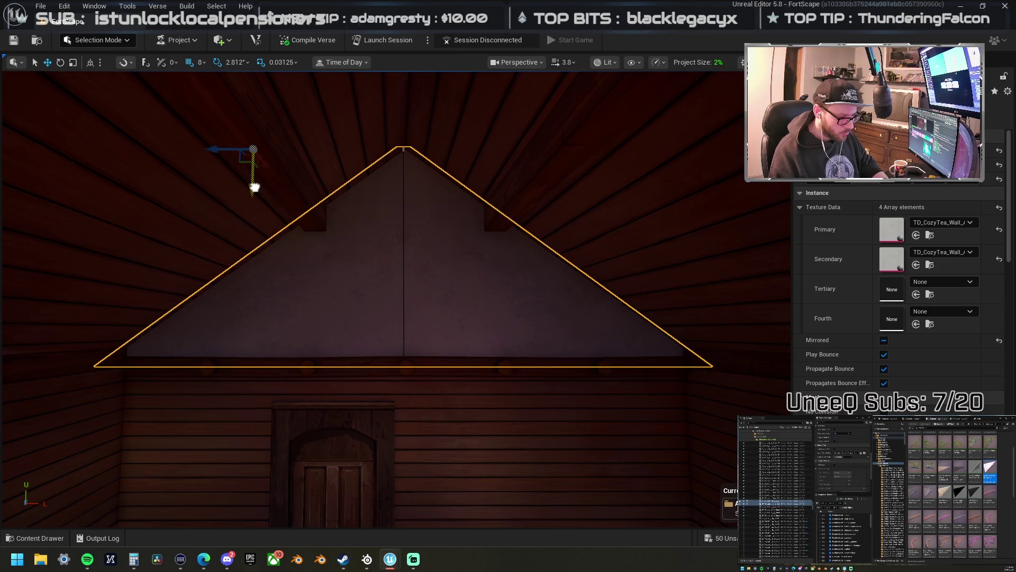
pyautogui.click(370, 291)
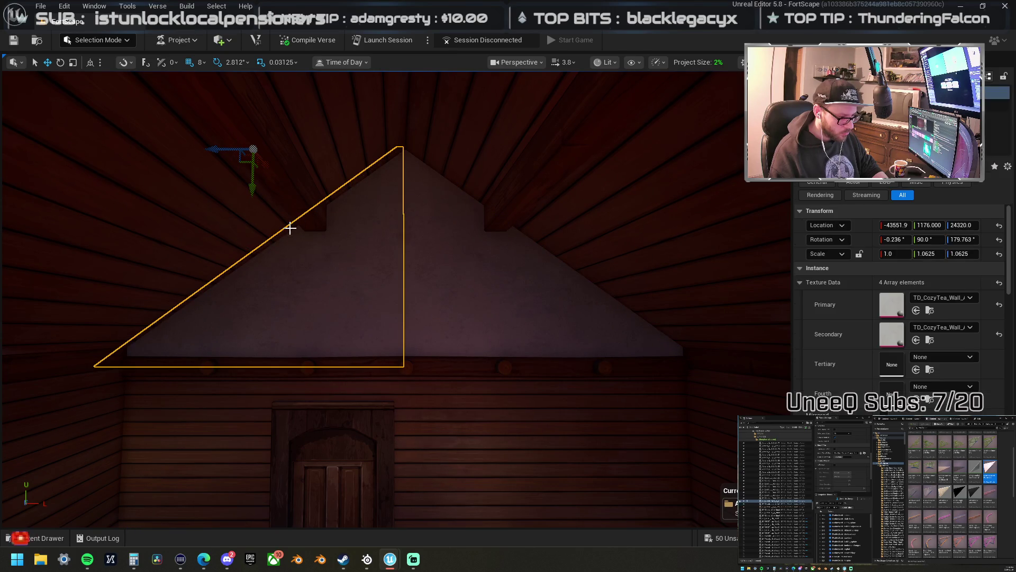
# - Set grid snap to 4 and align both halves, mirroring the left half onto the right
pyautogui.click(201, 62)
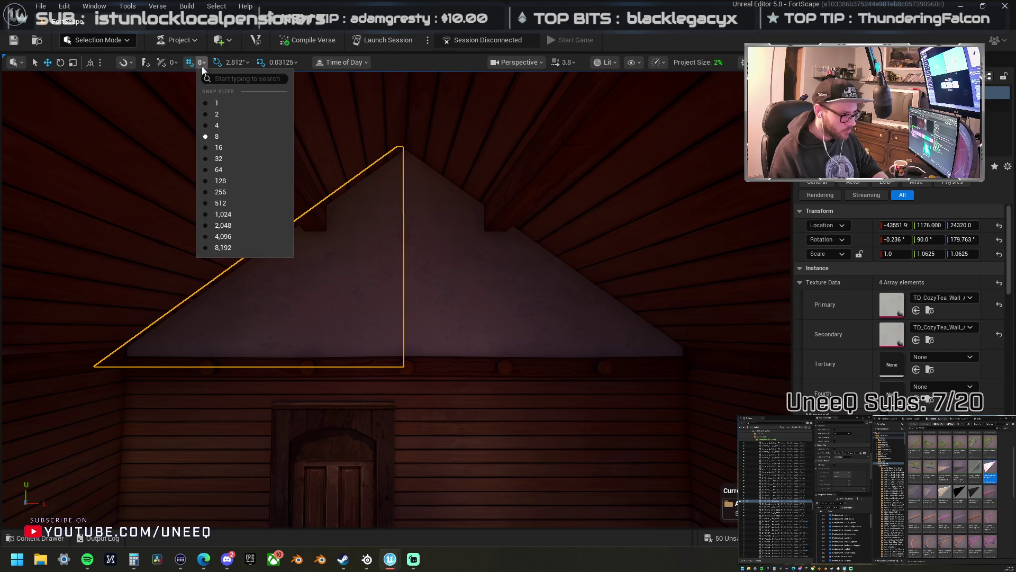
pyautogui.click(224, 125)
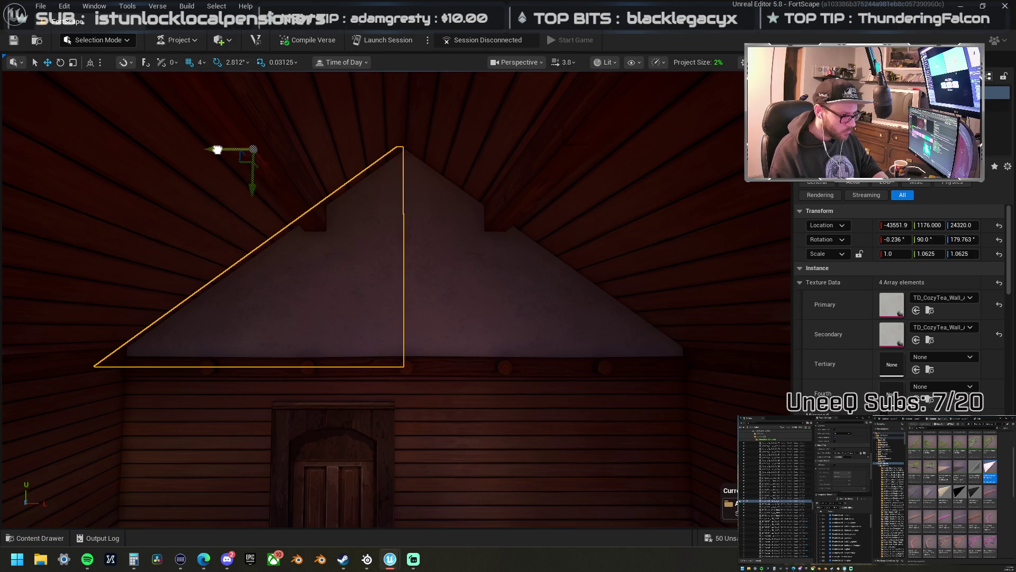
pyautogui.moveTo(217, 150); pyautogui.dragTo(220, 150)
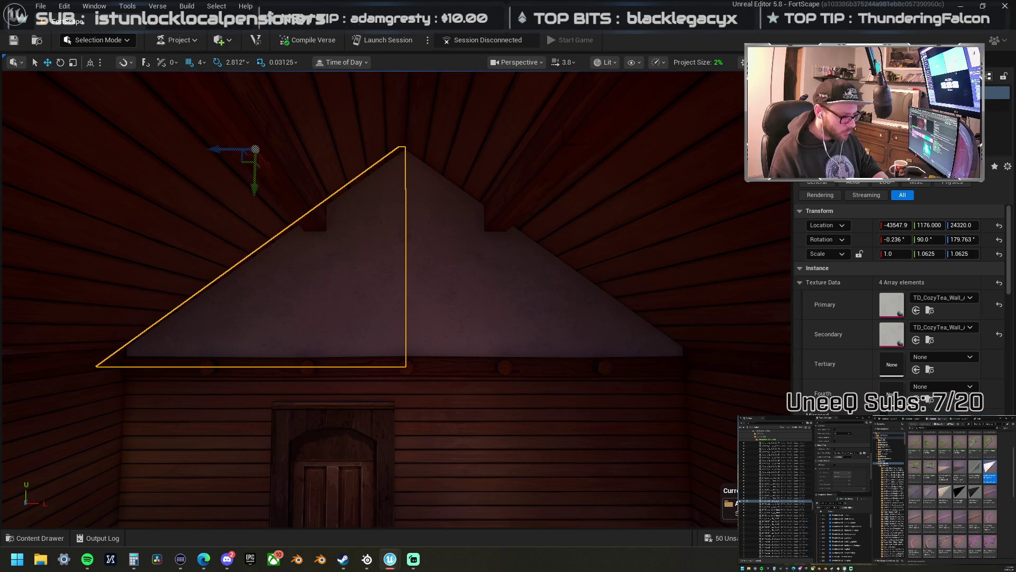
pyautogui.hotkey('ctrl', 'v')
pyautogui.moveTo(513, 152); pyautogui.dragTo(512, 150)
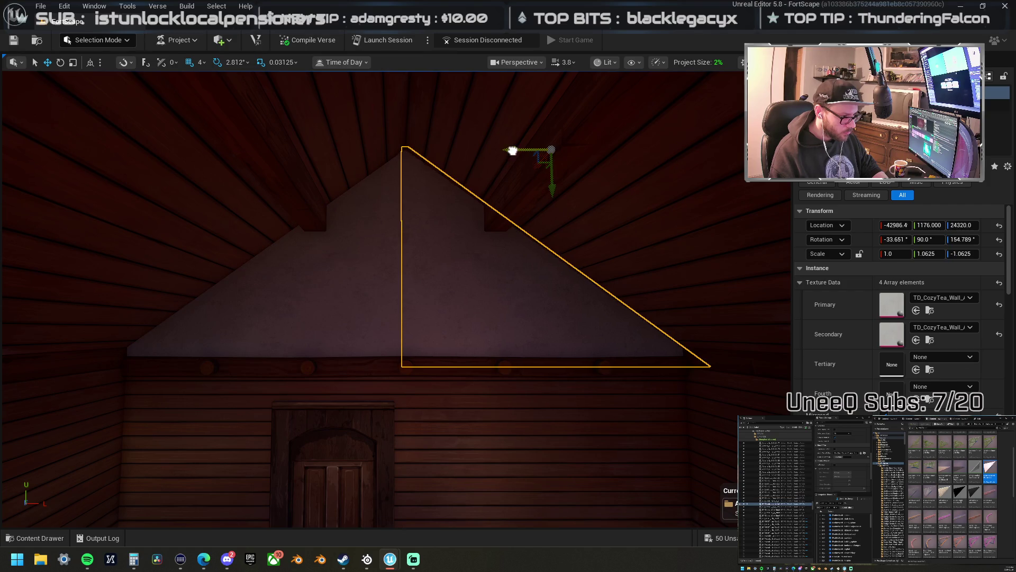
# - Set the gable triangle's Primary Texture Data to the Apollo_LogCabin wood texture
pyautogui.click(490, 457)
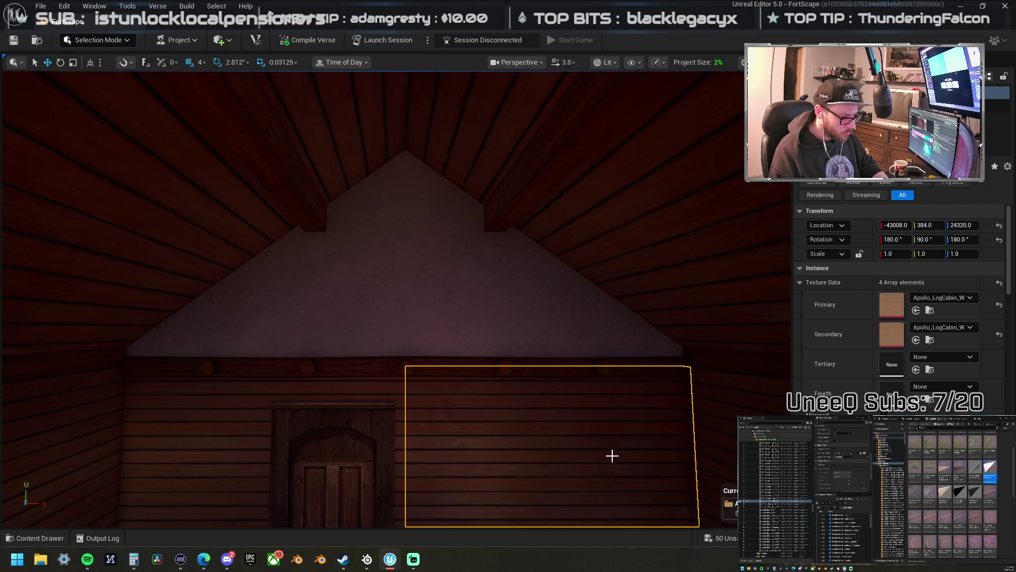
pyautogui.hotkey('ctrl', 'z')
pyautogui.click(384, 290)
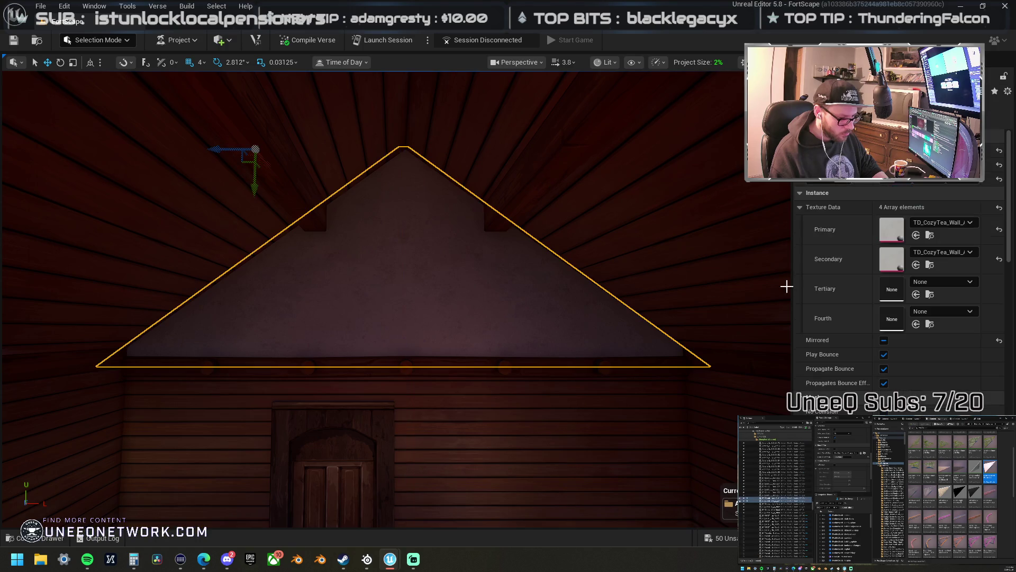
pyautogui.keyDown('shift'); pyautogui.click(865, 226); pyautogui.keyUp('shift')
pyautogui.scroll(-10, 436, 283)
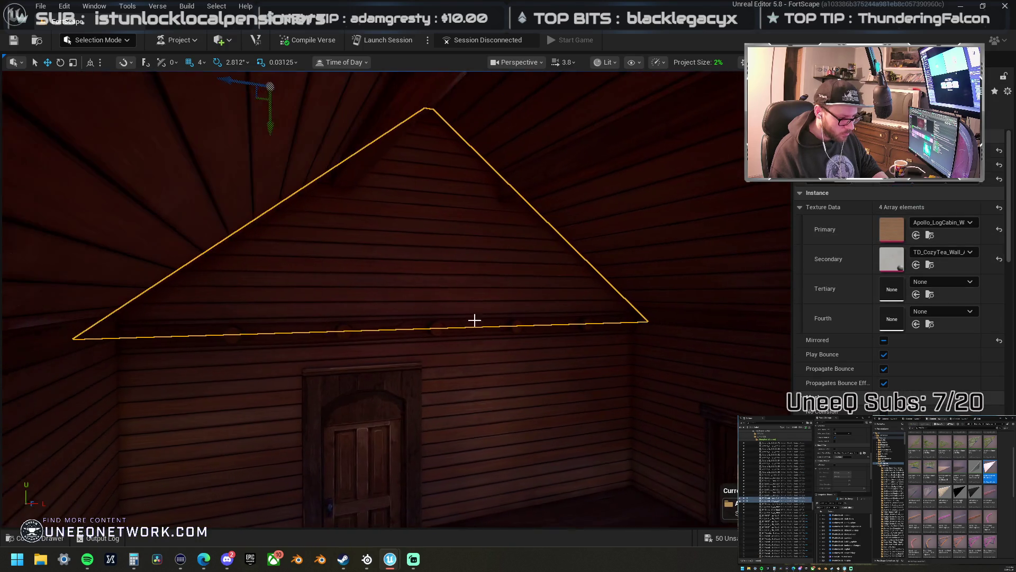
pyautogui.scroll(10, 397, 299)
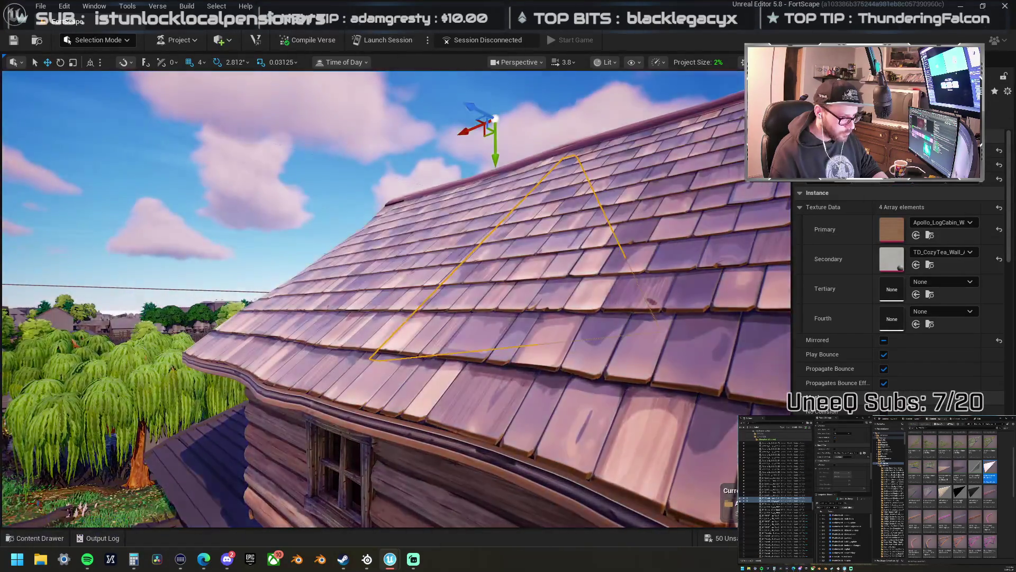
# - Clear the floor selection, pick a stone wall piece from the Outliner folder, and frame it
pyautogui.scroll(10, 680, 203)
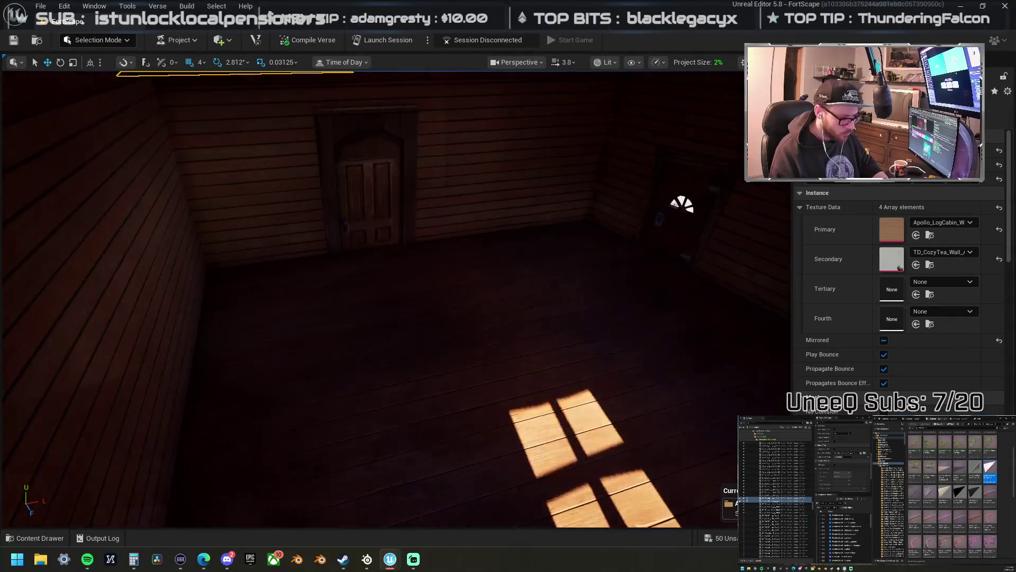
pyautogui.click(565, 408)
pyautogui.moveTo(565, 407)
pyautogui.mouseDown()
pyautogui.moveTo(698, 424)
pyautogui.moveTo(609, 428)
pyautogui.mouseUp()
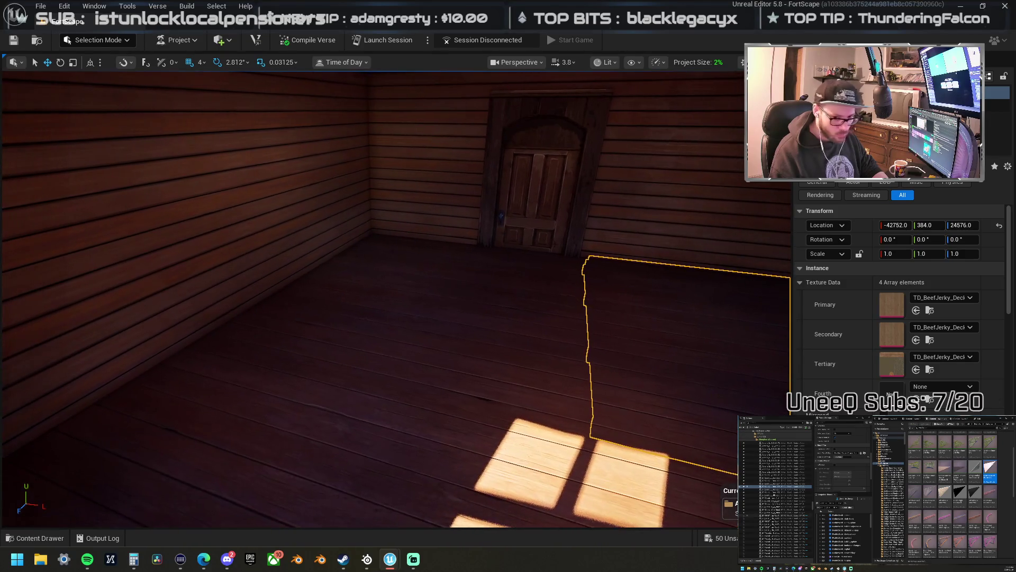
pyautogui.press('Escape')
pyautogui.click(758, 501)
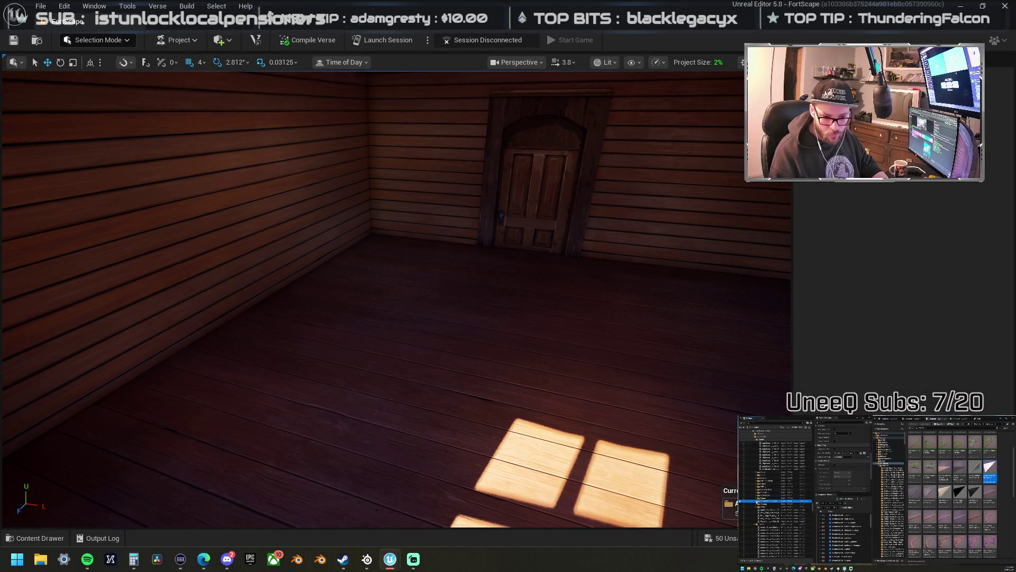
pyautogui.click(778, 503)
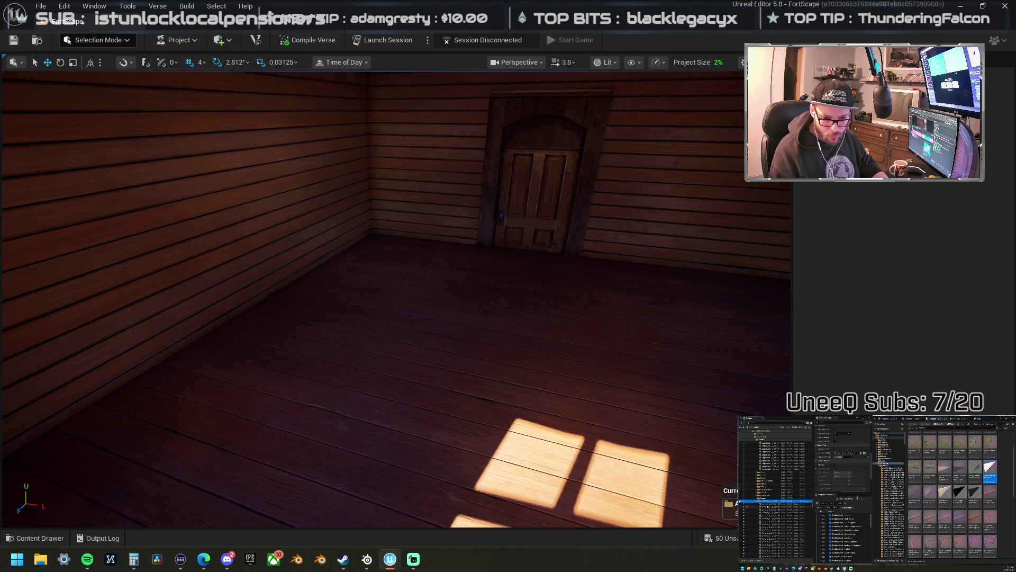
pyautogui.press('f')
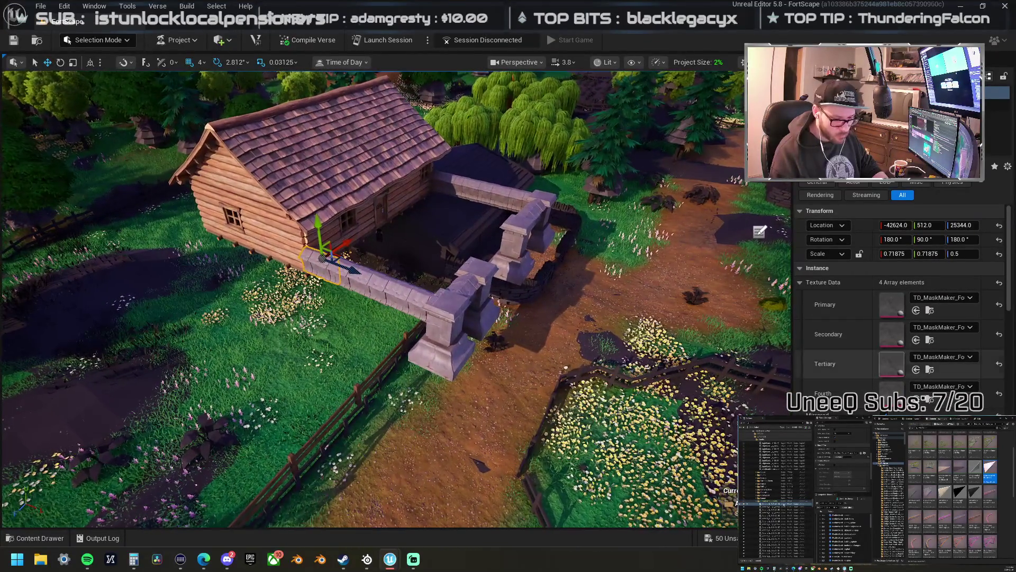
# - Select the fence pieces in the Outliner and drop several fence segments from the selection
pyautogui.scroll(-5, 775, 503)
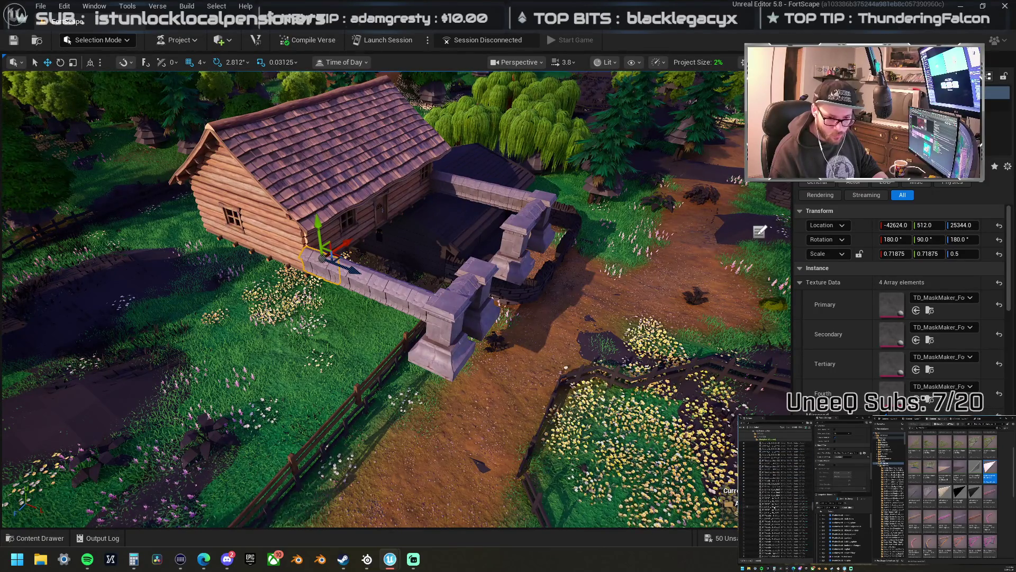
pyautogui.keyDown('shift'); pyautogui.click(776, 527); pyautogui.keyUp('shift')
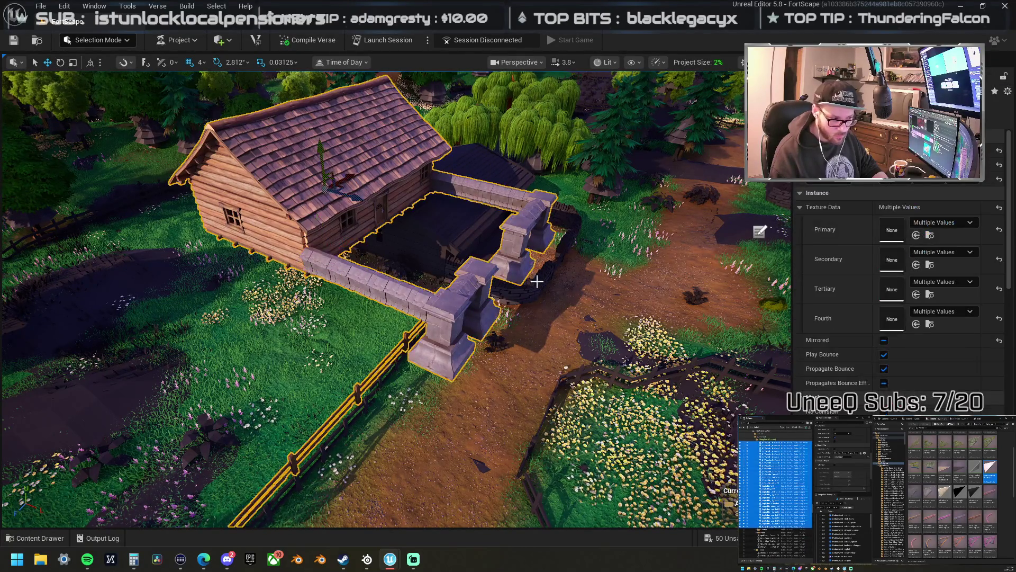
pyautogui.press('f')
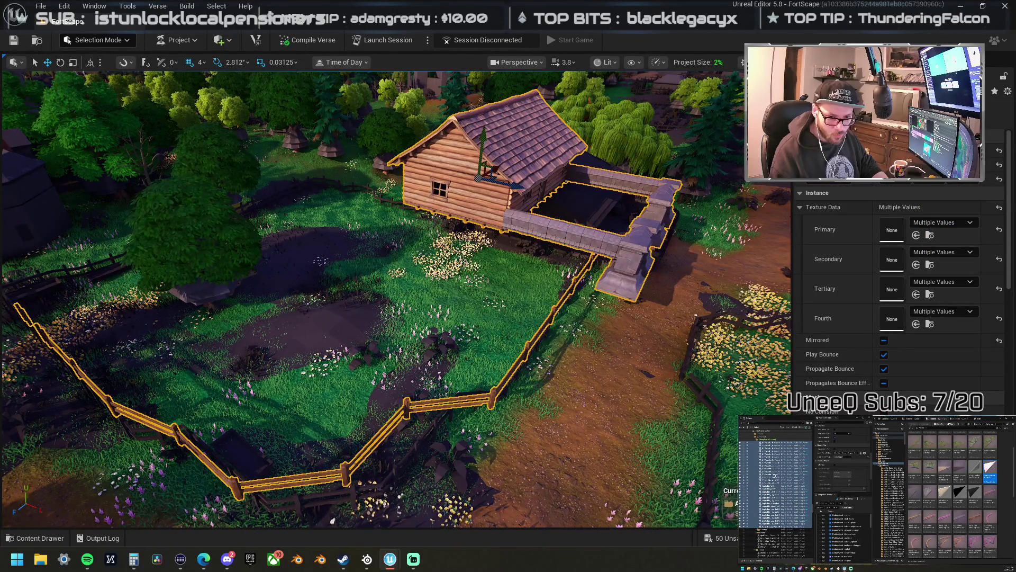
pyautogui.click(775, 473)
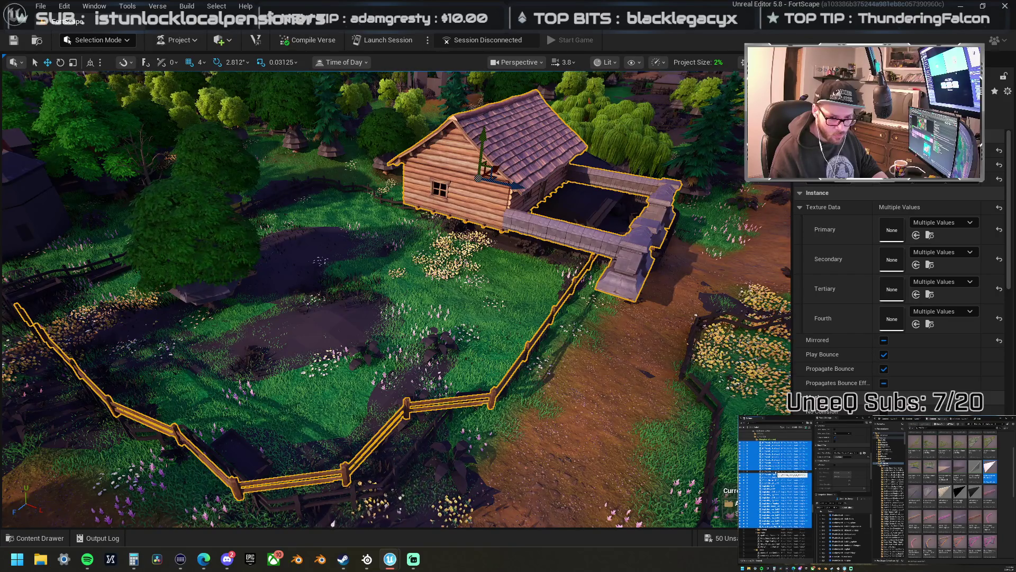
pyautogui.hotkey('shift', 'Up')
pyautogui.hotkey('shift', 'Up')
pyautogui.hotkey('shift', 'Up')
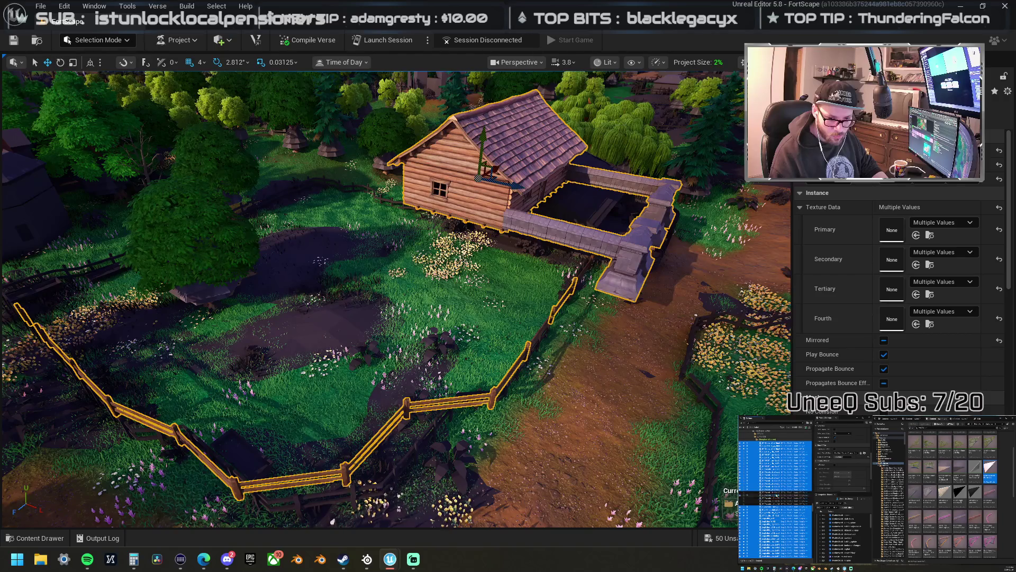
pyautogui.hotkey('shift', 'Up')
pyautogui.hotkey('shift', 'Up')
pyautogui.hotkey('shift', 'Up')
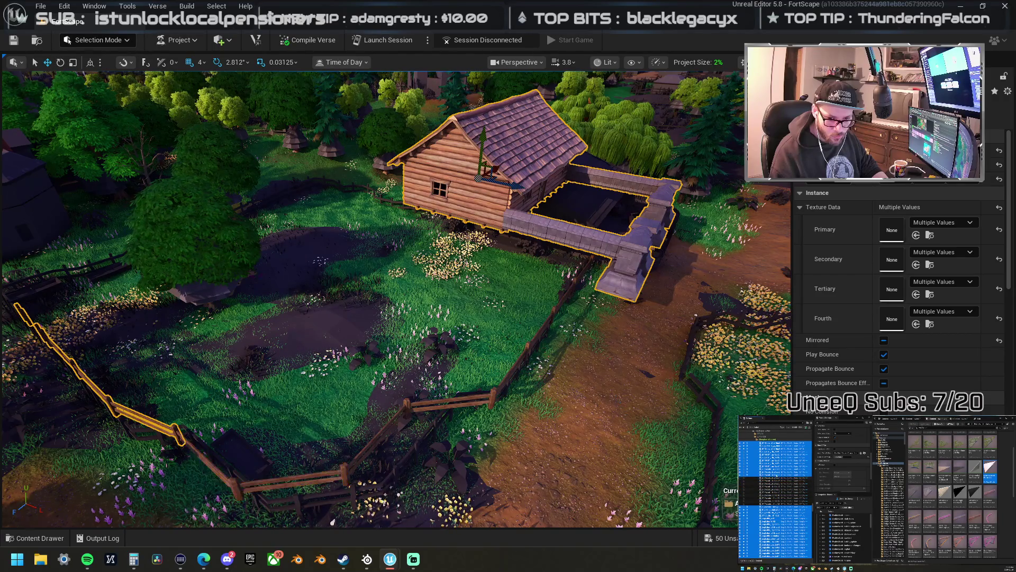
pyautogui.hotkey('shift', 'Up')
pyautogui.hotkey('shift', 'Up')
pyautogui.hotkey('shift', 'Up')
pyautogui.press('f')
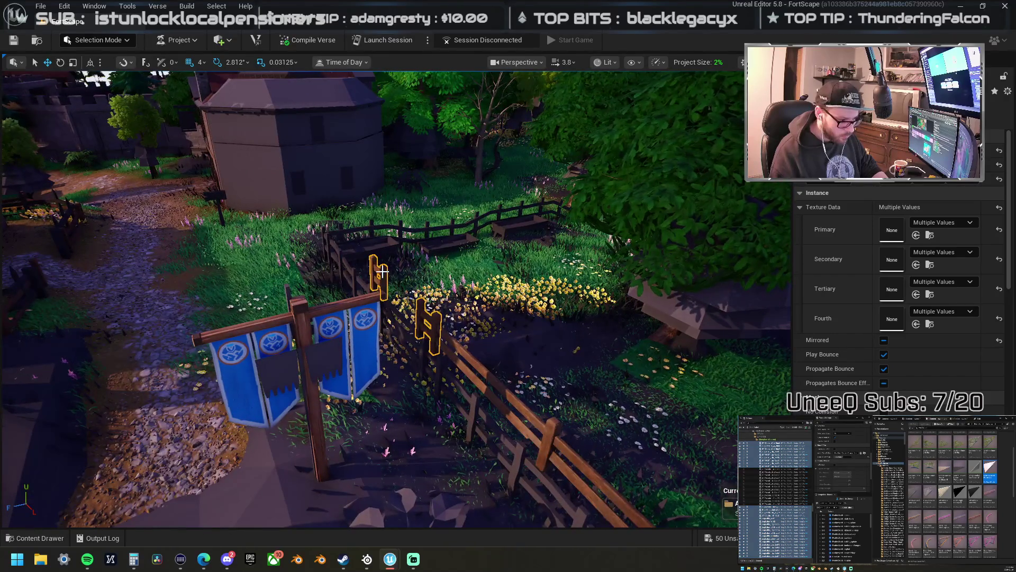
# - Move the cabin and its stone courtyard walls together as one group on the plot
pyautogui.press('f')
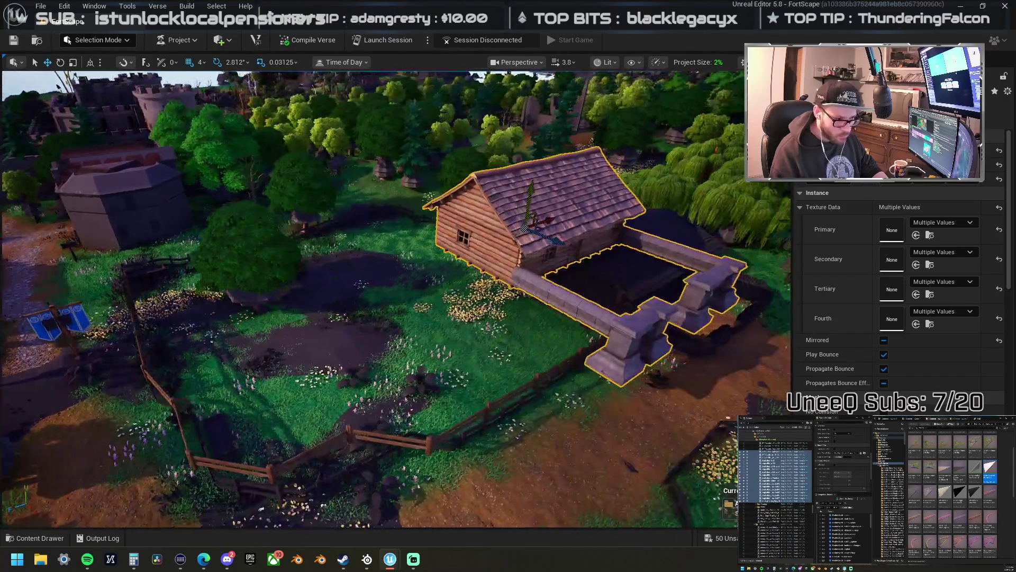
pyautogui.moveTo(404, 300)
pyautogui.mouseDown()
pyautogui.moveTo(344, 302)
pyautogui.moveTo(405, 301)
pyautogui.mouseUp()
pyautogui.hotkey('ctrl', 'd')
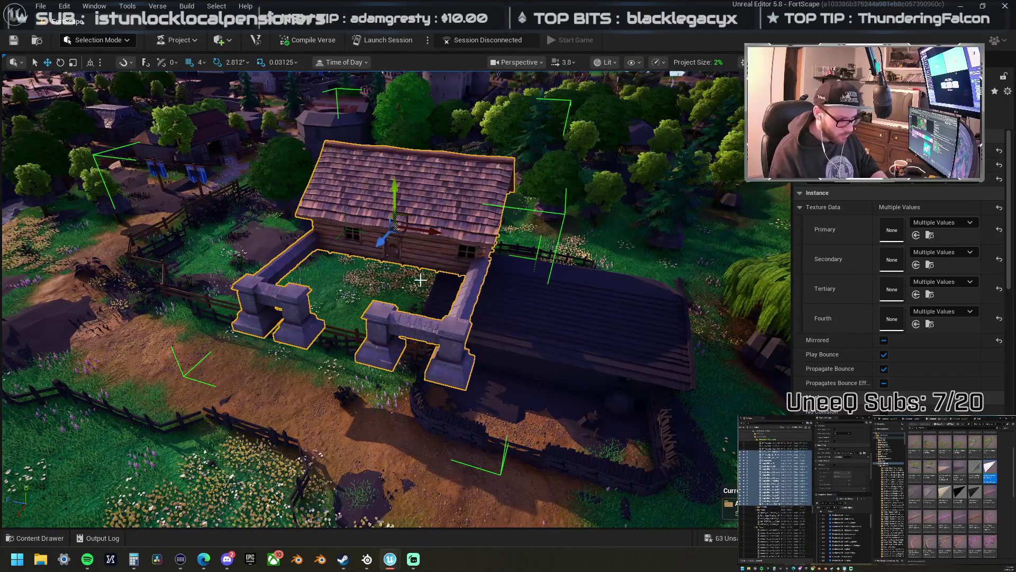
pyautogui.moveTo(431, 229)
pyautogui.mouseDown()
pyautogui.moveTo(591, 291)
pyautogui.moveTo(529, 265)
pyautogui.moveTo(476, 212)
pyautogui.moveTo(523, 197)
pyautogui.mouseUp()
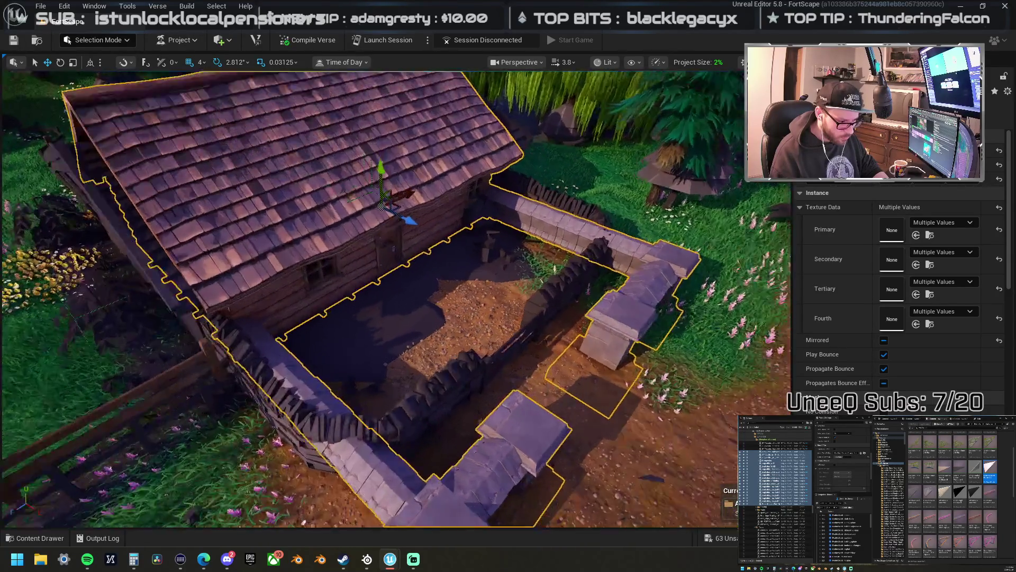
# - Remove the purple Chunk_9 ground piece from the courtyard
pyautogui.scroll(10, 456, 263)
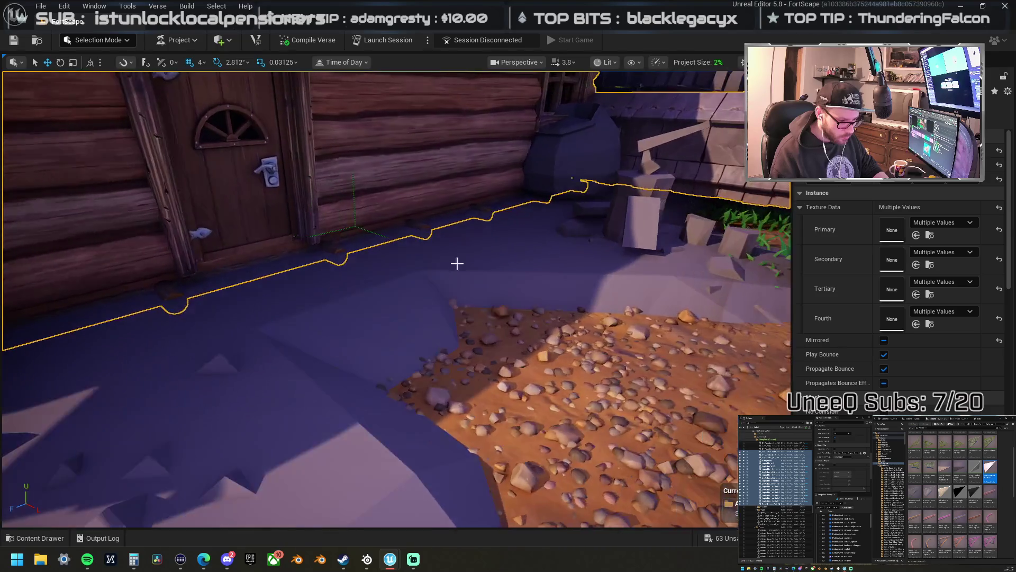
pyautogui.click(573, 266)
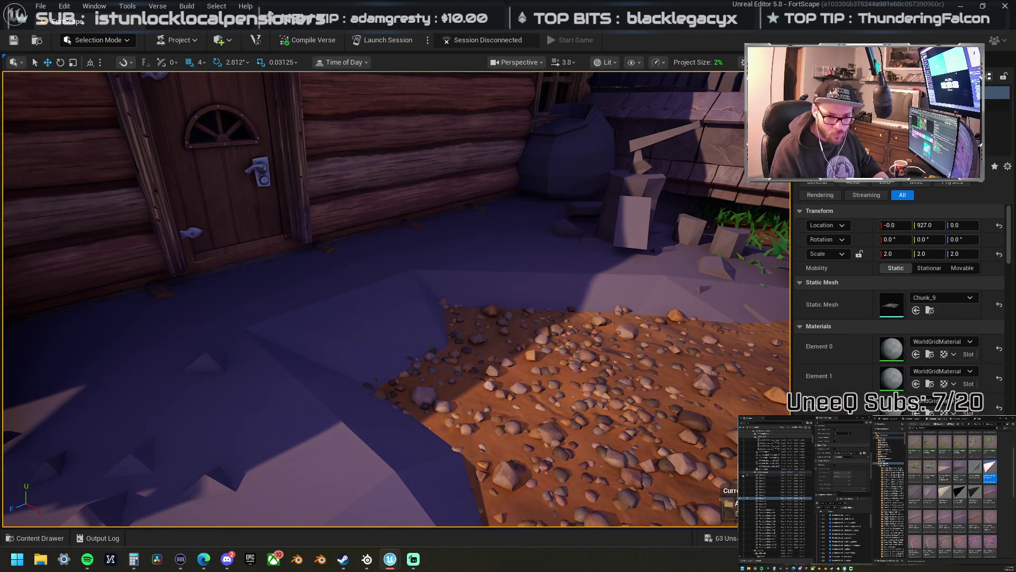
pyautogui.press('h')
# - Select the cabin's base and frame the cabin from outside to check it
pyautogui.click(428, 160)
pyautogui.moveTo(395, 299); pyautogui.dragTo(344, 294)
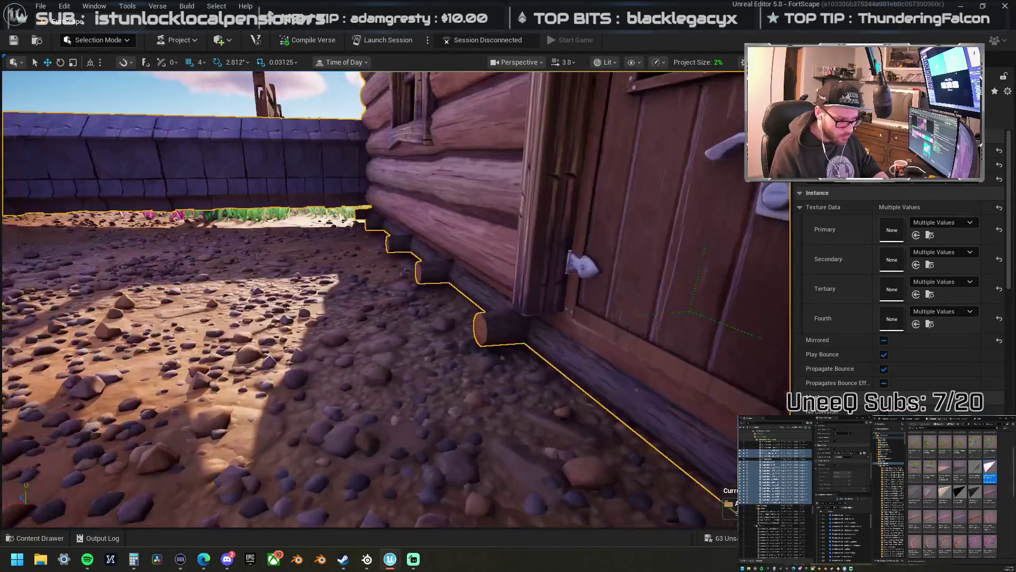
pyautogui.press('f')
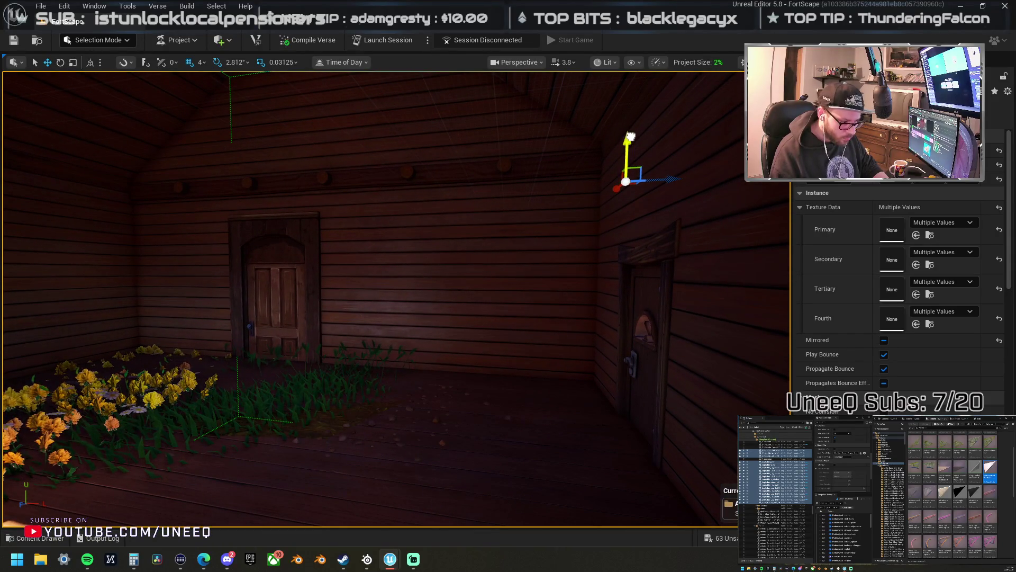
pyautogui.press('f')
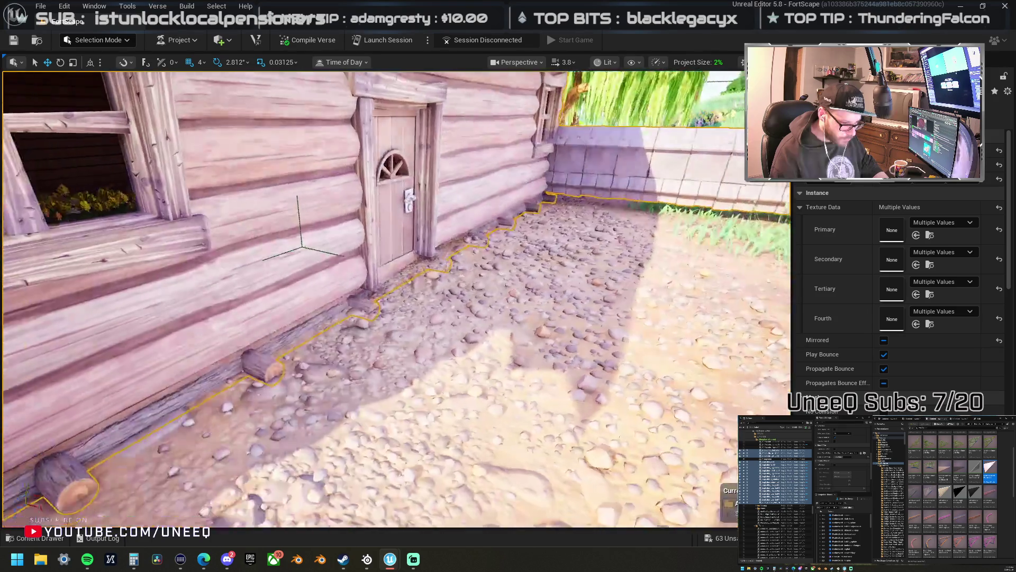
pyautogui.scroll(-10, 397, 297)
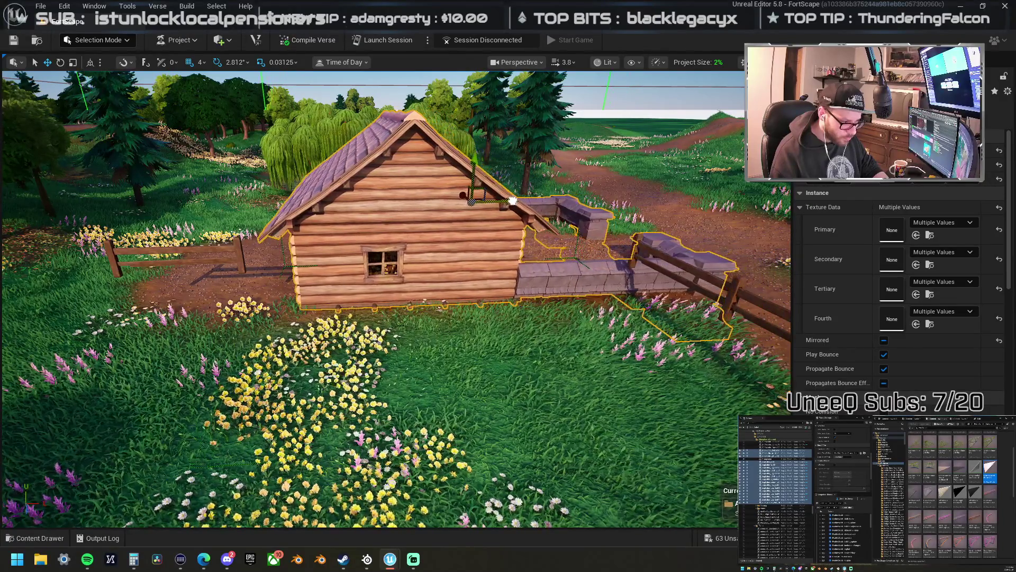
pyautogui.moveTo(507, 195); pyautogui.dragTo(484, 190)
pyautogui.moveTo(582, 216); pyautogui.dragTo(687, 159)
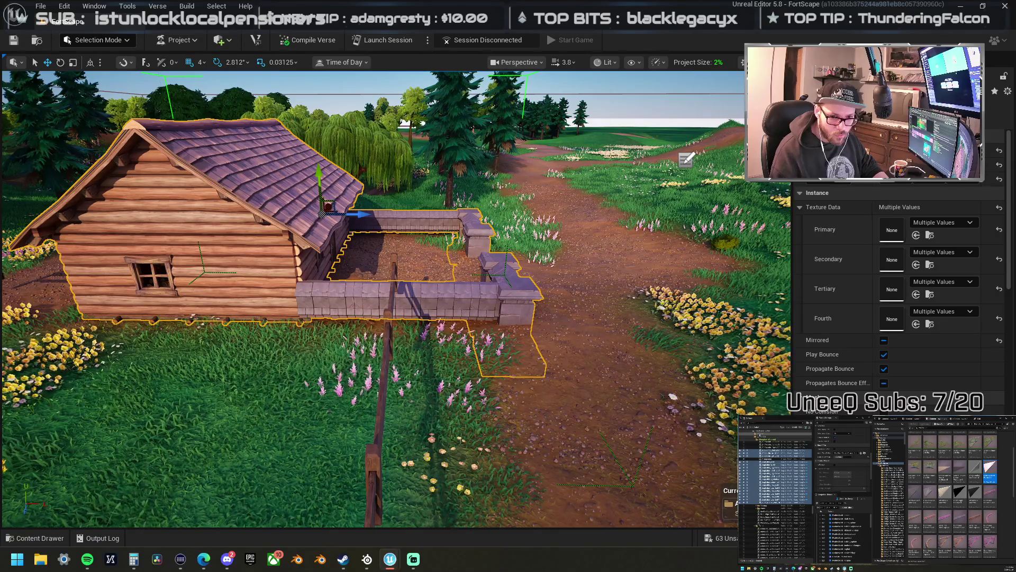
pyautogui.click(775, 494)
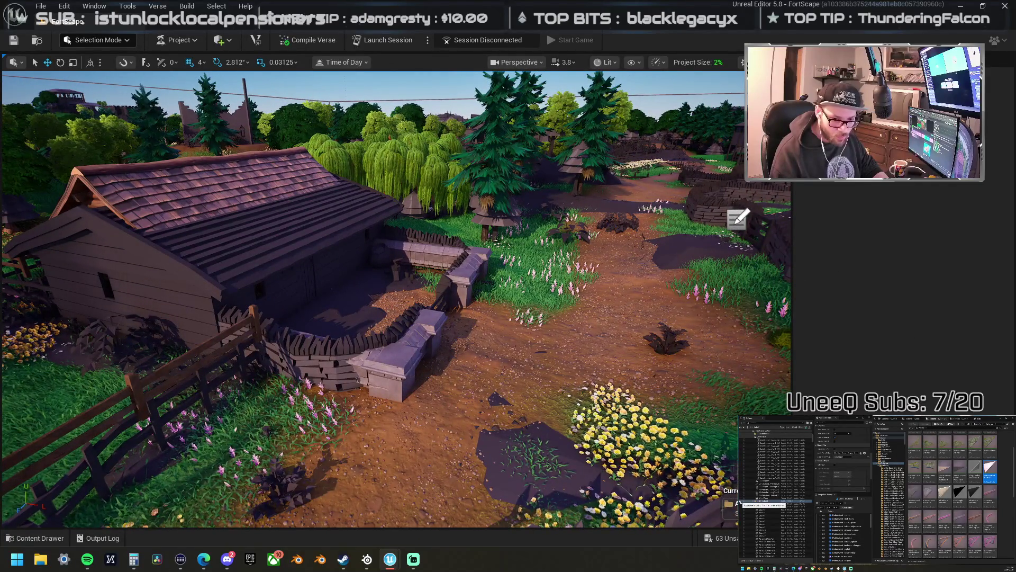
# - Select a wall-corner piece and the upper wall cap, then move the cap lower
pyautogui.click(762, 500)
pyautogui.click(404, 369)
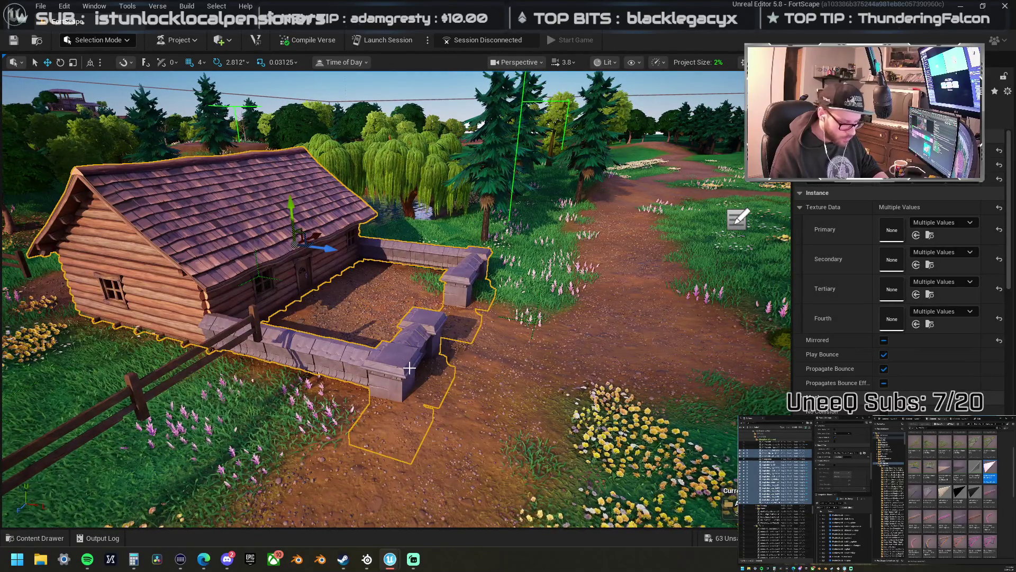
pyautogui.click(409, 368)
pyautogui.press('f')
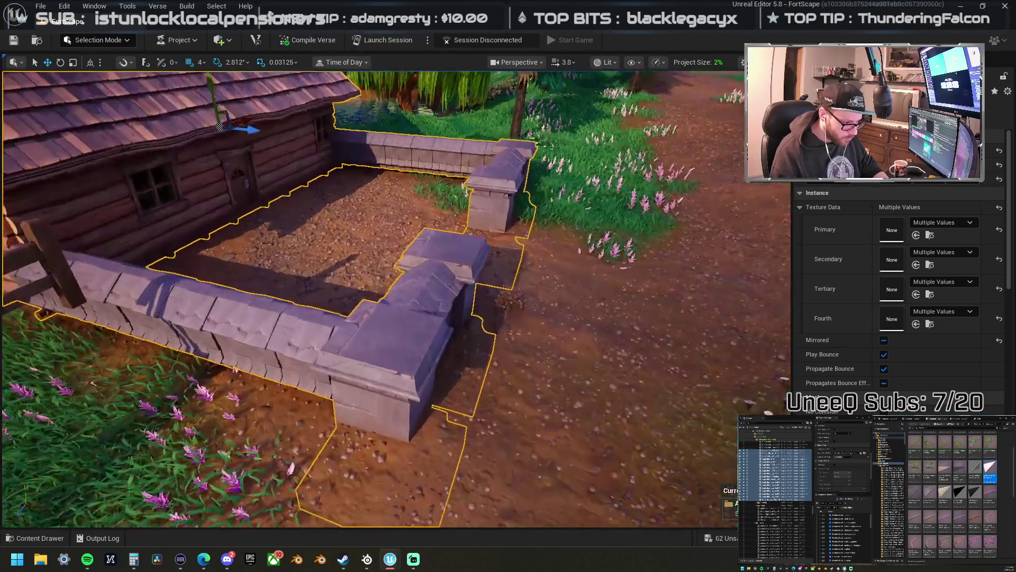
pyautogui.keyDown('ctrl'); pyautogui.click(413, 290); pyautogui.keyUp('ctrl')
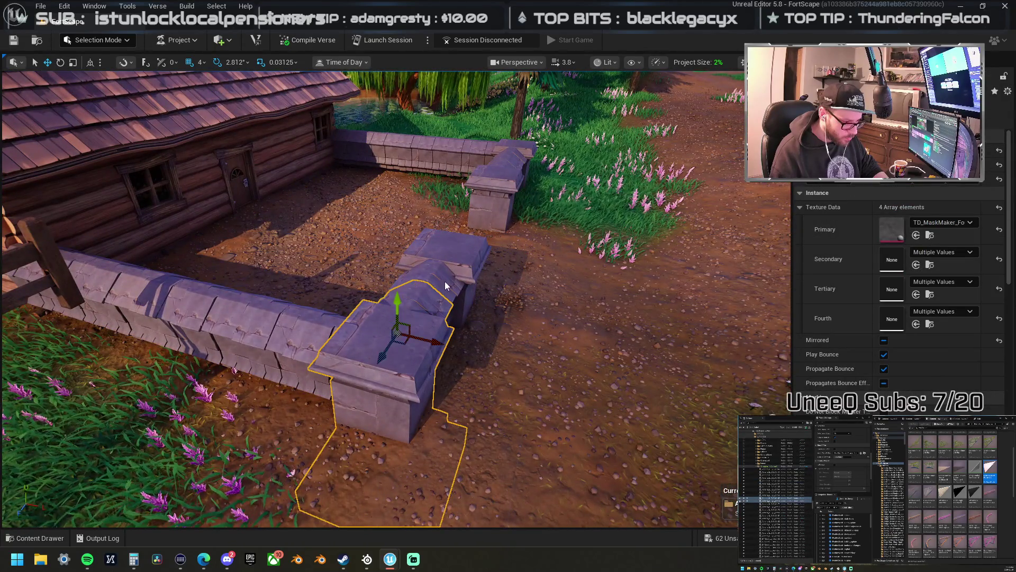
pyautogui.moveTo(470, 262)
pyautogui.mouseDown()
pyautogui.moveTo(516, 205)
pyautogui.moveTo(487, 222)
pyautogui.moveTo(556, 265)
pyautogui.moveTo(404, 270)
pyautogui.moveTo(511, 294)
pyautogui.moveTo(370, 297)
pyautogui.moveTo(391, 267)
pyautogui.mouseUp()
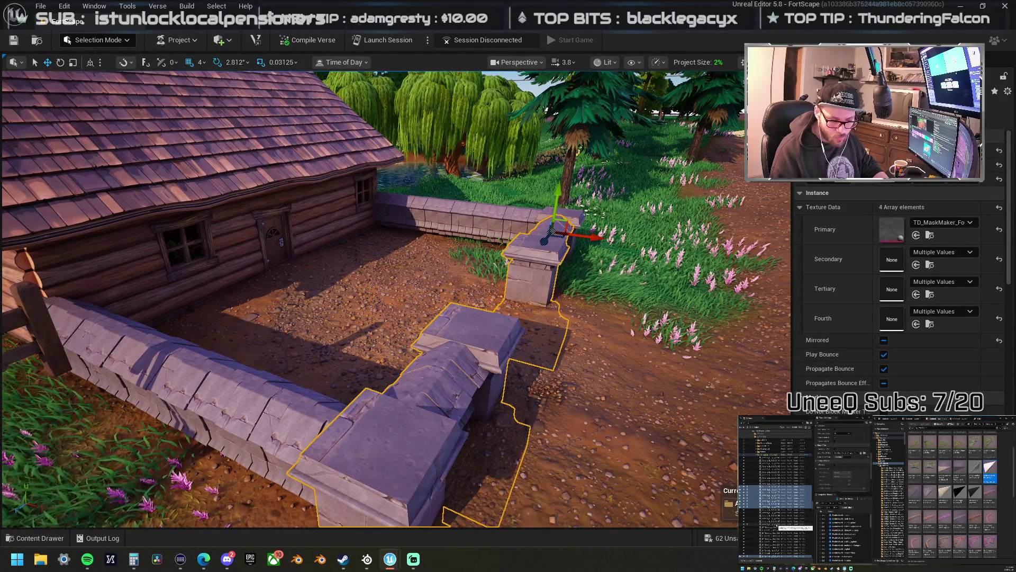
# - Add the upper, left, back, right and left-front wall pieces to the selection and frame them
pyautogui.keyDown('ctrl'); pyautogui.click(545, 215); pyautogui.keyUp('ctrl')
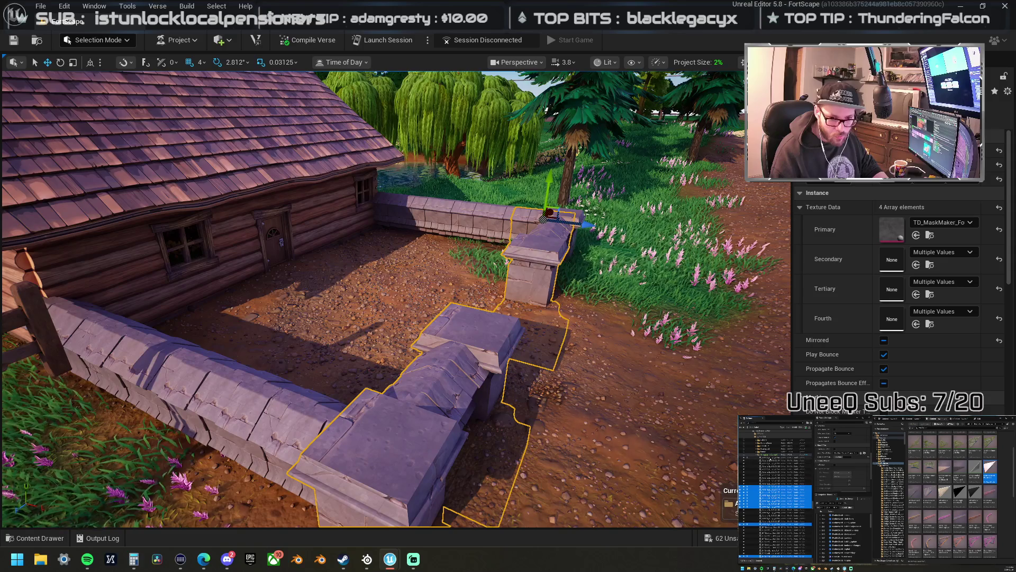
pyautogui.keyDown('ctrl'); pyautogui.click(186, 360); pyautogui.keyUp('ctrl')
pyautogui.press('f')
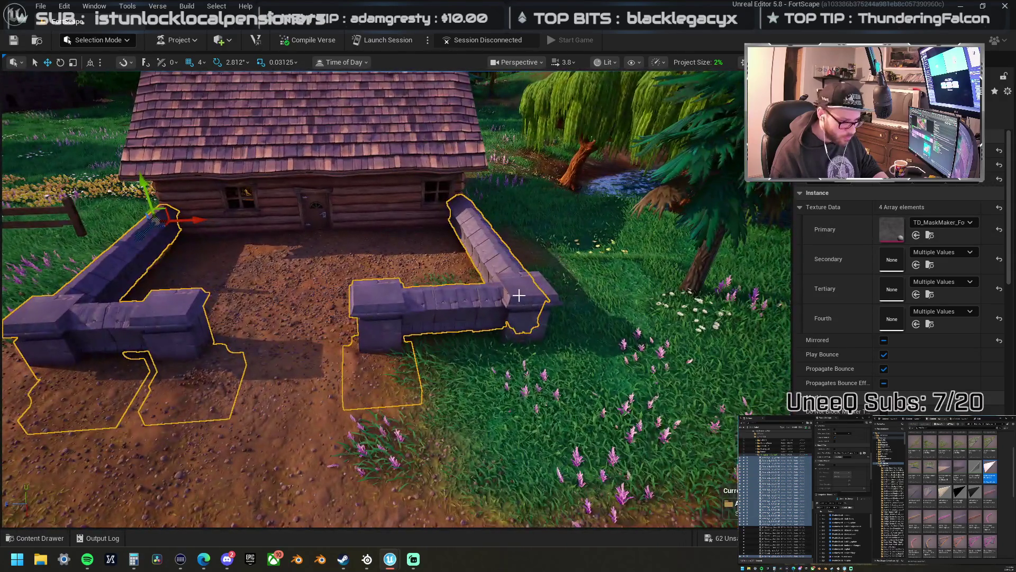
pyautogui.keyDown('ctrl'); pyautogui.click(524, 370); pyautogui.keyUp('ctrl')
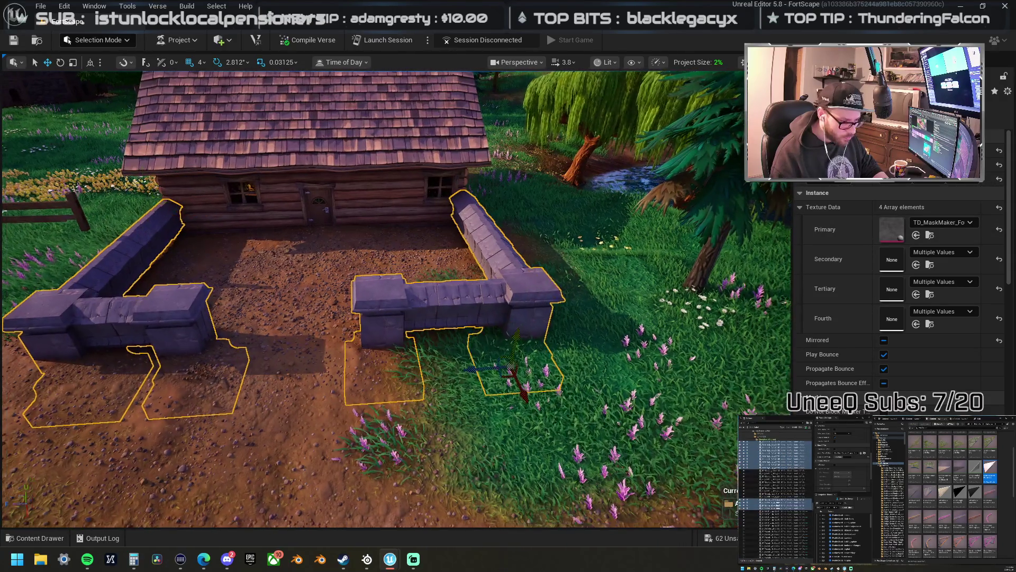
pyautogui.press('f')
pyautogui.keyDown('ctrl'); pyautogui.click(264, 402); pyautogui.keyUp('ctrl')
pyautogui.press('f')
pyautogui.moveTo(370, 296); pyautogui.dragTo(323, 235)
pyautogui.press('f')
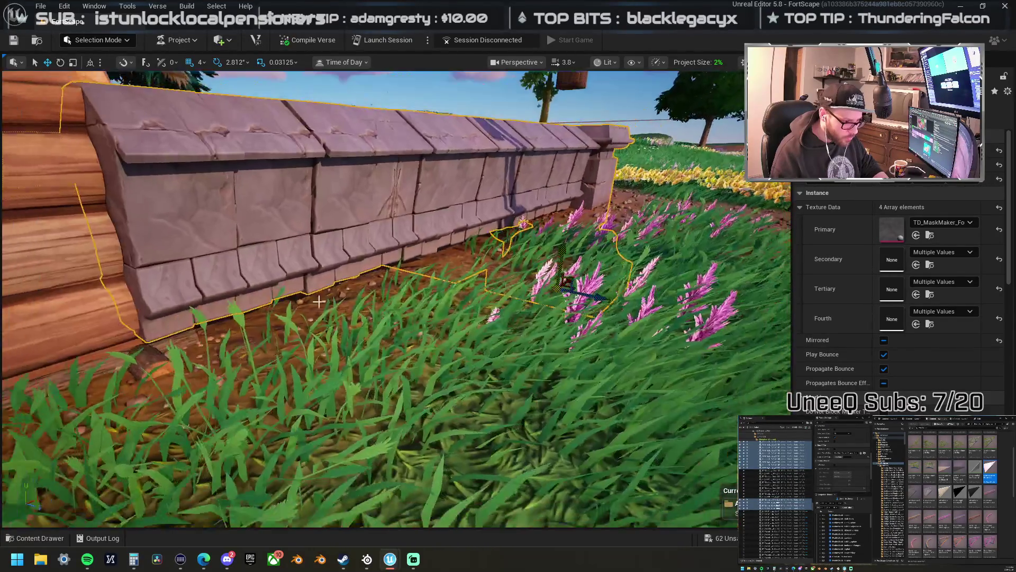
pyautogui.moveTo(562, 251)
pyautogui.mouseDown()
pyautogui.moveTo(574, 275)
pyautogui.moveTo(555, 328)
pyautogui.mouseUp()
pyautogui.scroll(-3, 558, 243)
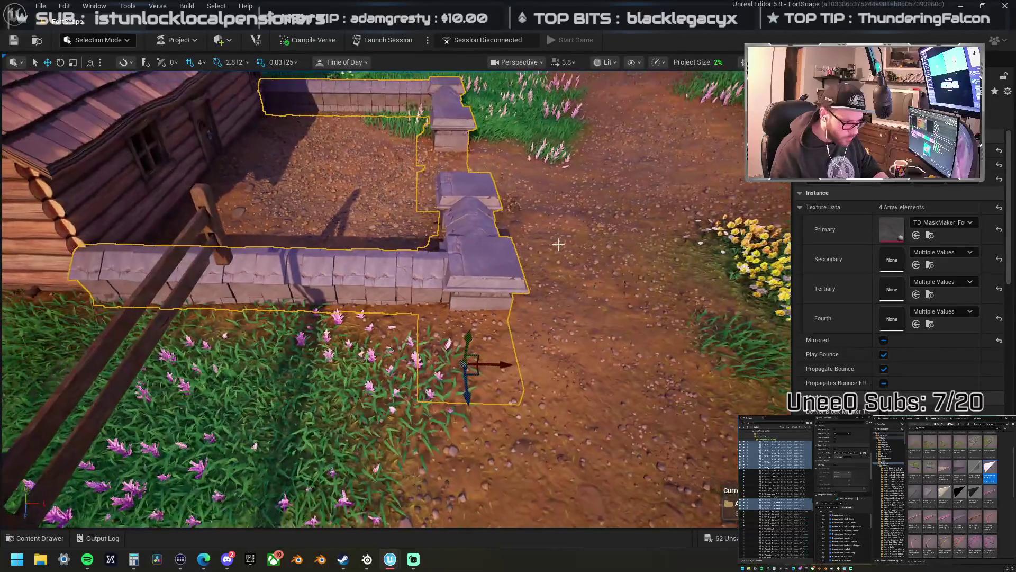
# - Select the stacked stone pillar pieces along the front courtyard wall
pyautogui.click(434, 273)
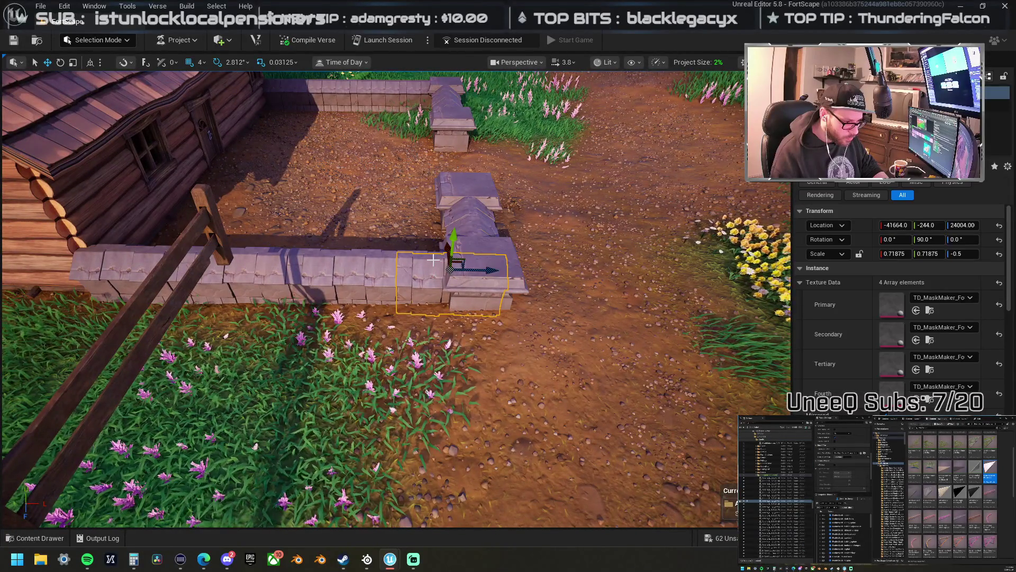
pyautogui.press('f')
pyautogui.keyDown('ctrl'); pyautogui.click(429, 187); pyautogui.keyUp('ctrl')
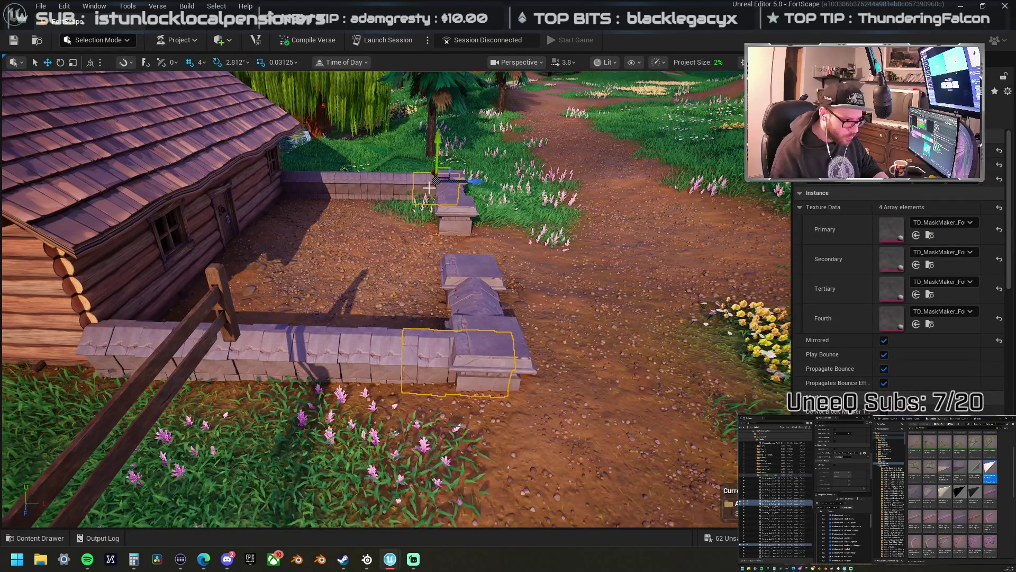
pyautogui.click(488, 336)
pyautogui.keyDown('ctrl'); pyautogui.click(490, 310); pyautogui.keyUp('ctrl')
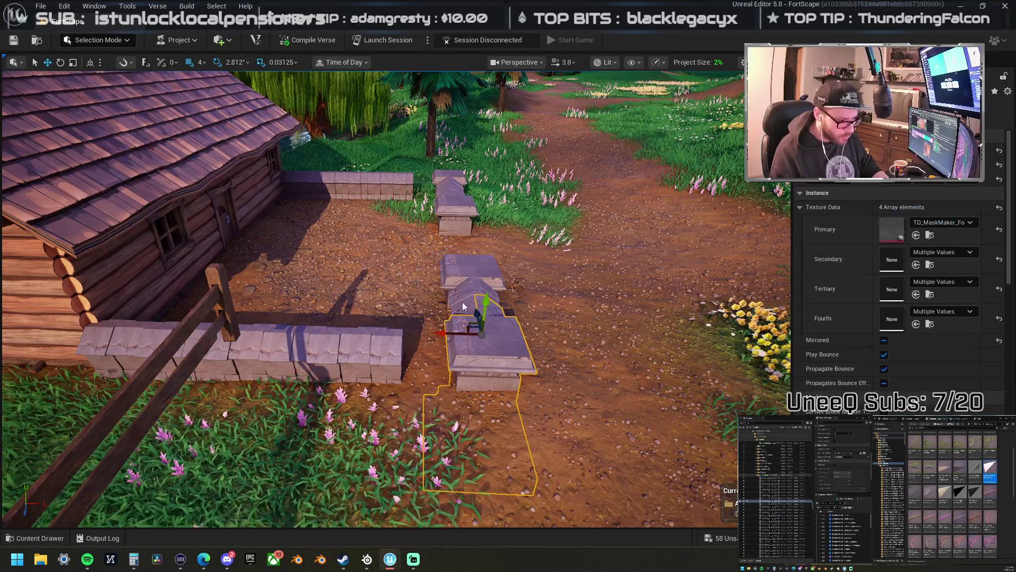
pyautogui.keyDown('ctrl'); pyautogui.click(479, 265); pyautogui.keyUp('ctrl')
pyautogui.keyDown('ctrl'); pyautogui.click(456, 193); pyautogui.keyUp('ctrl')
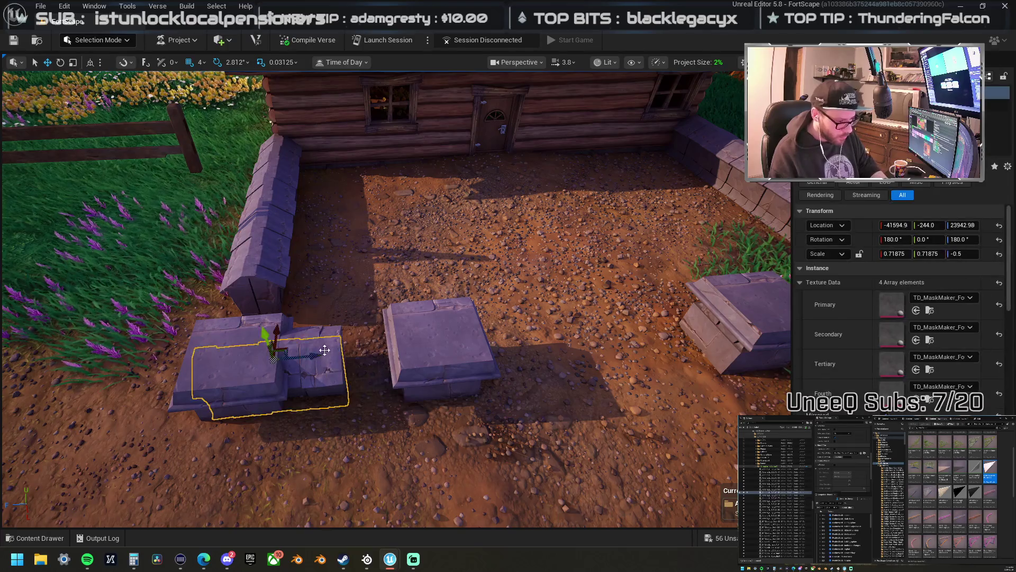
pyautogui.moveTo(243, 363)
pyautogui.mouseDown()
pyautogui.moveTo(300, 362)
pyautogui.moveTo(321, 332)
pyautogui.mouseUp()
# - Slide the short stone wall piece right to close the gap beside the gateway
pyautogui.click(321, 332)
pyautogui.click(335, 320)
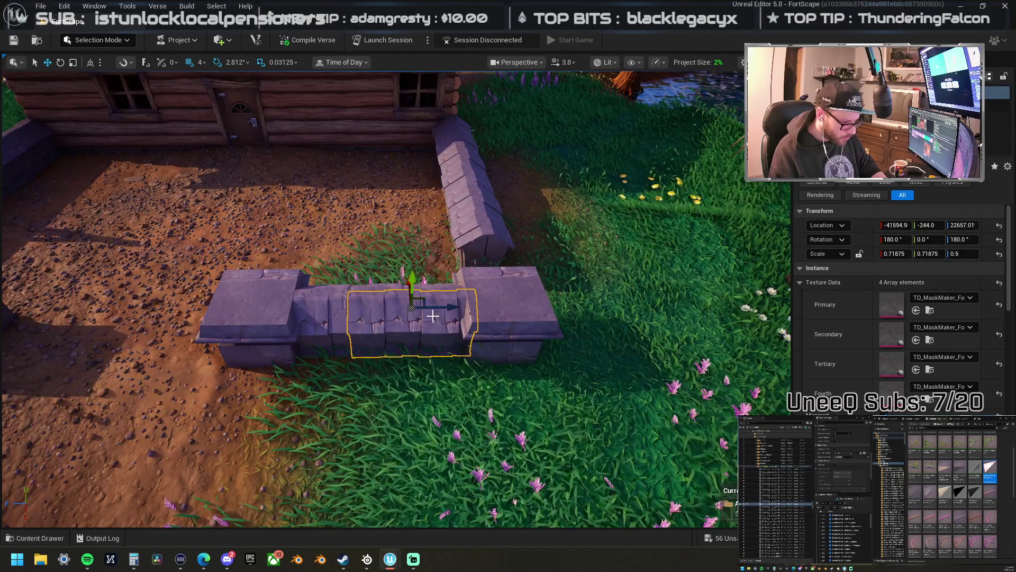
pyautogui.click(335, 320)
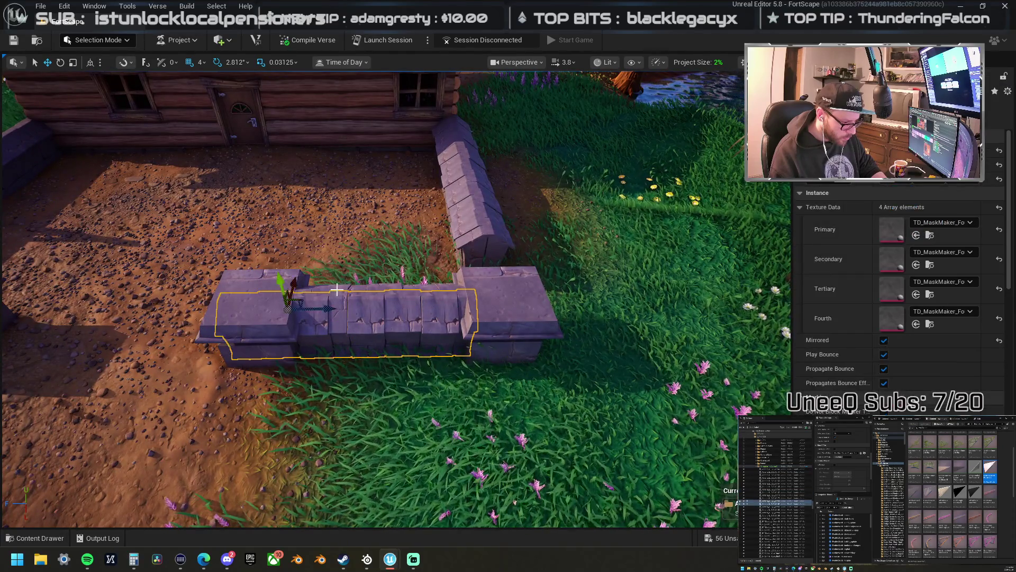
pyautogui.click(402, 286)
pyautogui.moveTo(377, 308); pyautogui.dragTo(409, 310)
# - Select the remaining front wall pieces, including the middle and left blocks, and frame them
pyautogui.keyDown('ctrl'); pyautogui.click(475, 316); pyautogui.keyUp('ctrl')
pyautogui.press('f')
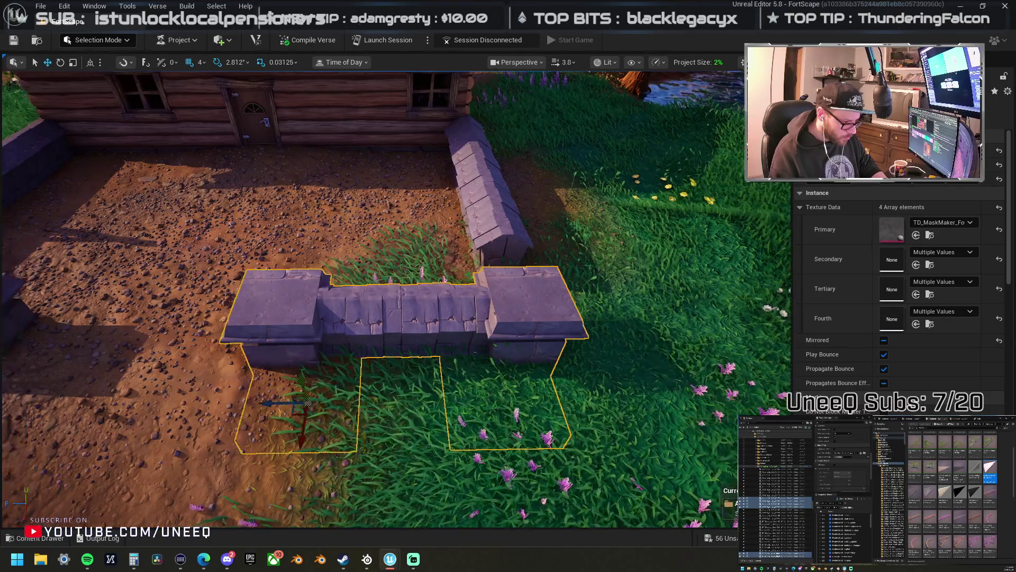
pyautogui.keyDown('ctrl'); pyautogui.click(382, 315); pyautogui.keyUp('ctrl')
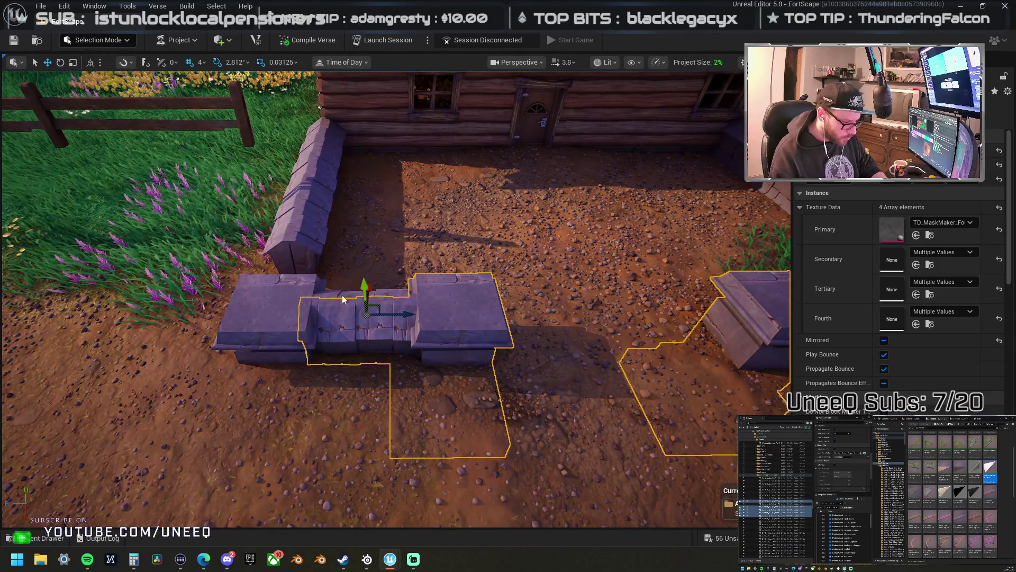
pyautogui.keyDown('ctrl'); pyautogui.click(288, 302); pyautogui.keyUp('ctrl')
pyautogui.moveTo(312, 339)
pyautogui.mouseDown()
pyautogui.moveTo(510, 376)
pyautogui.moveTo(511, 344)
pyautogui.moveTo(434, 346)
pyautogui.moveTo(263, 322)
pyautogui.mouseUp()
pyautogui.scroll(-5, 397, 346)
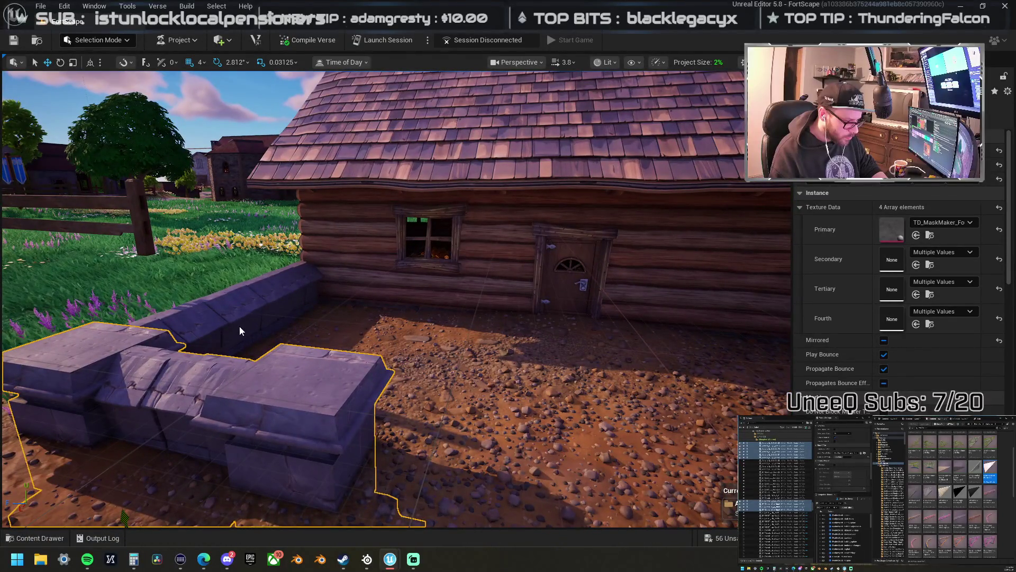
# - Add the back wall to the selection and raise the courtyard walls slightly
pyautogui.keyDown('ctrl'); pyautogui.click(240, 328); pyautogui.keyUp('ctrl')
pyautogui.moveTo(298, 294)
pyautogui.mouseDown()
pyautogui.moveTo(342, 373)
pyautogui.moveTo(501, 408)
pyautogui.moveTo(517, 449)
pyautogui.mouseUp()
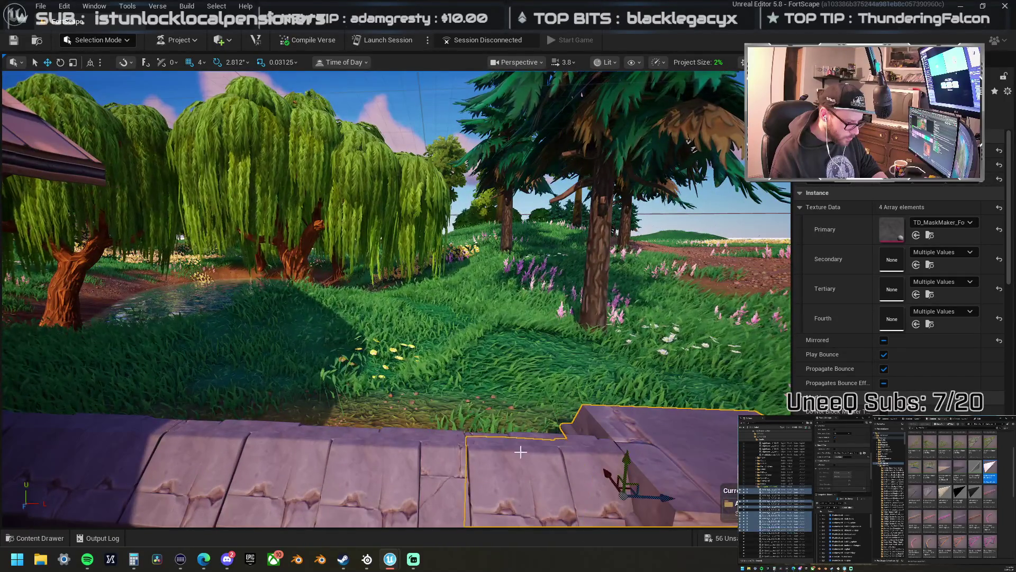
pyautogui.moveTo(401, 464); pyautogui.dragTo(275, 434)
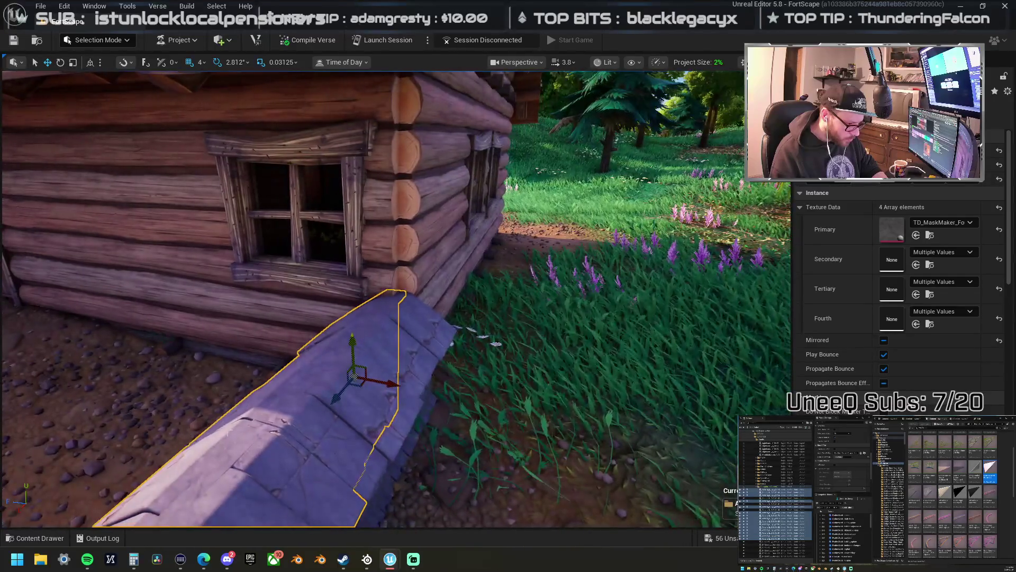
pyautogui.moveTo(417, 376); pyautogui.dragTo(423, 325)
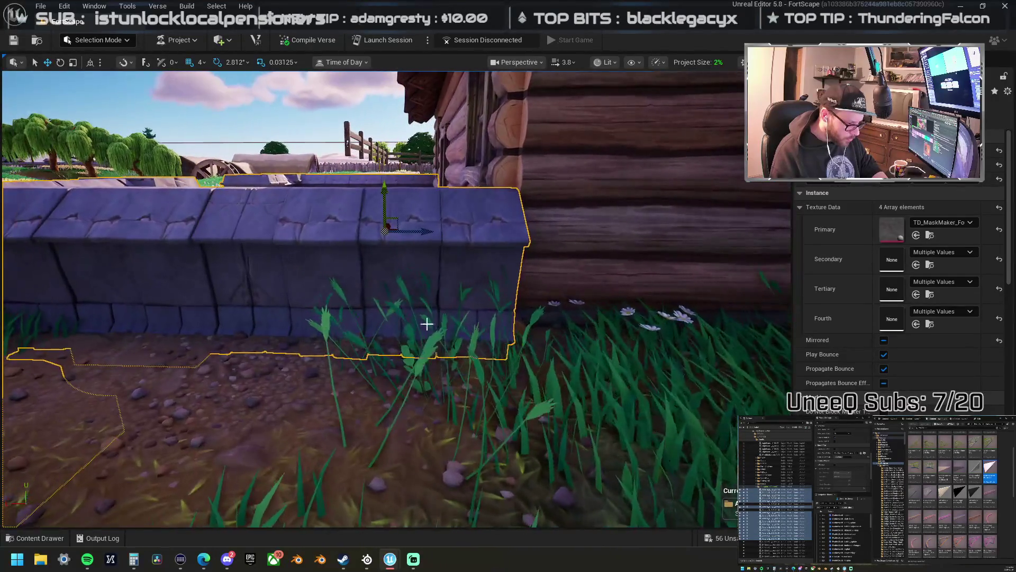
pyautogui.moveTo(383, 183); pyautogui.dragTo(375, 171)
# - Shift the courtyard walls left against the cabin, then reselect the left post and cabin group
pyautogui.press('a')
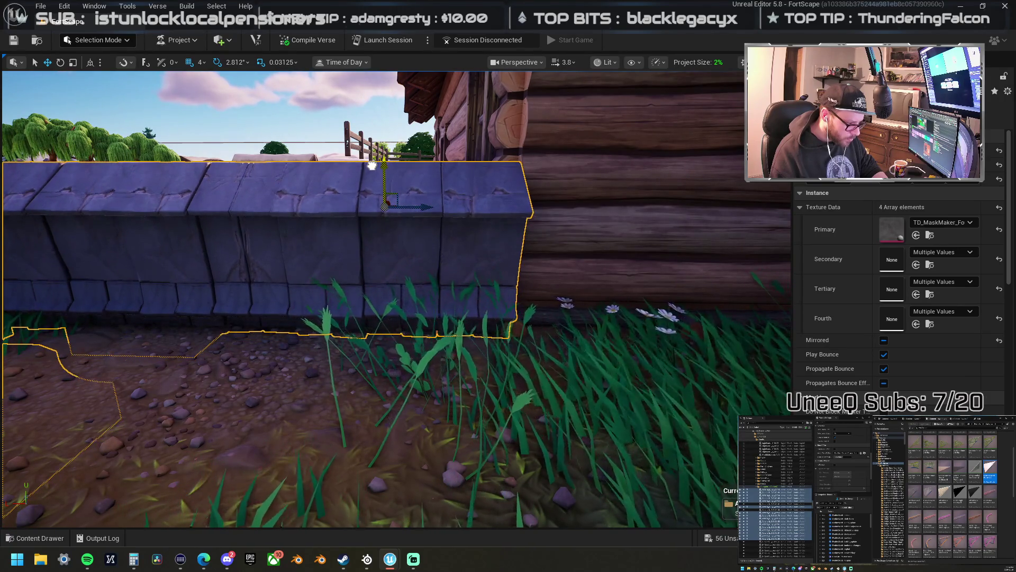
pyautogui.press('s')
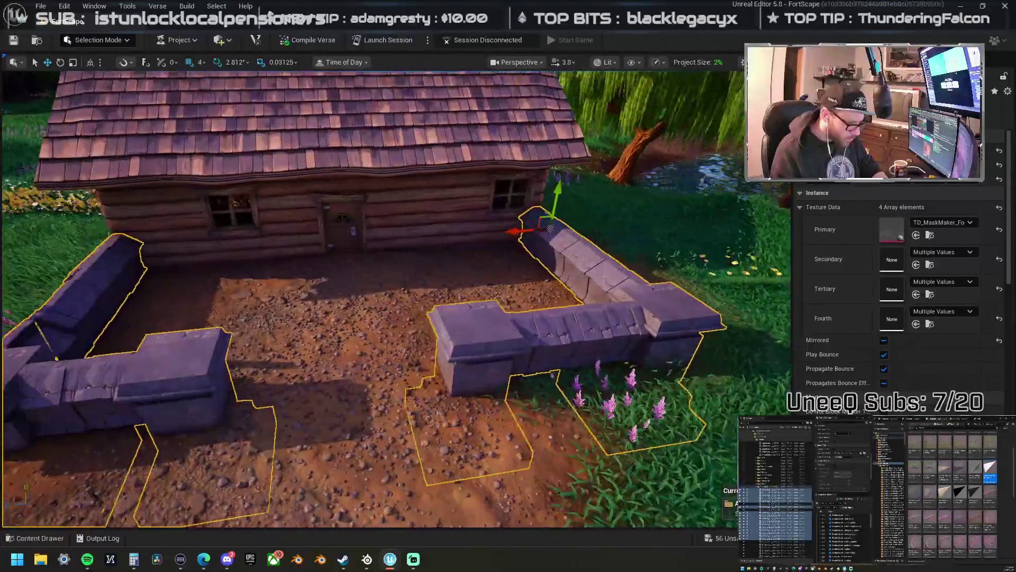
pyautogui.press('a')
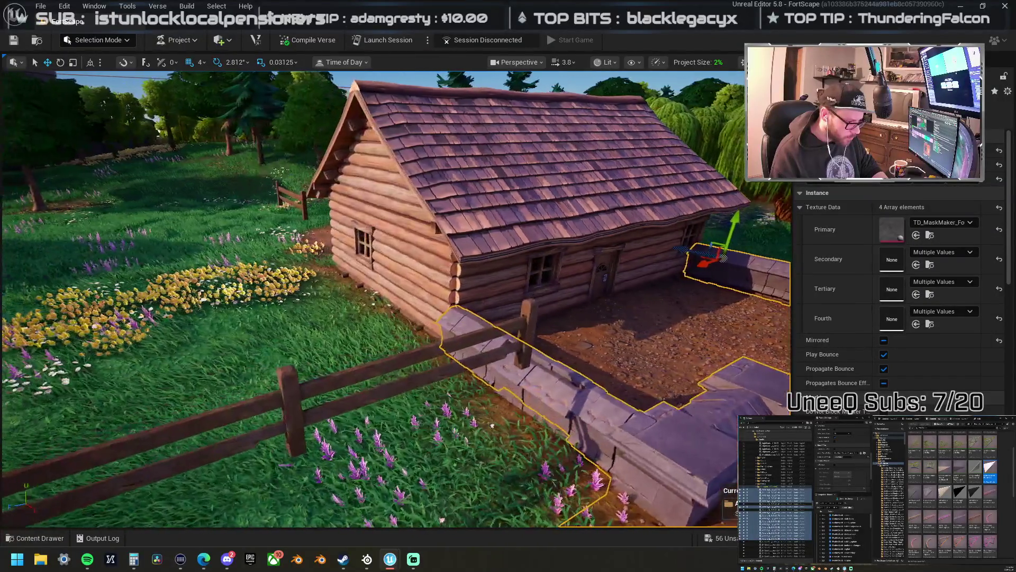
pyautogui.press('s')
pyautogui.press('w')
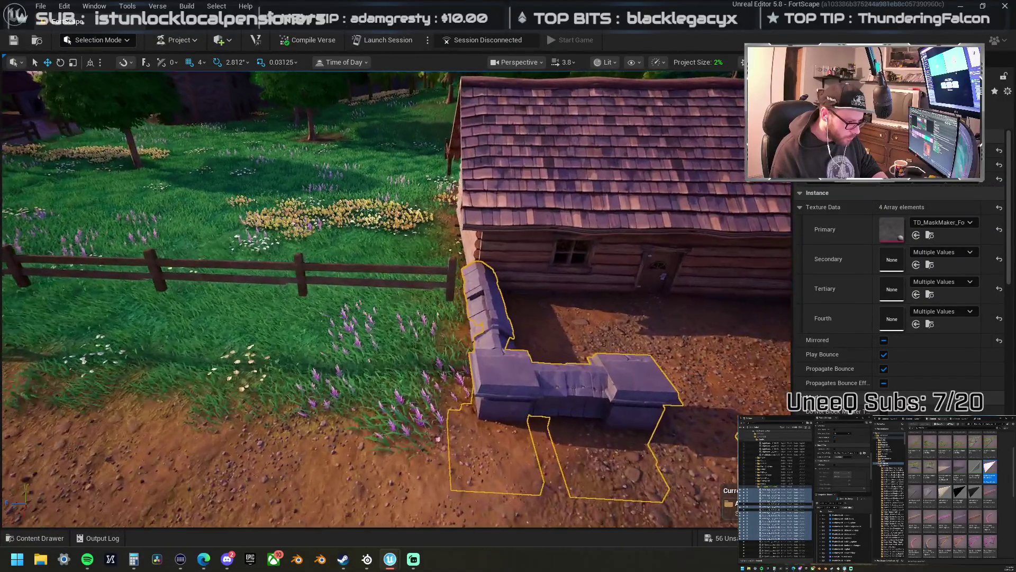
pyautogui.press('s')
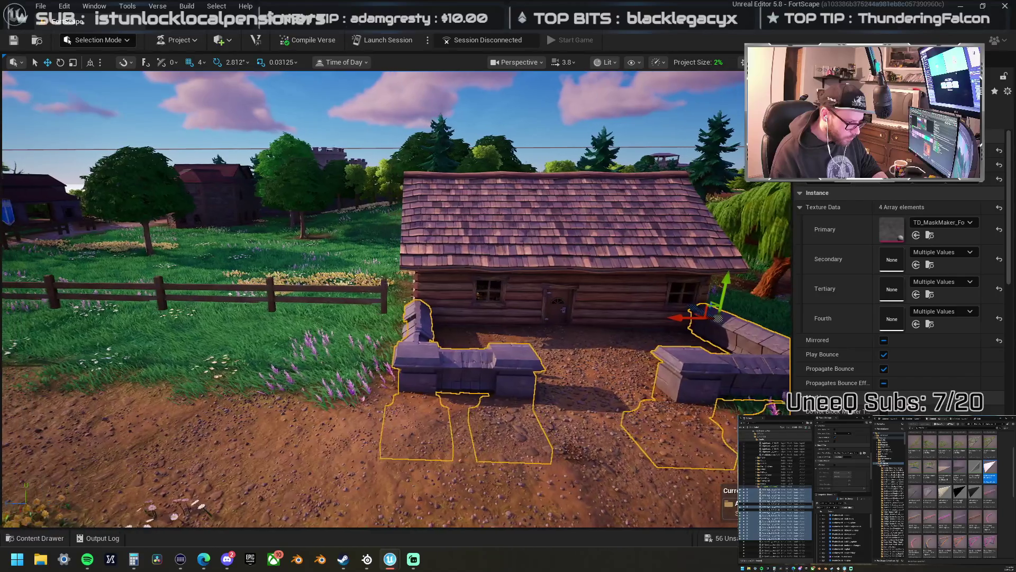
pyautogui.moveTo(683, 318); pyautogui.dragTo(687, 317)
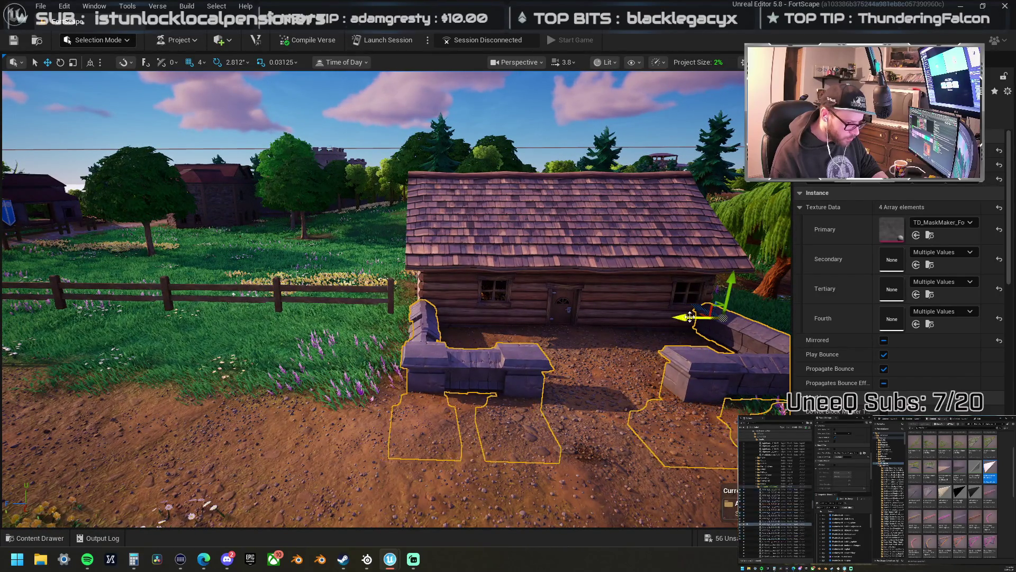
pyautogui.click(423, 317)
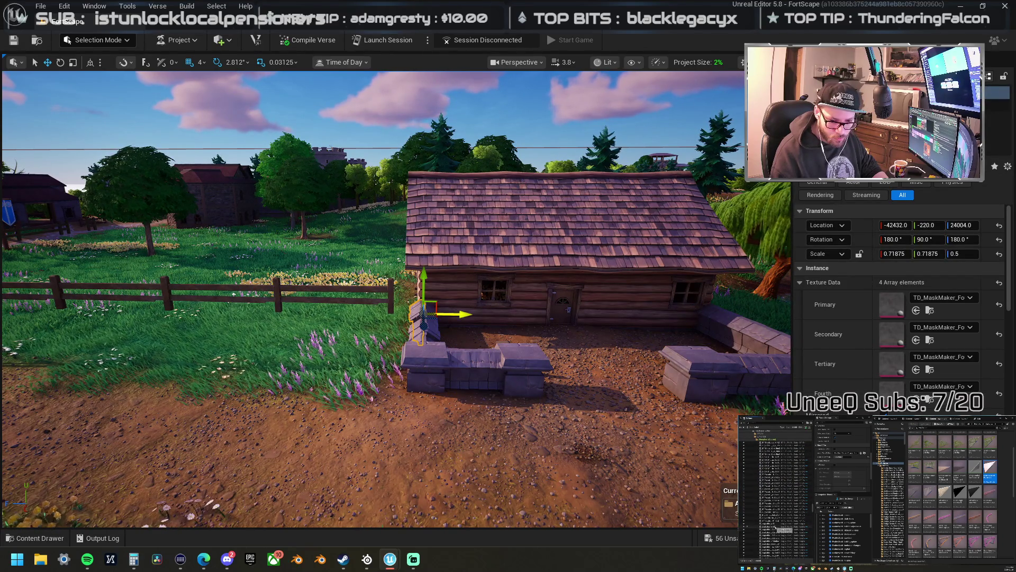
pyautogui.keyDown('shift'); pyautogui.click(775, 512); pyautogui.keyUp('shift')
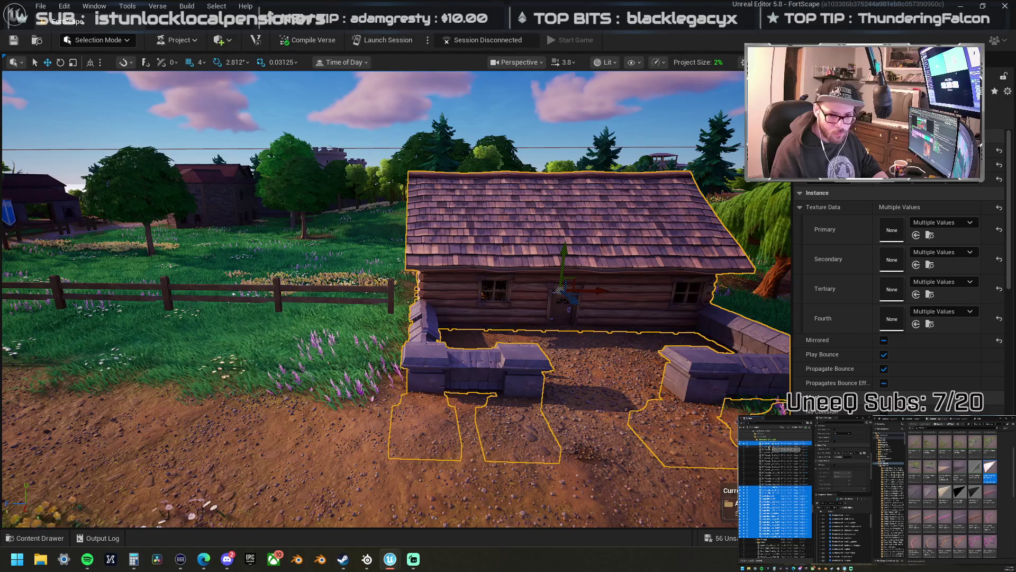
pyautogui.moveTo(306, 341); pyautogui.dragTo(393, 323)
pyautogui.moveTo(513, 253); pyautogui.dragTo(504, 248)
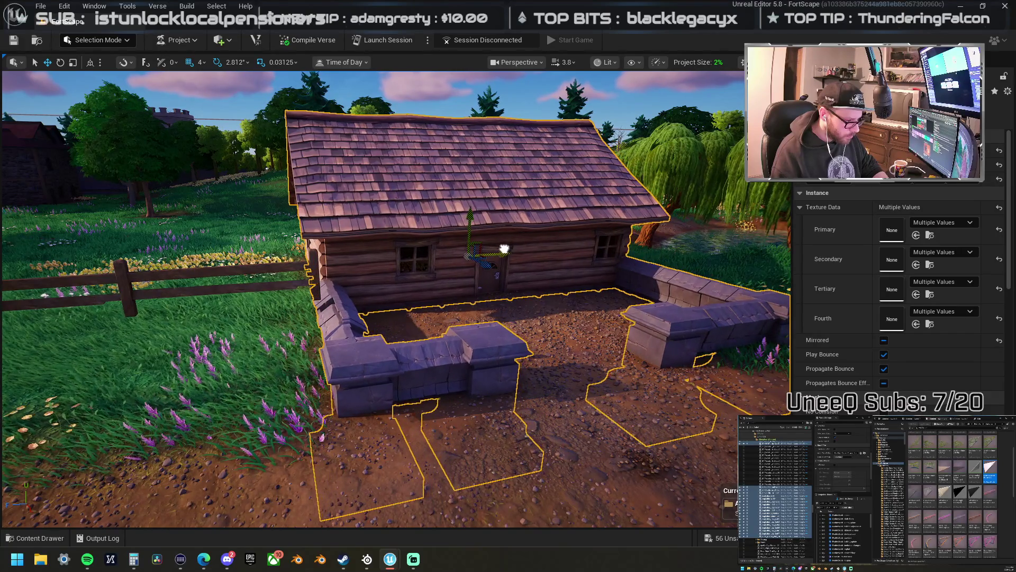
pyautogui.scroll(-5, 473, 217)
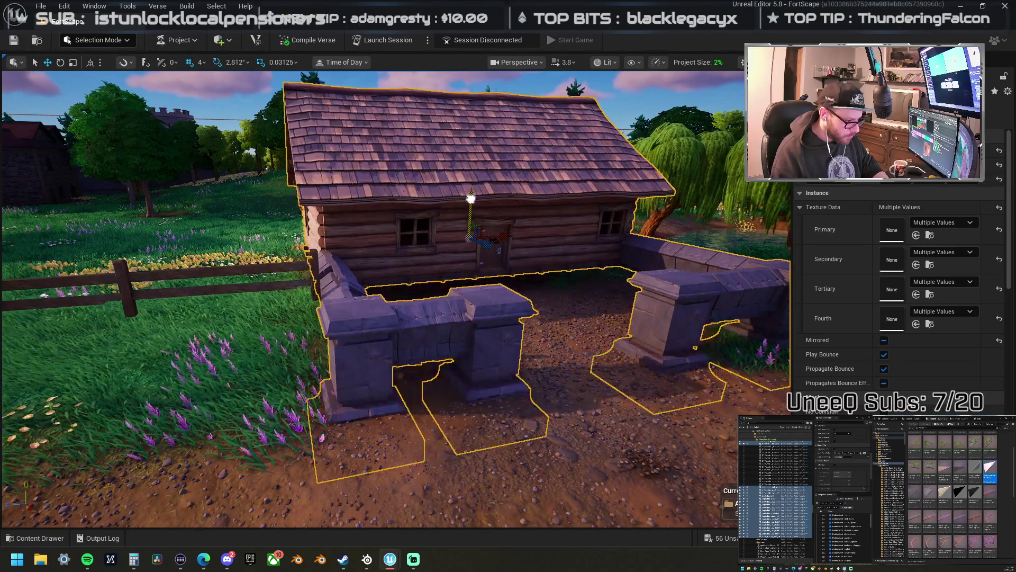
pyautogui.moveTo(470, 171)
pyautogui.mouseDown()
pyautogui.moveTo(491, 220)
pyautogui.moveTo(497, 206)
pyautogui.mouseUp()
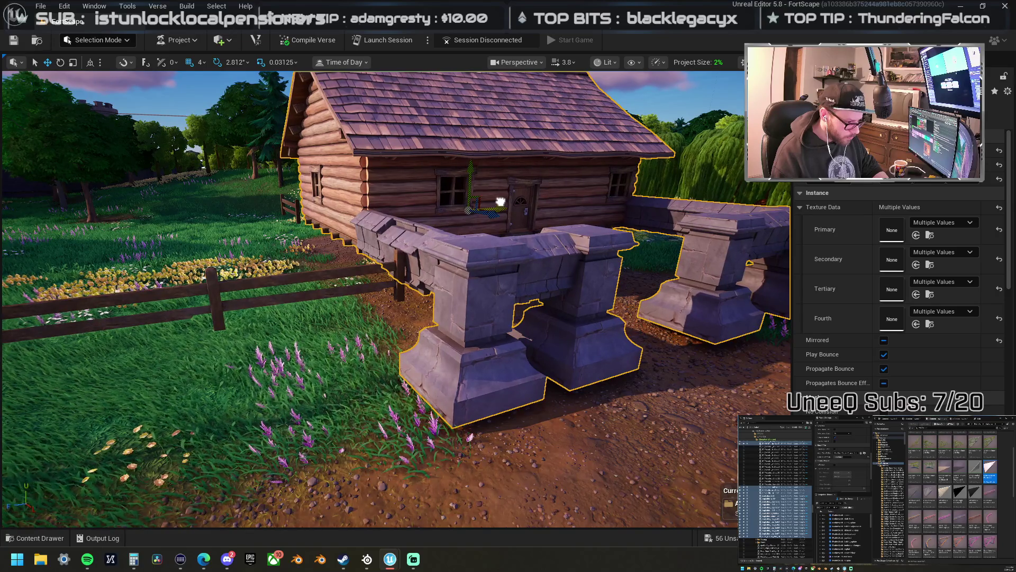
pyautogui.moveTo(484, 250); pyautogui.dragTo(486, 248)
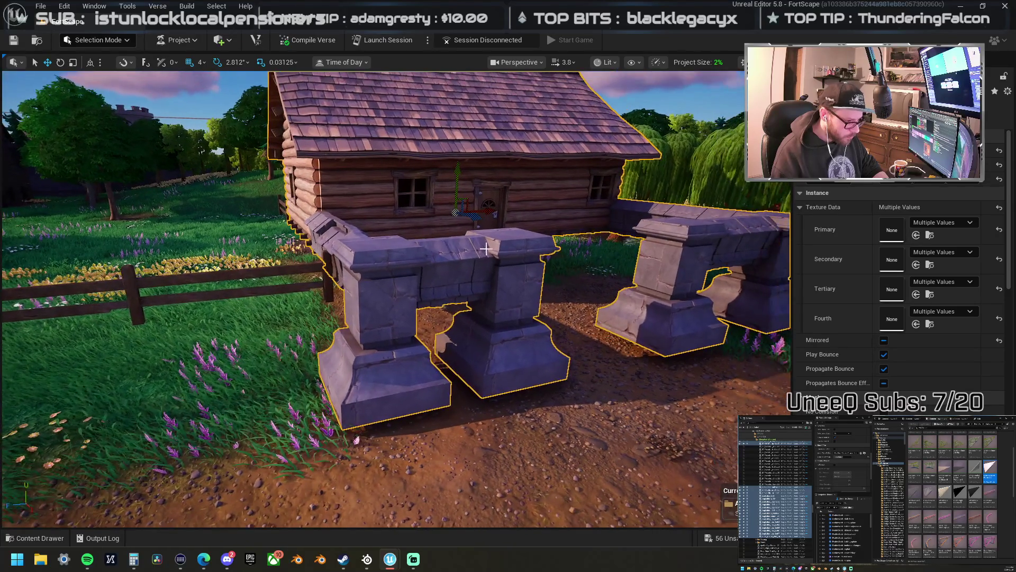
pyautogui.moveTo(458, 170); pyautogui.dragTo(460, 212)
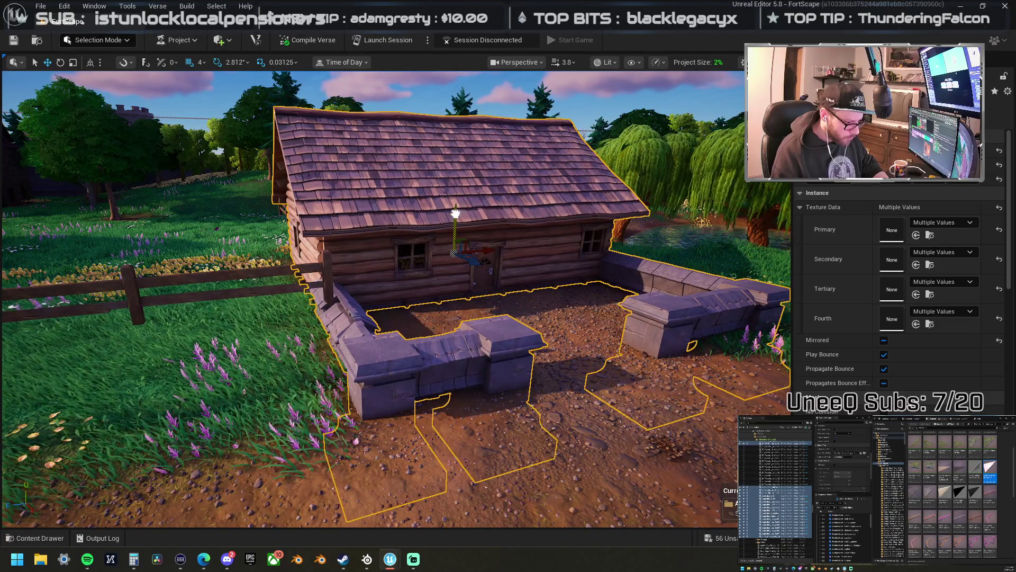
pyautogui.scroll(5, 458, 212)
pyautogui.scroll(5, 458, 212)
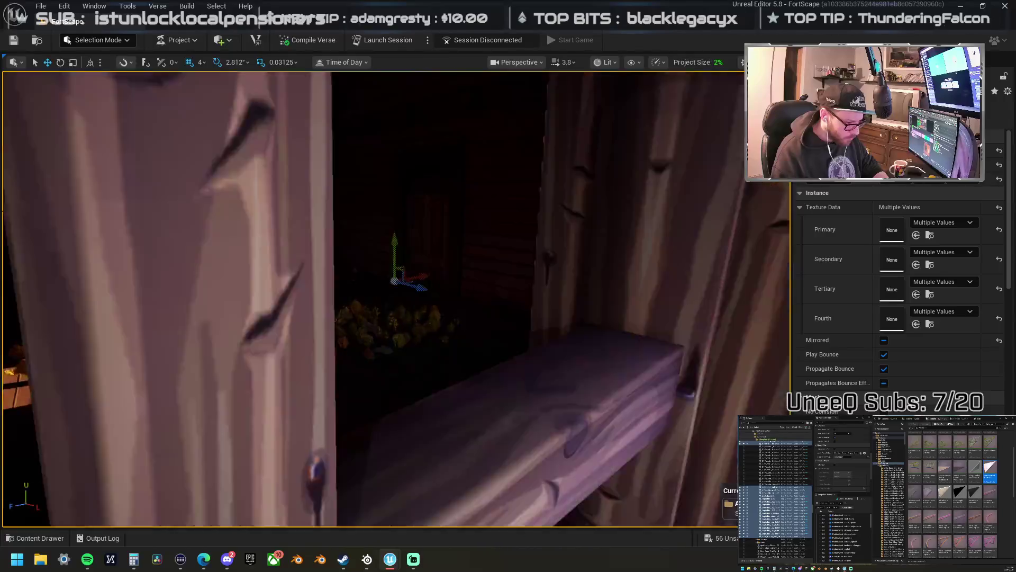
pyautogui.moveTo(457, 212); pyautogui.dragTo(469, 209)
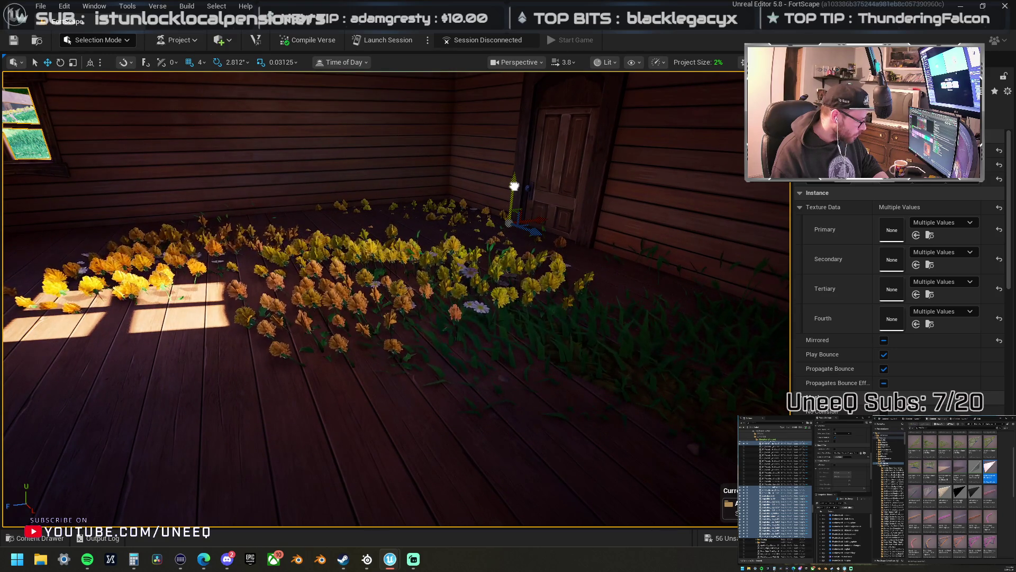
pyautogui.moveTo(513, 187); pyautogui.dragTo(512, 183)
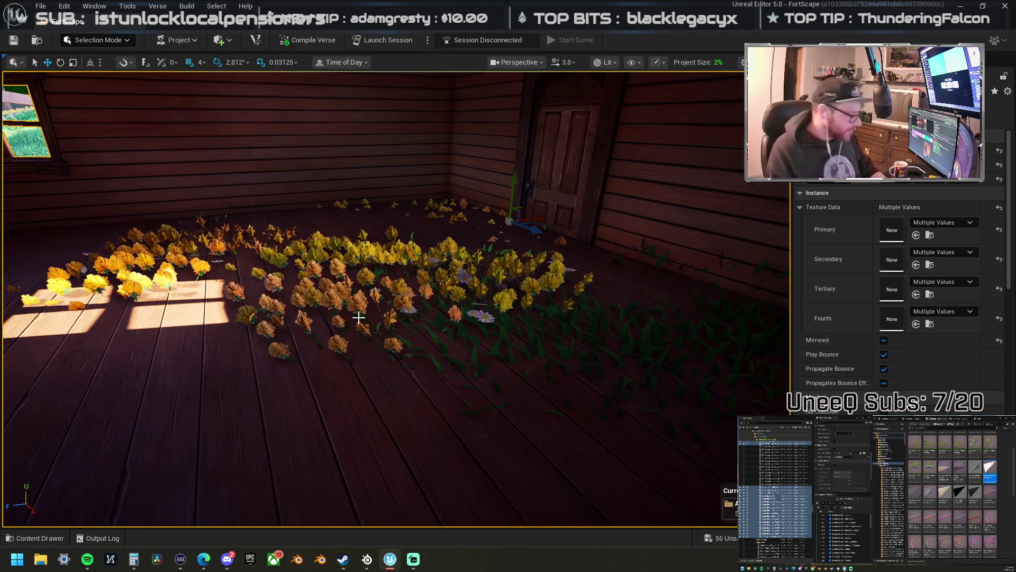
pyautogui.moveTo(470, 377)
pyautogui.mouseDown()
pyautogui.moveTo(455, 371)
pyautogui.moveTo(444, 381)
pyautogui.moveTo(460, 391)
pyautogui.moveTo(469, 377)
pyautogui.moveTo(456, 365)
pyautogui.moveTo(448, 376)
pyautogui.moveTo(402, 379)
pyautogui.mouseUp()
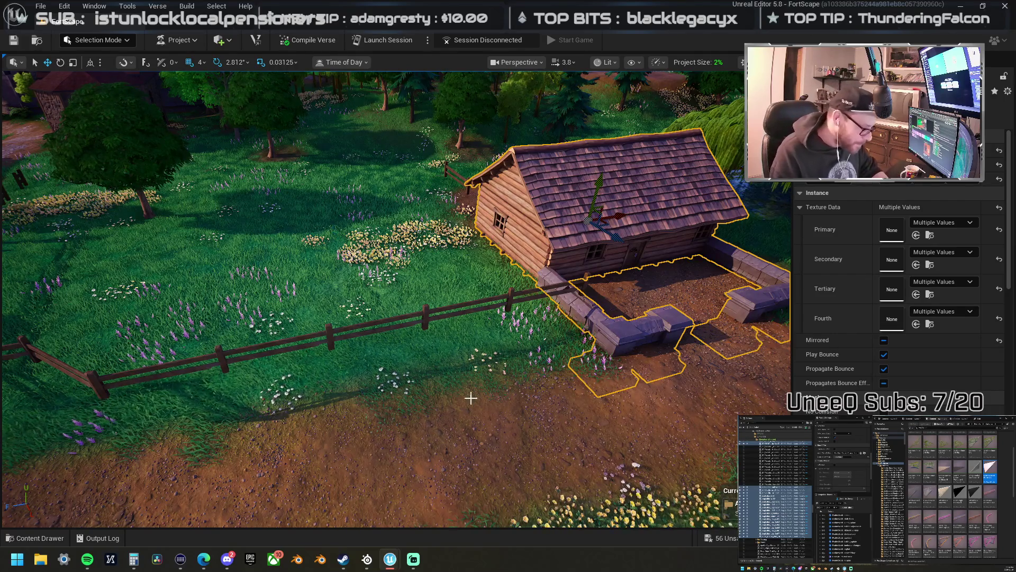
# - Select the two fence sections beside the stone wall and follow the fence line
pyautogui.click(520, 291)
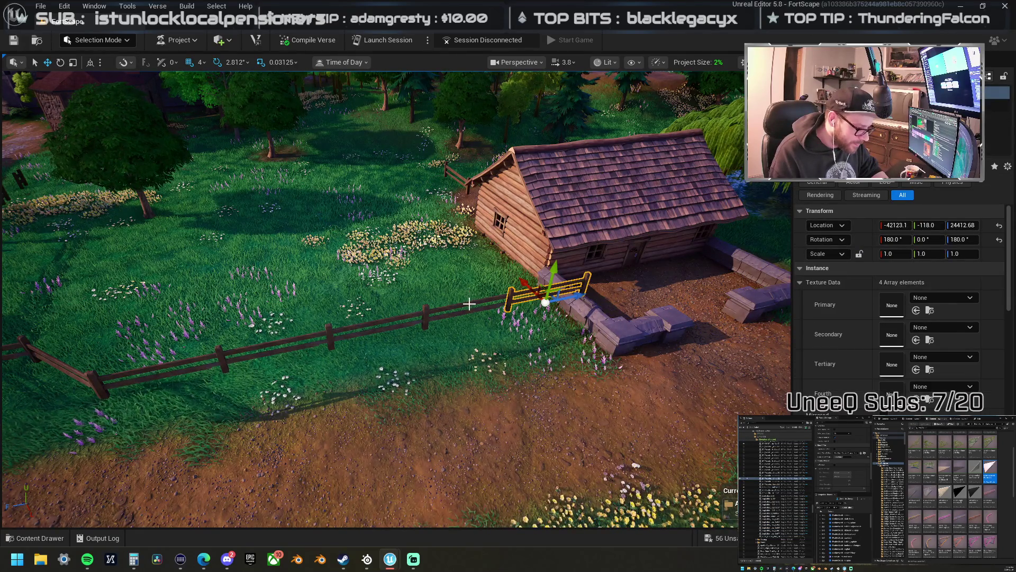
pyautogui.keyDown('ctrl'); pyautogui.click(469, 303); pyautogui.keyUp('ctrl')
pyautogui.press('w')
pyautogui.press('a')
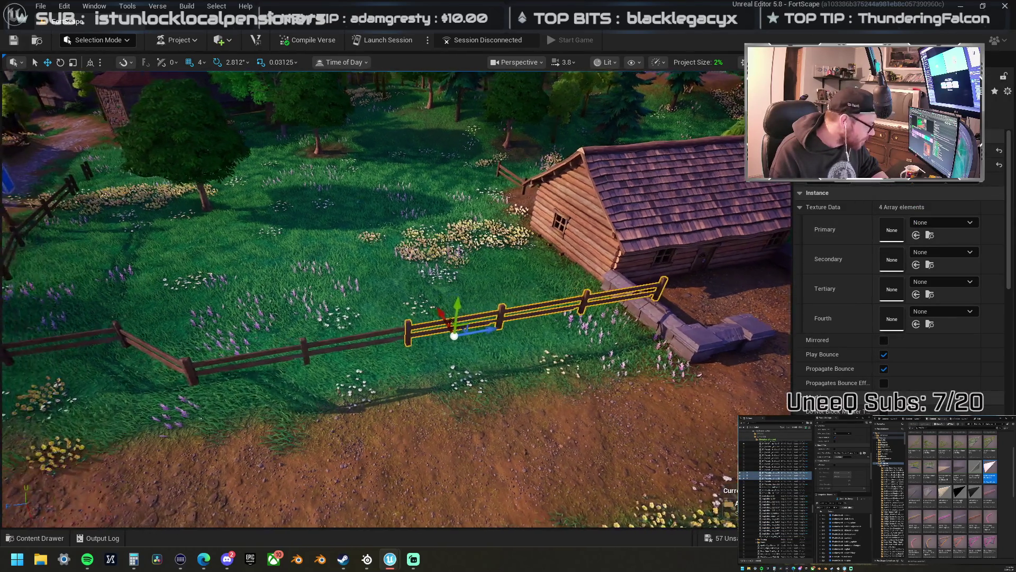
pyautogui.press('s')
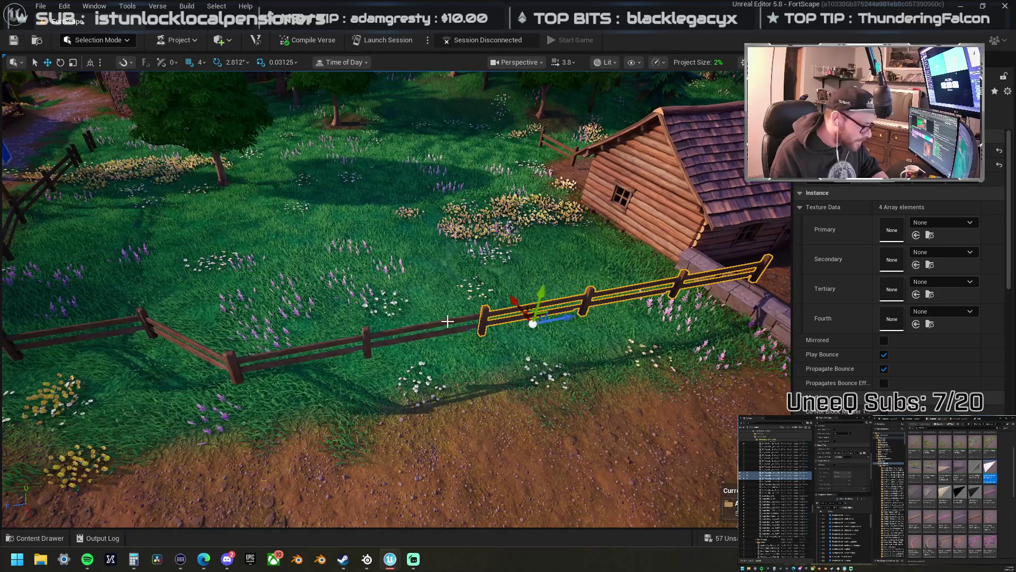
pyautogui.press('w')
pyautogui.press('a')
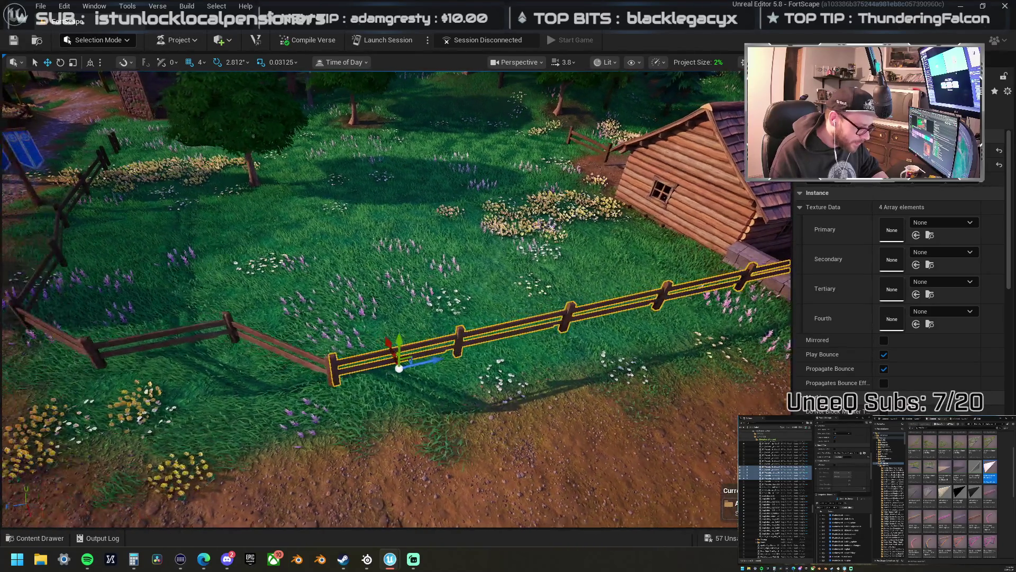
pyautogui.press('a')
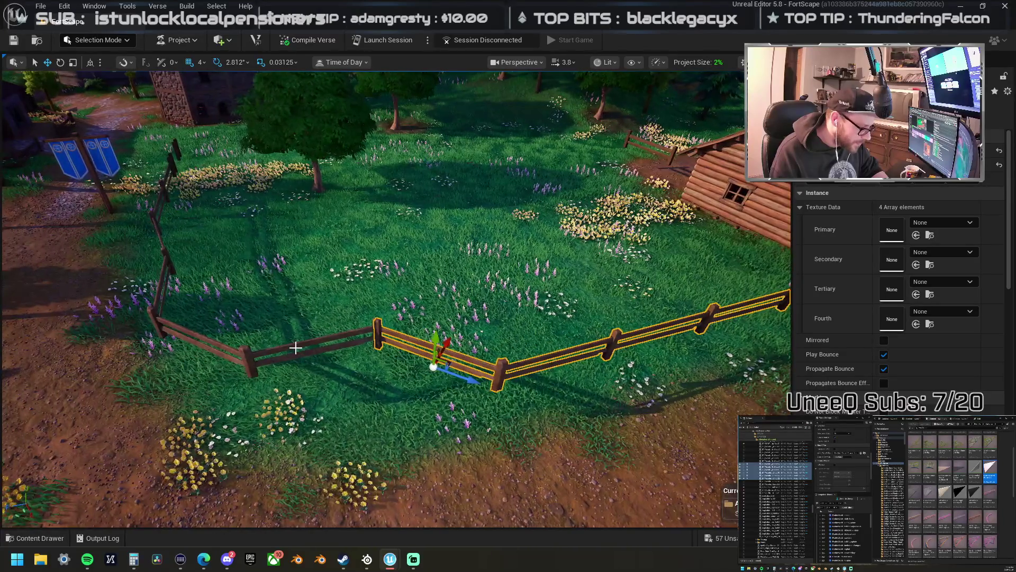
pyautogui.press('a')
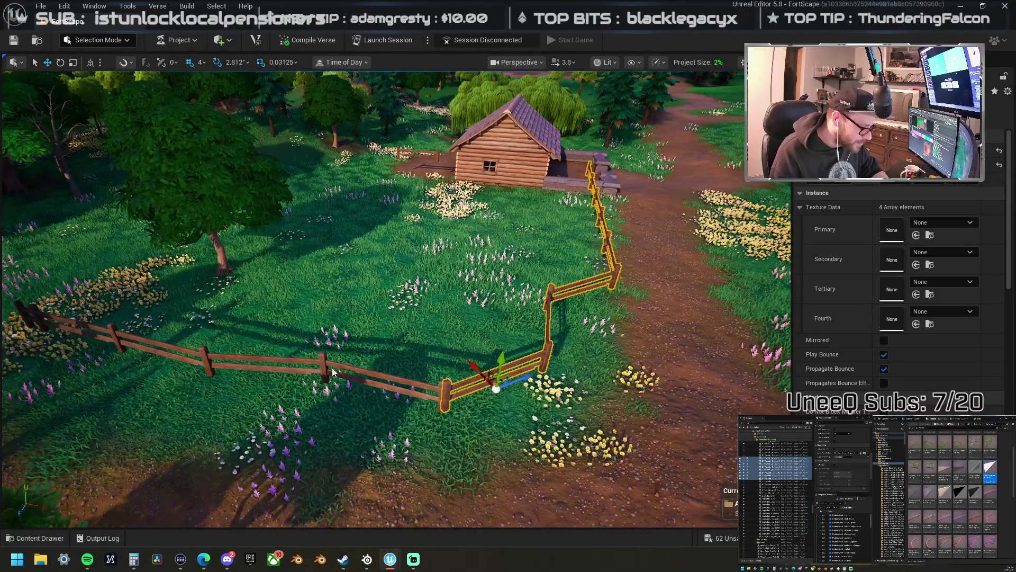
# - Add the remaining three fence sections, including the far left one, to the selection
pyautogui.keyDown('ctrl'); pyautogui.click(332, 372); pyautogui.keyUp('ctrl')
pyautogui.keyDown('ctrl'); pyautogui.click(286, 360); pyautogui.keyUp('ctrl')
pyautogui.keyDown('ctrl'); pyautogui.click(166, 345); pyautogui.keyUp('ctrl')
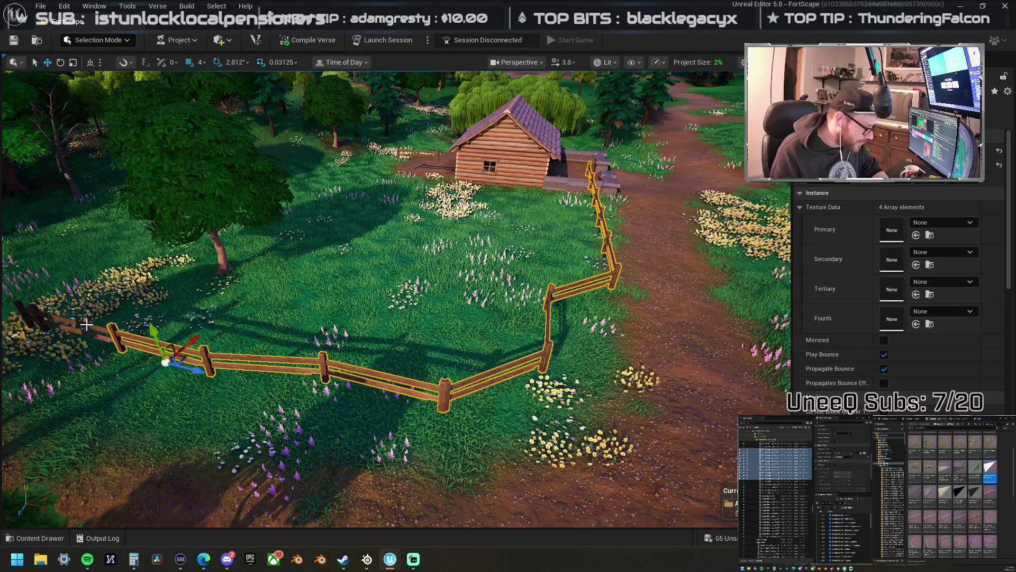
pyautogui.press('f')
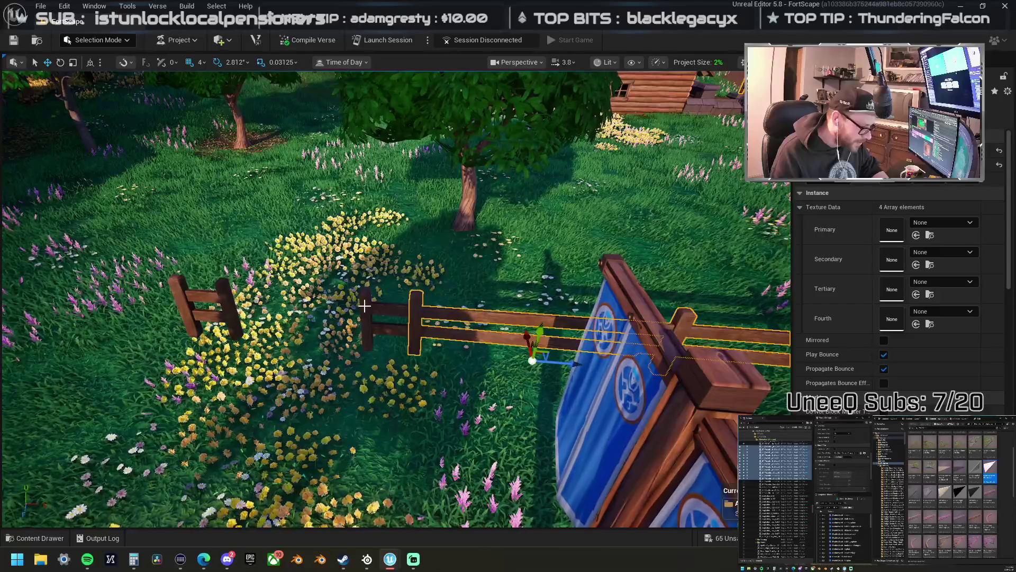
pyautogui.press('f')
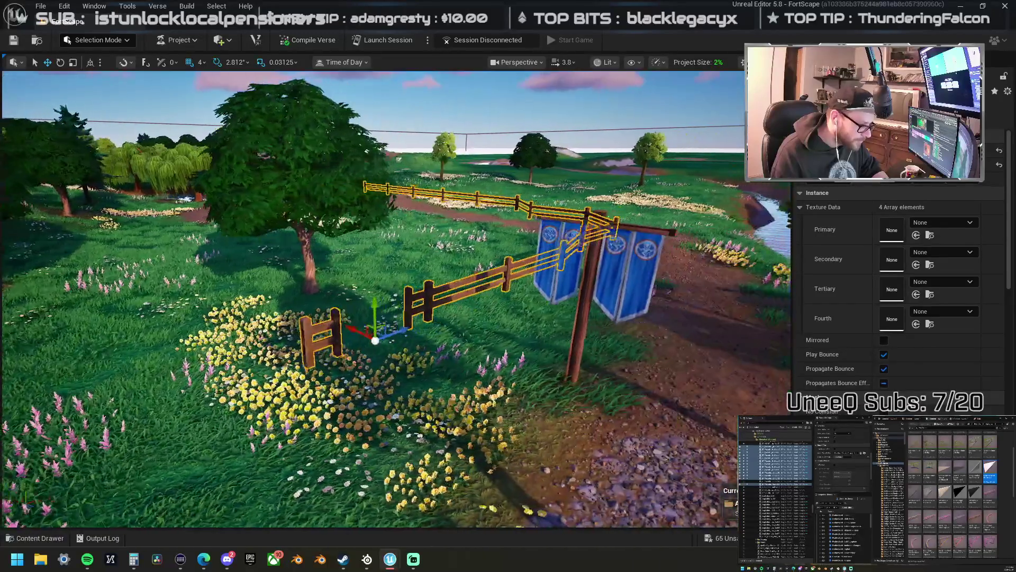
pyautogui.press('w')
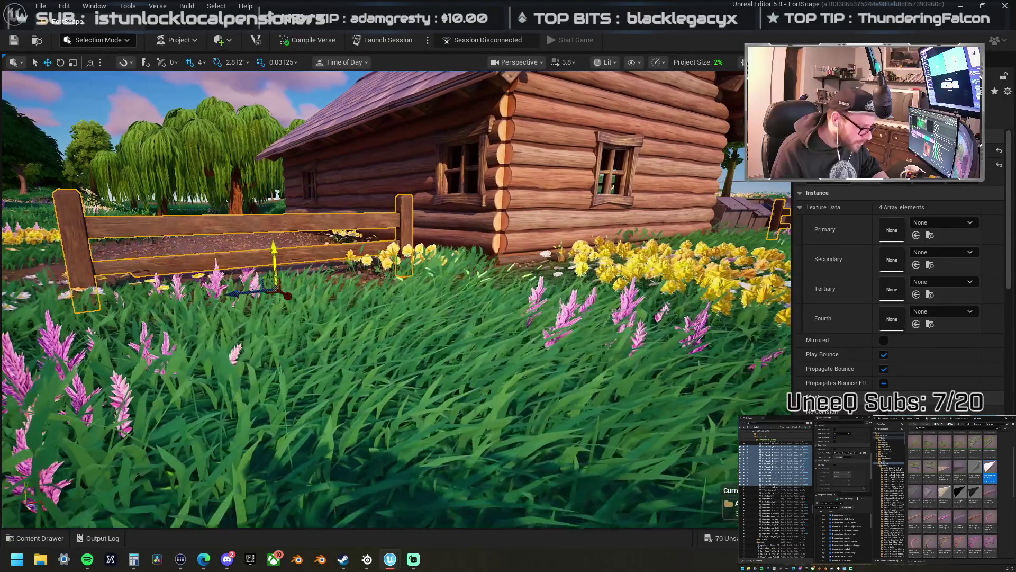
# - Select the short fence section beside the cabin and centre the view on it
pyautogui.press('w')
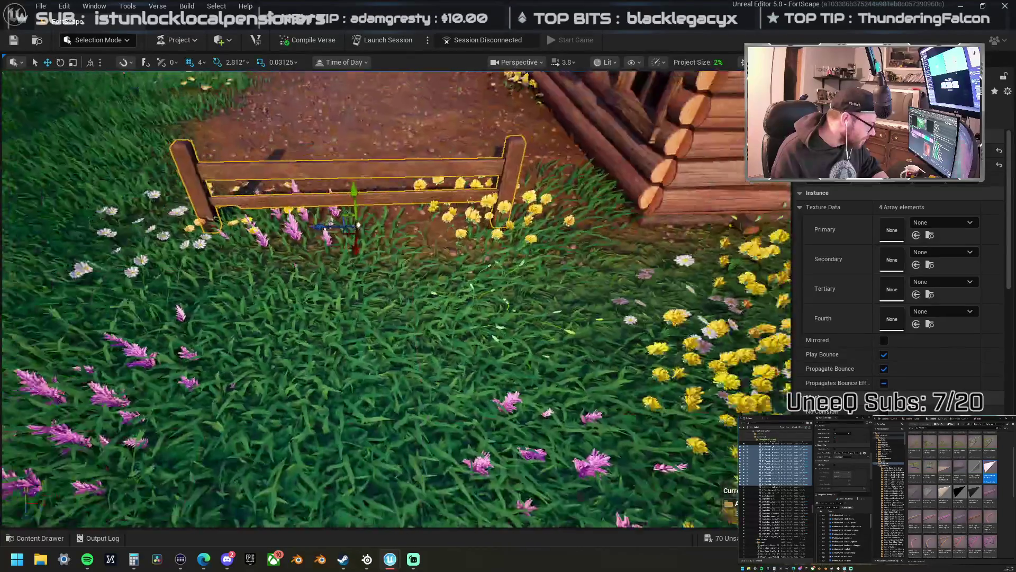
pyautogui.press('w')
pyautogui.press('s')
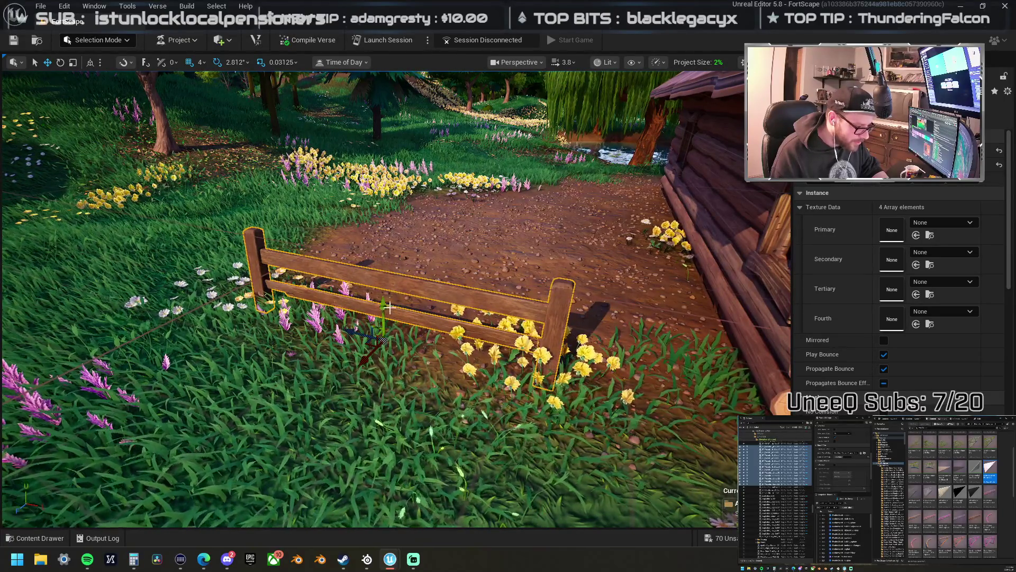
pyautogui.press('s')
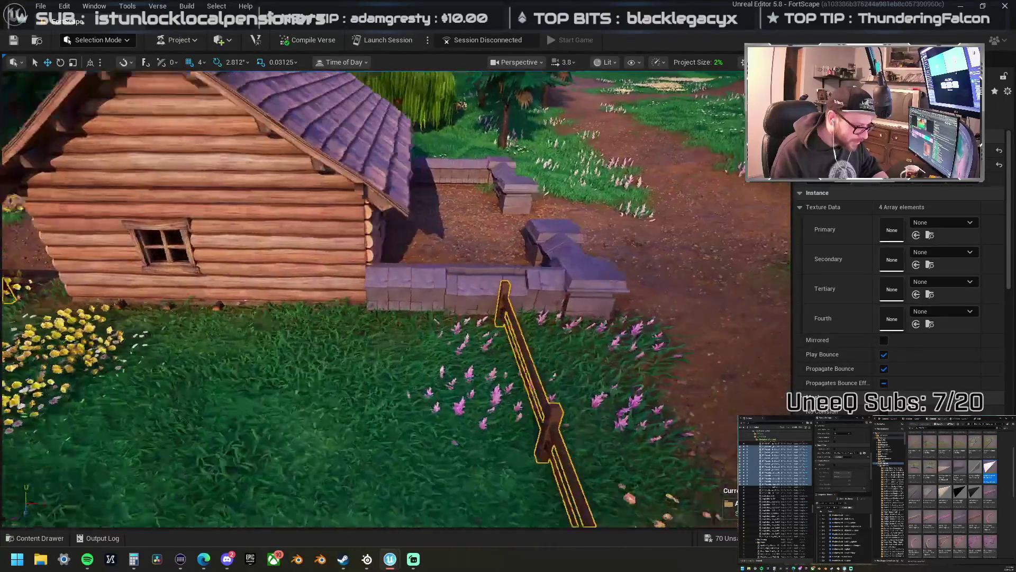
pyautogui.press('w')
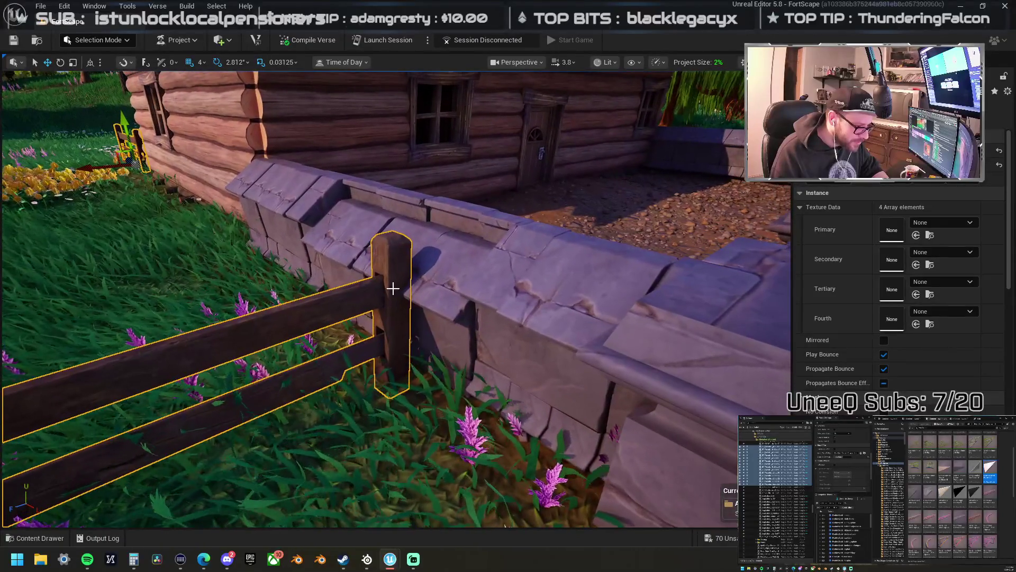
pyautogui.click(435, 267)
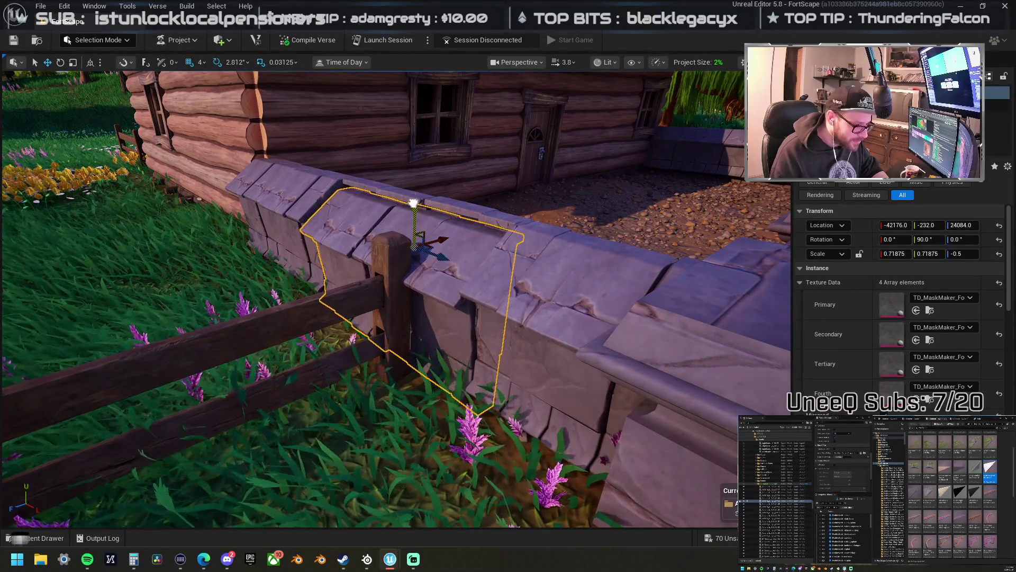
pyautogui.press('s')
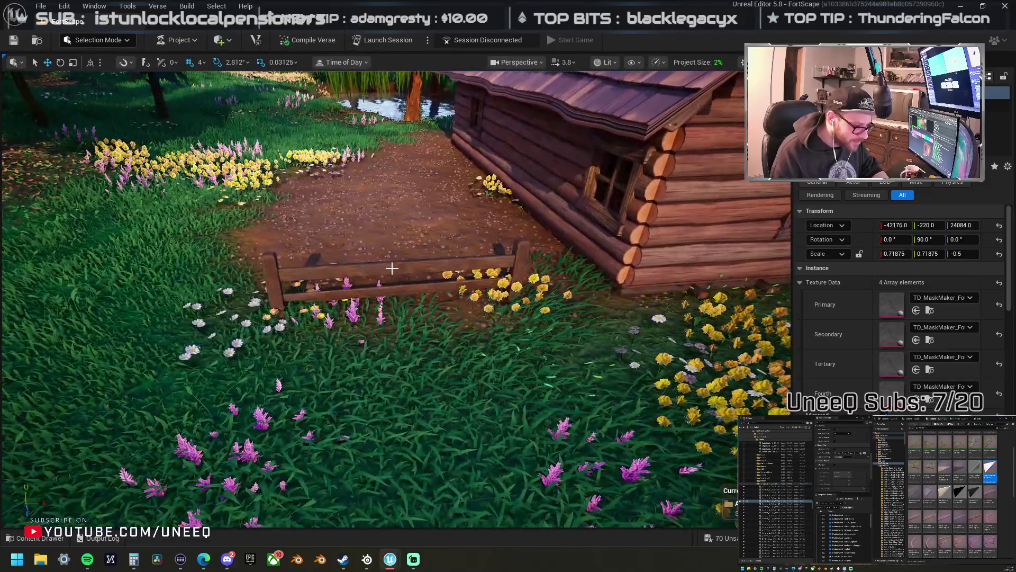
pyautogui.click(459, 307)
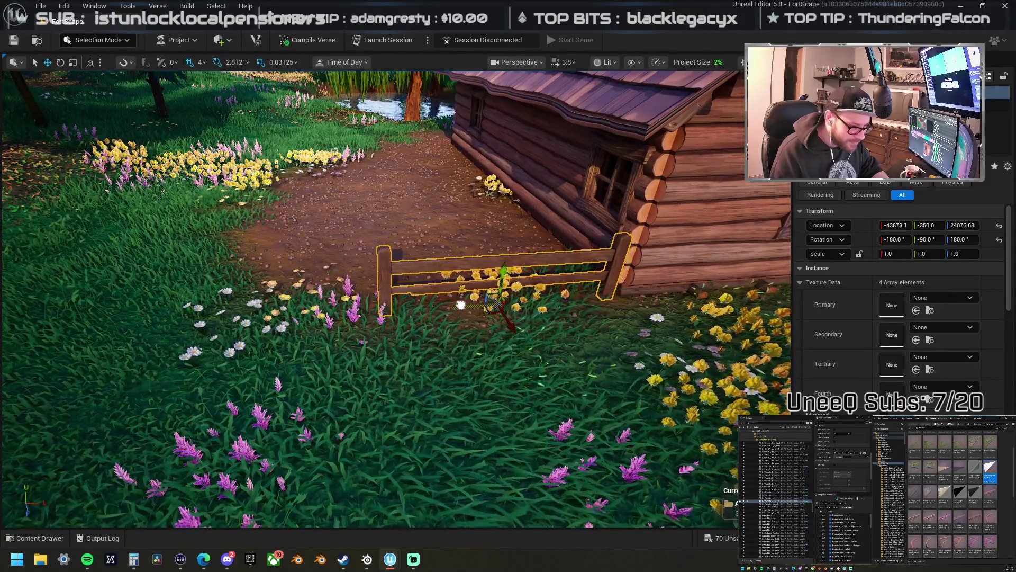
pyautogui.press('f')
# - Use Browse to Asset on the cabin's window wall piece to locate it in the content browser
pyautogui.scroll(-5, 462, 302)
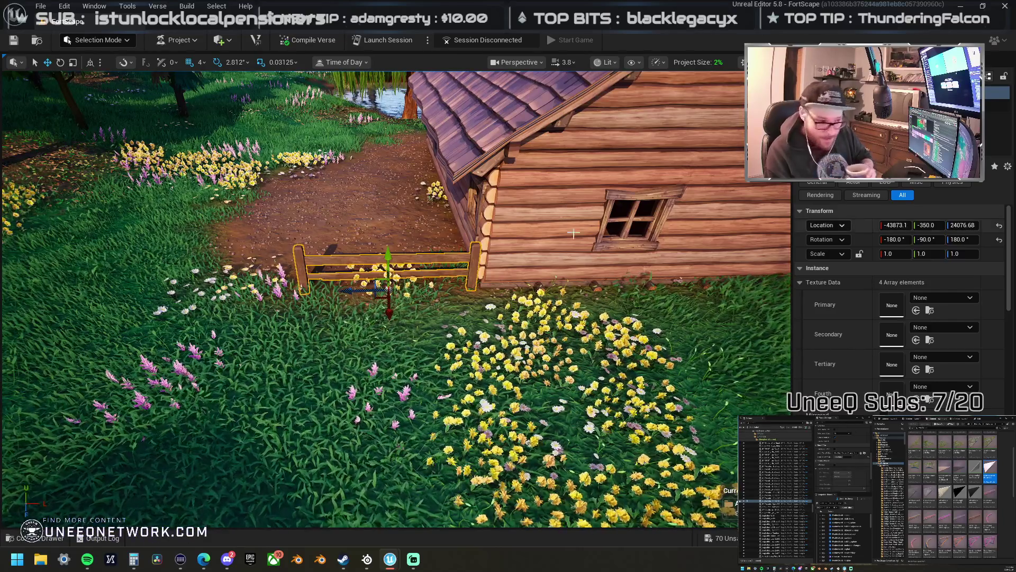
pyautogui.click(543, 236)
pyautogui.rightClick(543, 236)
pyautogui.click(586, 227)
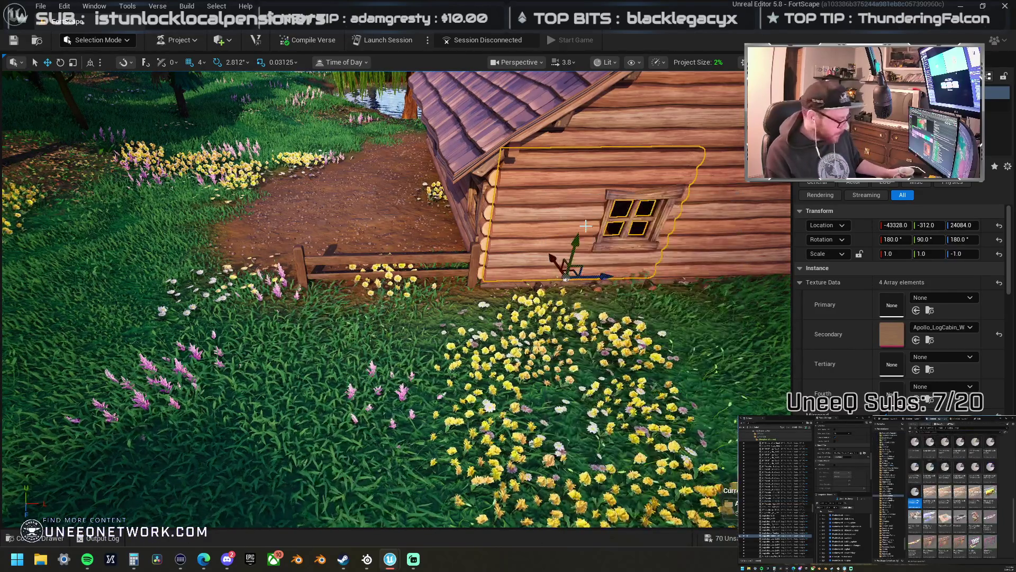
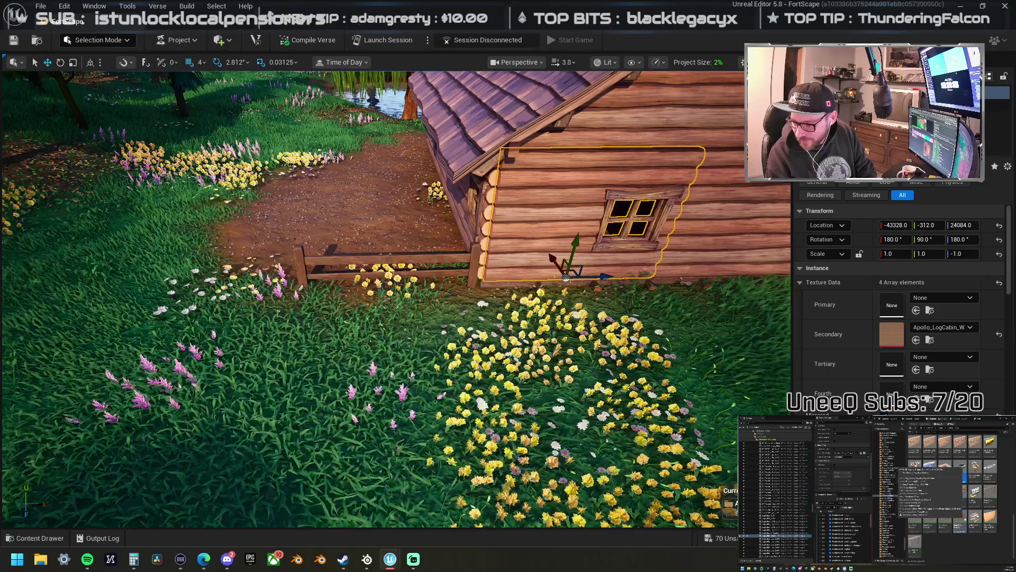
# - Place a LogCabin_Corner piece and move it onto the windowed log wall's position
pyautogui.moveTo(1015, 228)
pyautogui.mouseDown()
pyautogui.moveTo(474, 223)
pyautogui.moveTo(484, 280)
pyautogui.mouseUp()
pyautogui.click(551, 263)
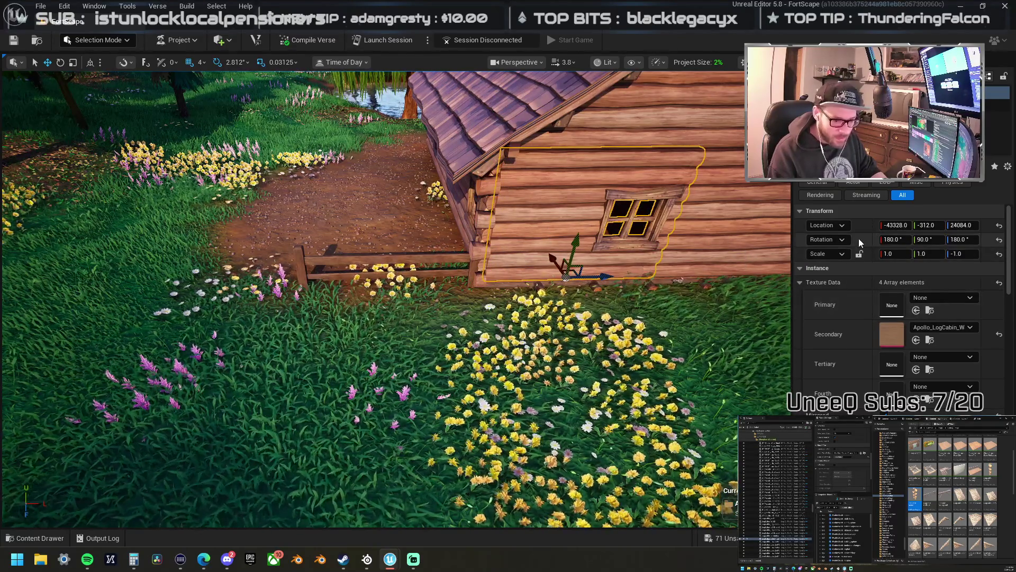
pyautogui.hotkey('ctrl', 'z')
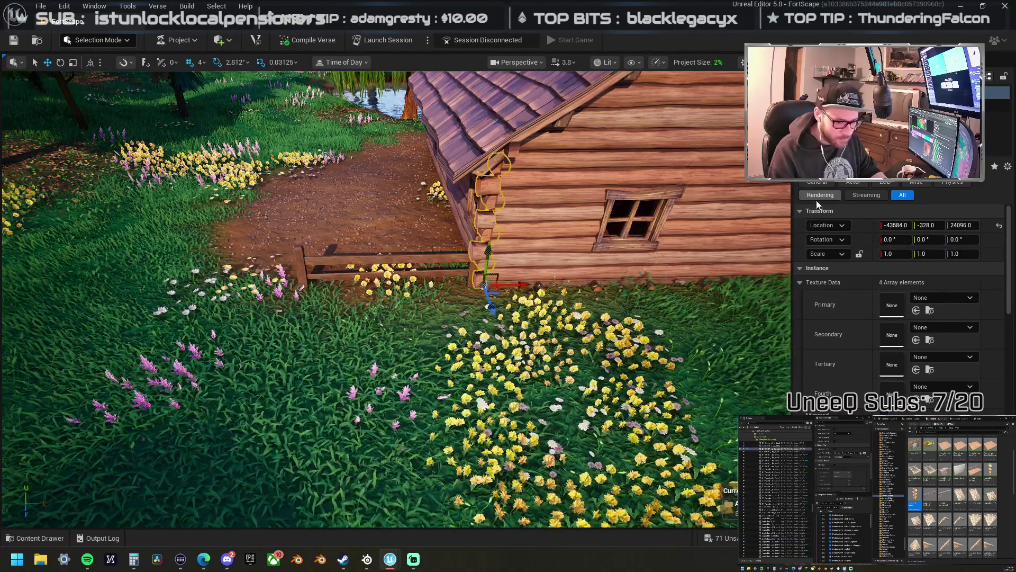
pyautogui.hotkey('ctrl', 'v')
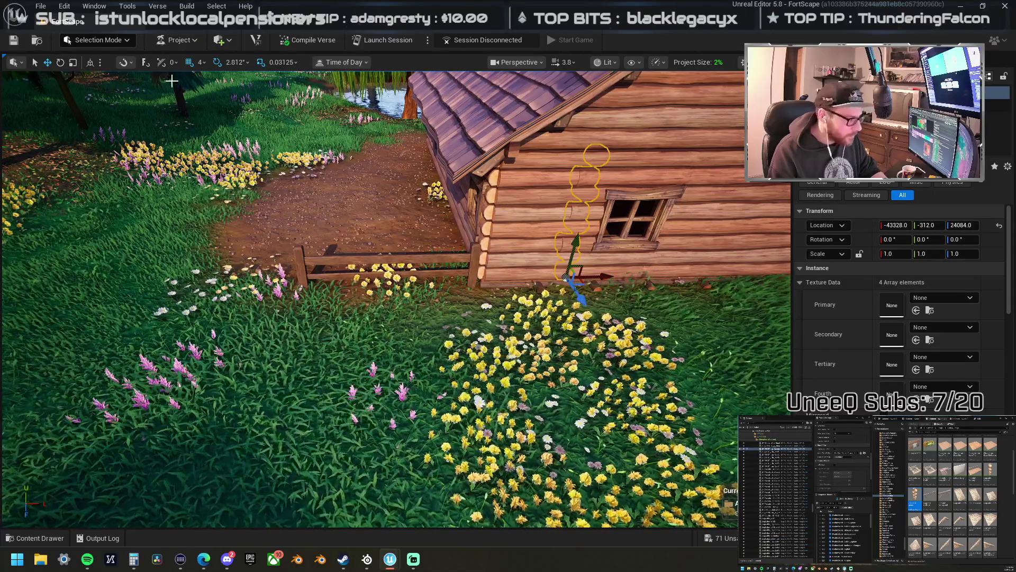
# - With grid snap set to 32, slide the corner piece left to the wall corner
pyautogui.click(196, 66)
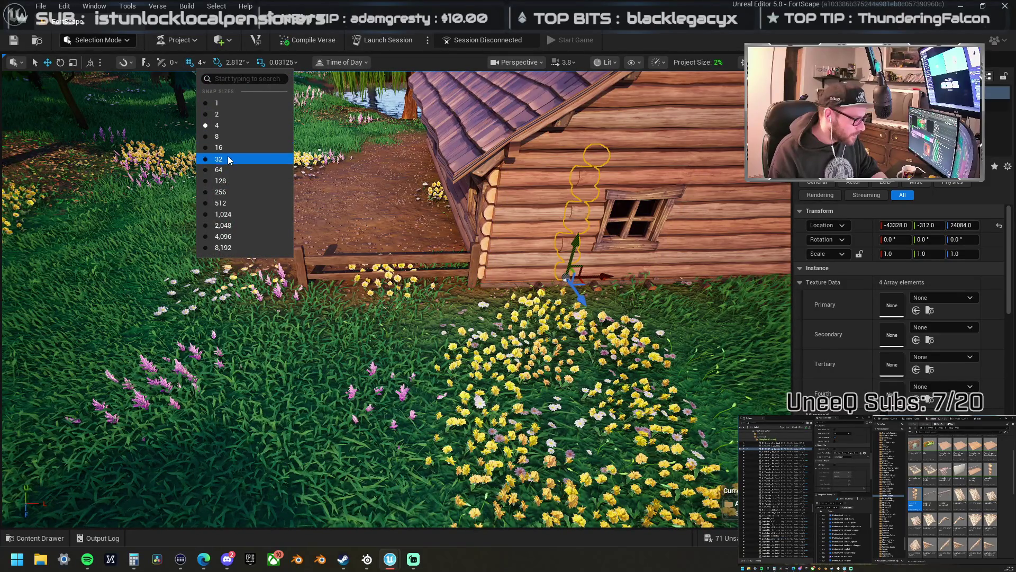
pyautogui.click(227, 155)
pyautogui.moveTo(577, 281); pyautogui.dragTo(521, 266)
pyautogui.press('e')
pyautogui.moveTo(512, 279)
pyautogui.mouseDown()
pyautogui.moveTo(492, 288)
pyautogui.moveTo(506, 288)
pyautogui.mouseUp()
pyautogui.press('w')
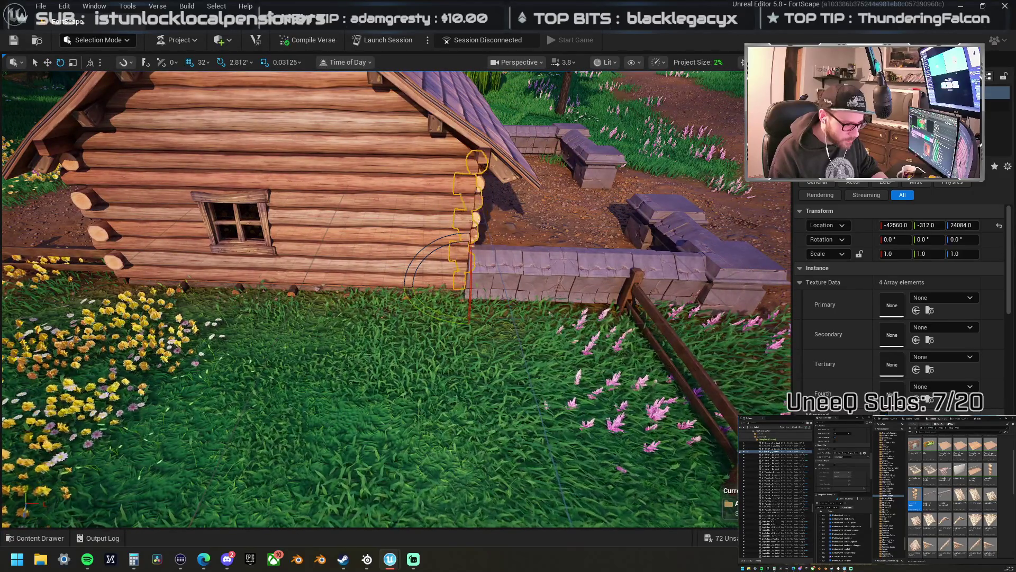
# - Turn the corner piece 90° and undo its mirroring so it stands upright
pyautogui.moveTo(444, 315); pyautogui.dragTo(490, 317)
pyautogui.moveTo(245, 254)
pyautogui.mouseDown()
pyautogui.moveTo(233, 249)
pyautogui.moveTo(225, 270)
pyautogui.moveTo(344, 325)
pyautogui.moveTo(291, 323)
pyautogui.mouseUp()
pyautogui.press('w')
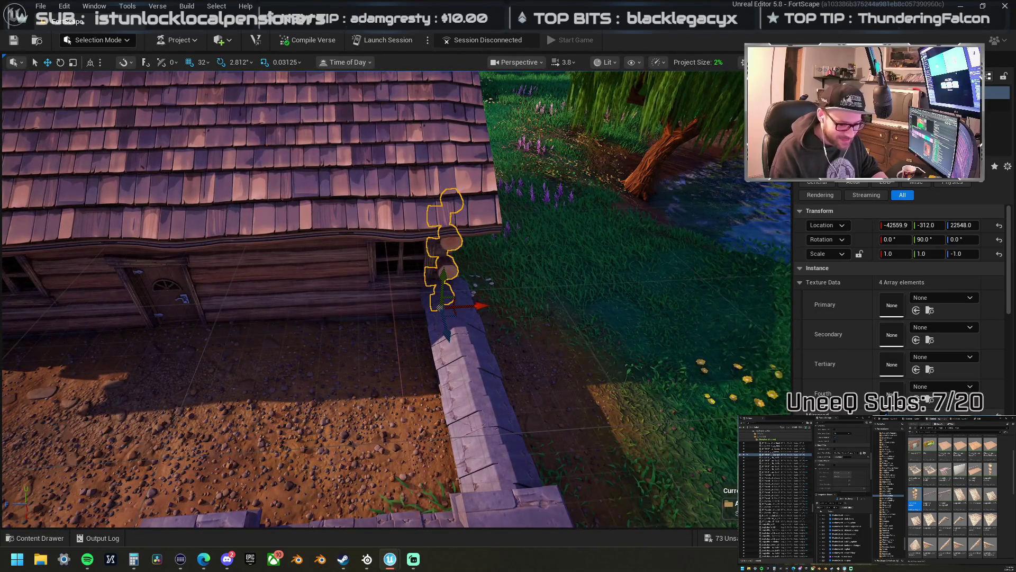
pyautogui.hotkey('ctrl', 'z')
pyautogui.moveTo(732, 384)
pyautogui.mouseDown()
pyautogui.moveTo(503, 355)
pyautogui.moveTo(365, 358)
pyautogui.mouseUp()
pyautogui.press('e')
pyautogui.moveTo(453, 347)
pyautogui.mouseDown()
pyautogui.moveTo(495, 318)
pyautogui.moveTo(459, 333)
pyautogui.mouseUp()
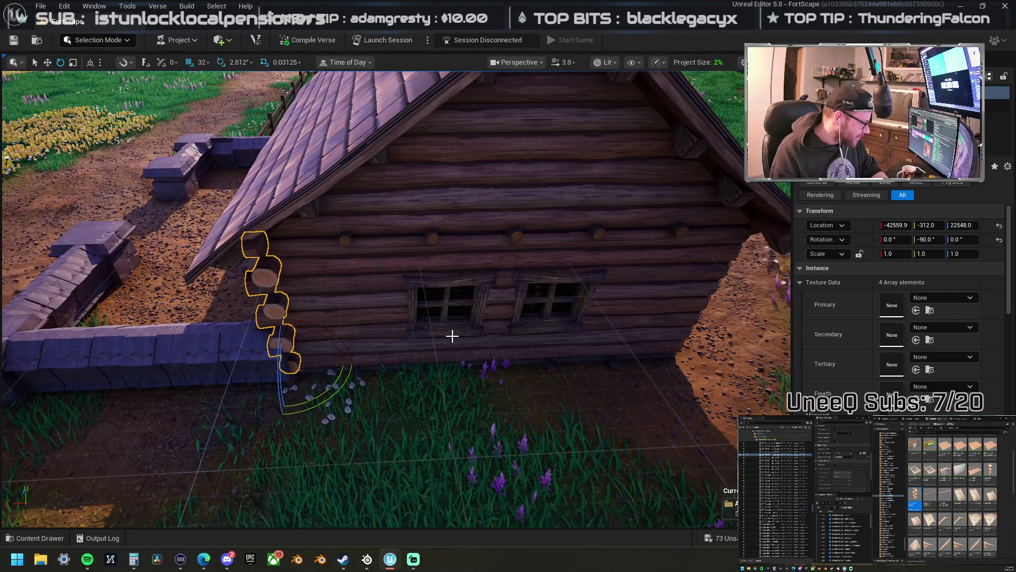
# - Move the corner logs to the wall's far end and straighten them to 0° rotation
pyautogui.scroll(3, 452, 336)
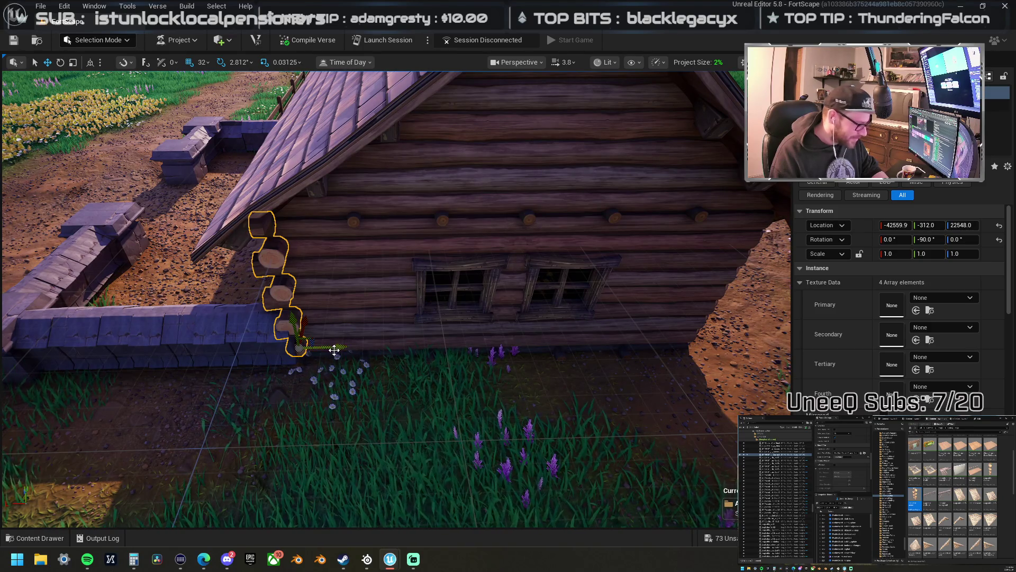
pyautogui.moveTo(354, 346); pyautogui.dragTo(458, 344)
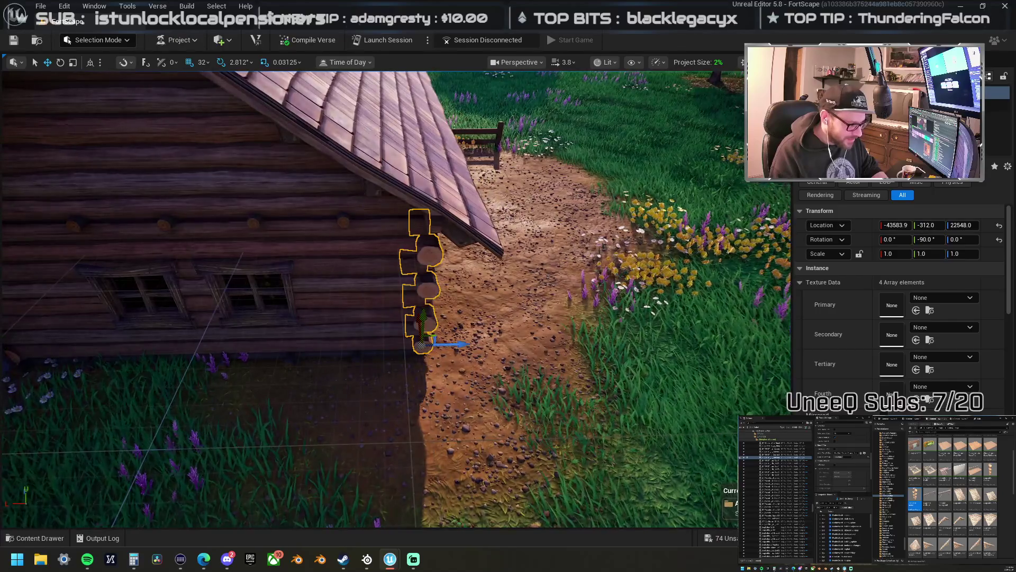
pyautogui.scroll(2, 458, 344)
pyautogui.press('e')
pyautogui.moveTo(390, 401)
pyautogui.mouseDown()
pyautogui.moveTo(445, 407)
pyautogui.moveTo(375, 410)
pyautogui.moveTo(403, 395)
pyautogui.mouseUp()
pyautogui.press('f')
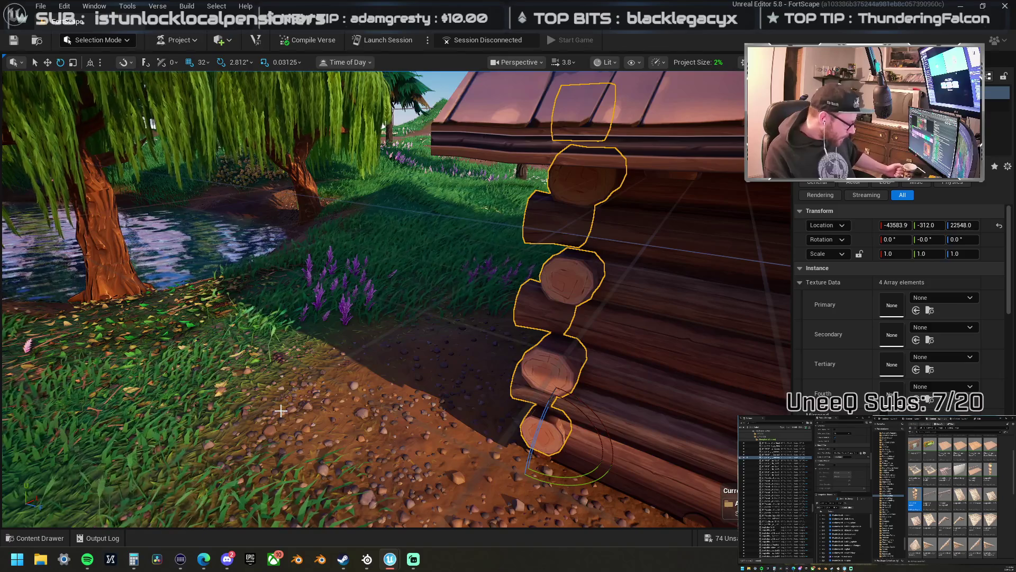
pyautogui.scroll(-10, 557, 370)
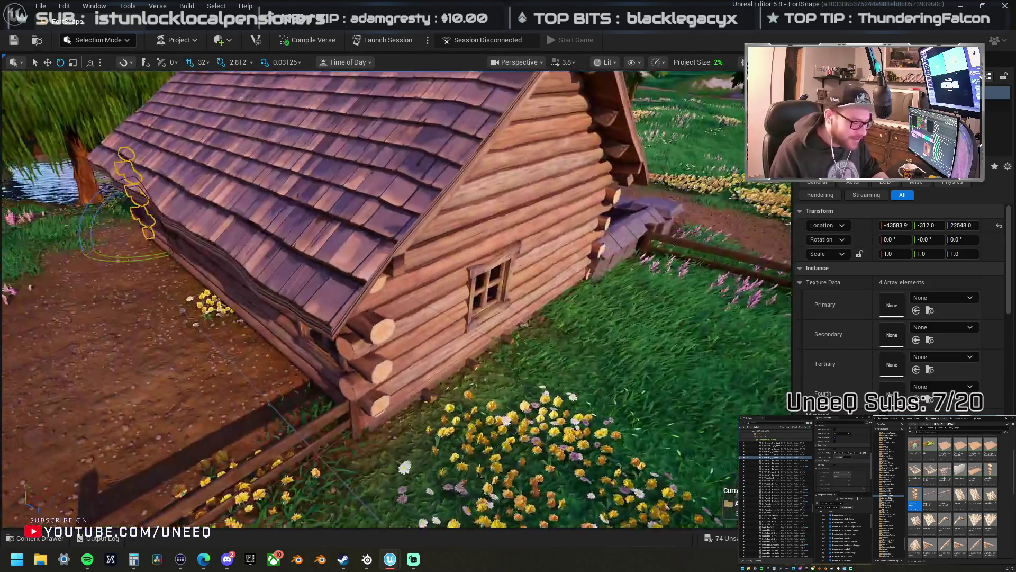
pyautogui.moveTo(537, 359)
pyautogui.mouseDown()
pyautogui.moveTo(508, 373)
pyautogui.moveTo(537, 358)
pyautogui.mouseUp()
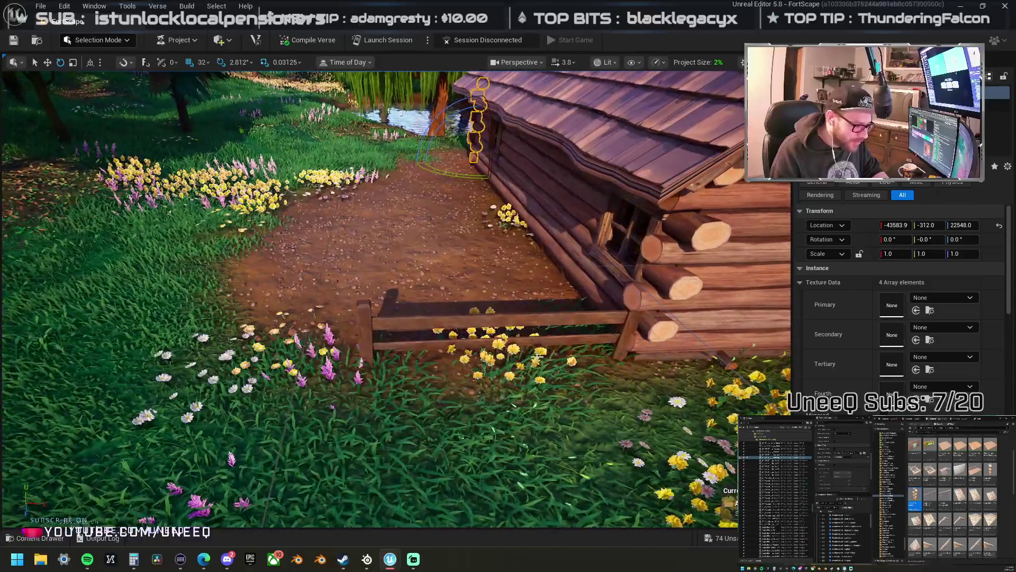
# - Duplicate a fence segment twice, extending the fence left from the cabin
pyautogui.click(520, 320)
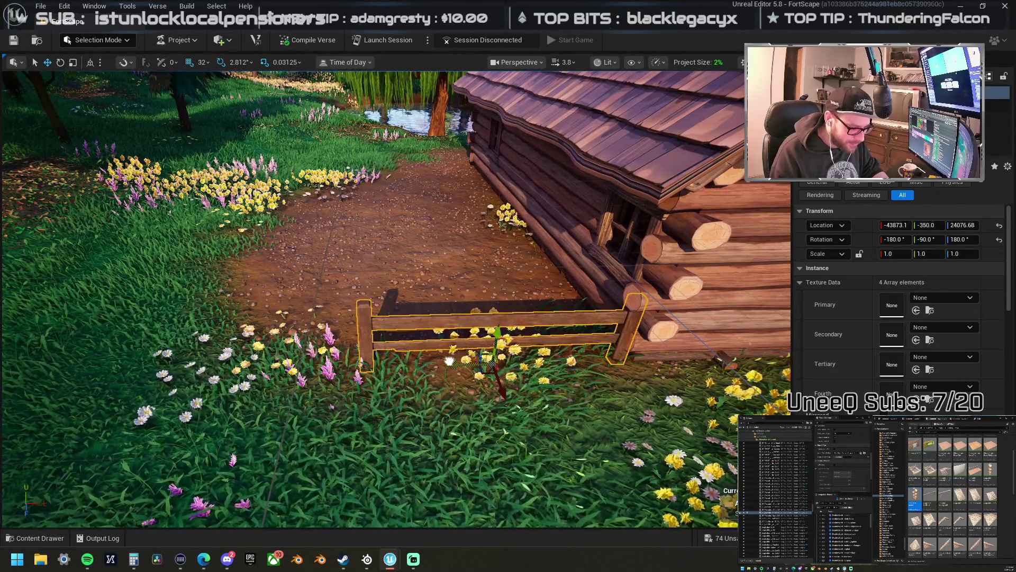
pyautogui.scroll(-10, 451, 355)
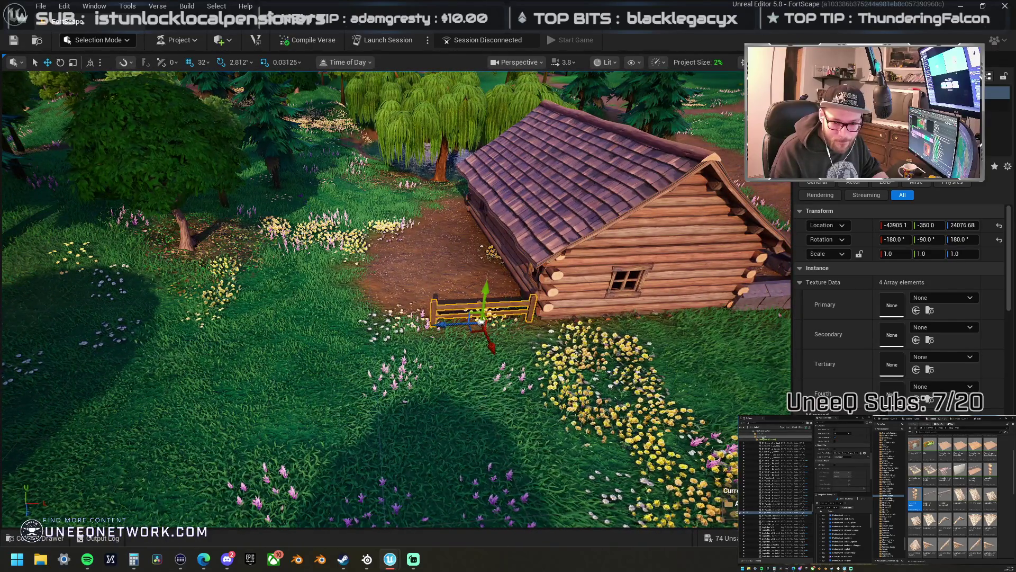
pyautogui.press('Escape')
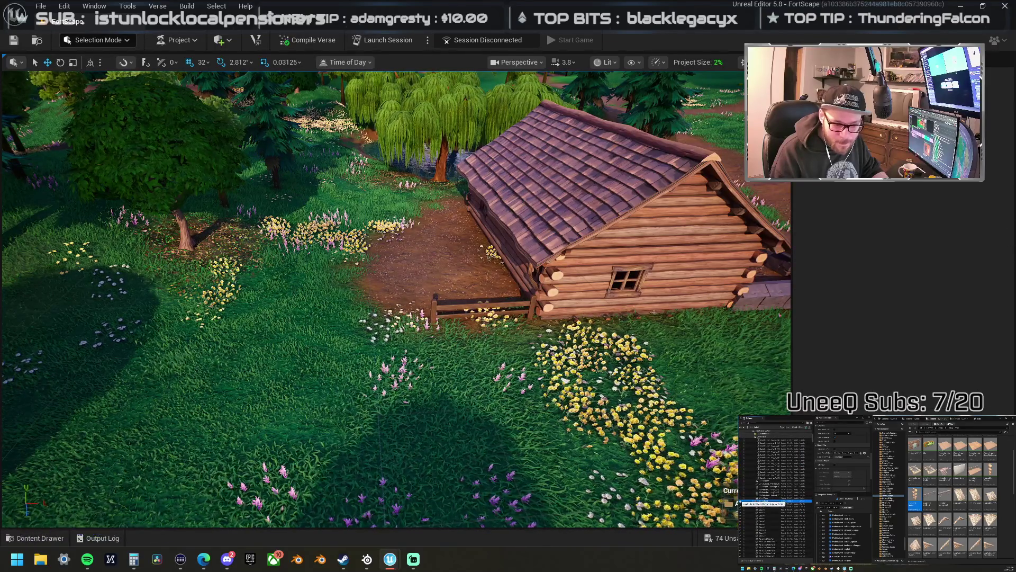
pyautogui.click(454, 315)
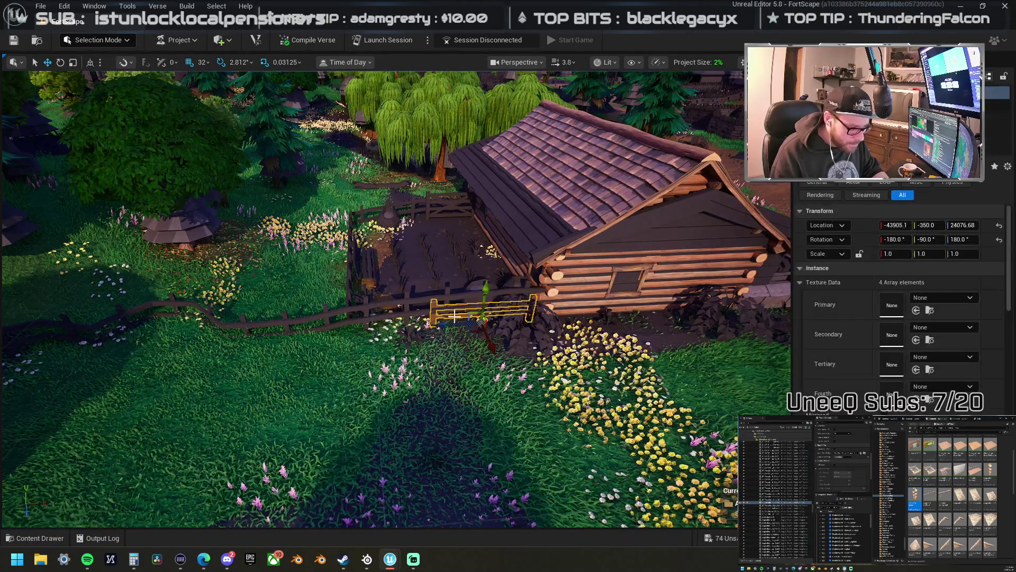
pyautogui.moveTo(442, 326); pyautogui.dragTo(354, 328)
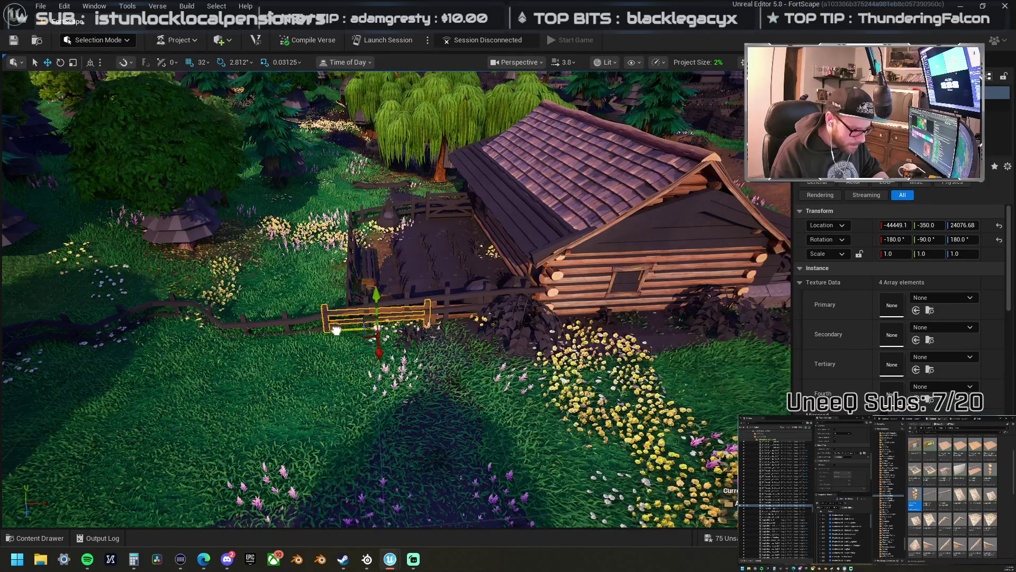
pyautogui.scroll(6, 337, 330)
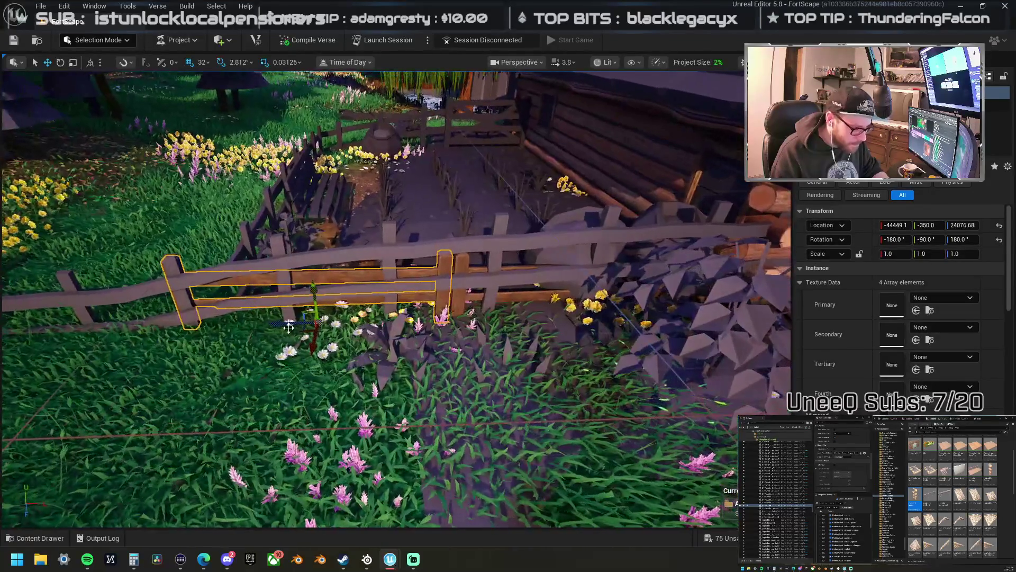
pyautogui.scroll(-5, 519, 299)
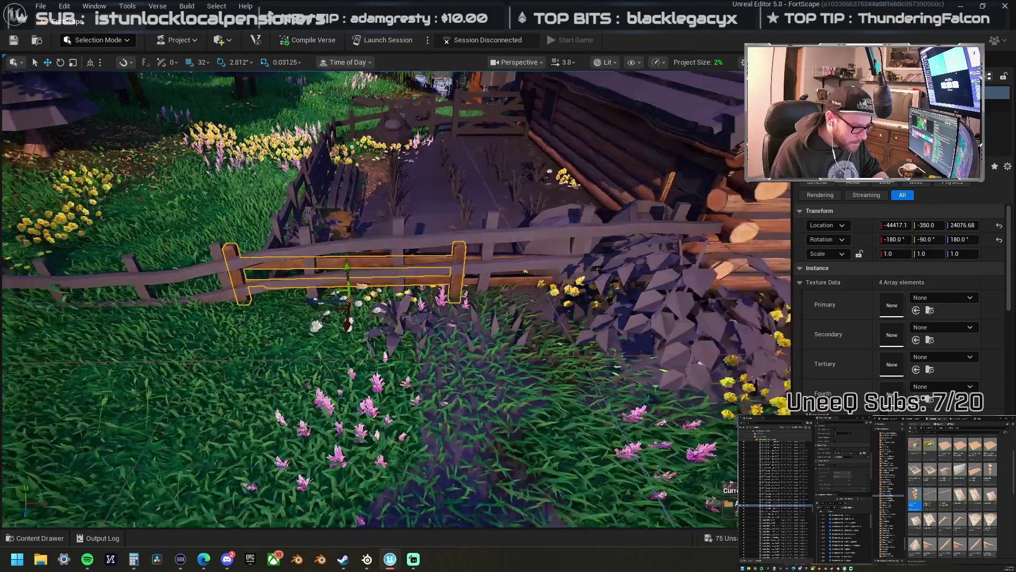
pyautogui.moveTo(526, 302); pyautogui.dragTo(384, 300)
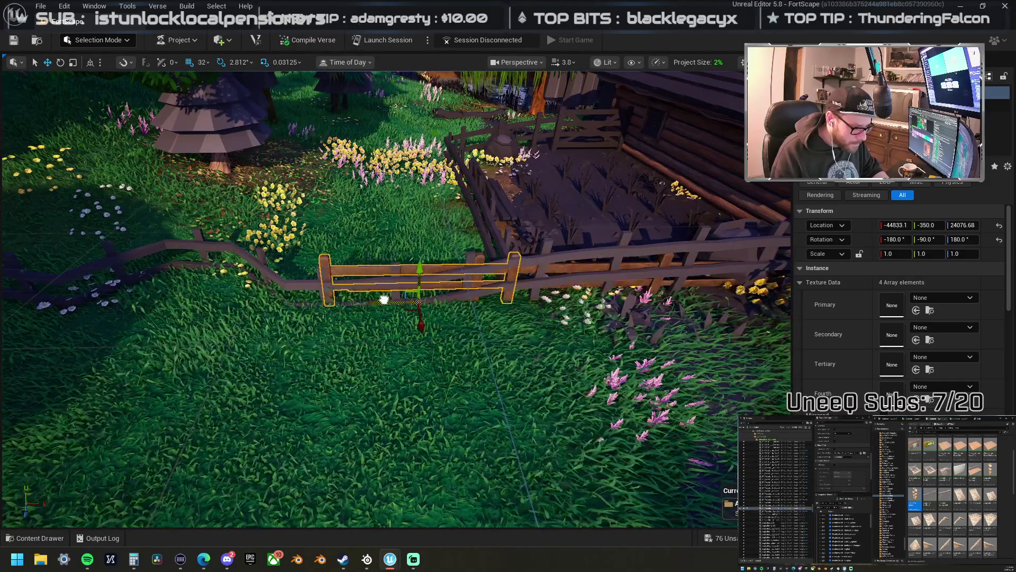
pyautogui.moveTo(284, 302)
pyautogui.mouseDown()
pyautogui.moveTo(188, 302)
pyautogui.moveTo(286, 297)
pyautogui.mouseUp()
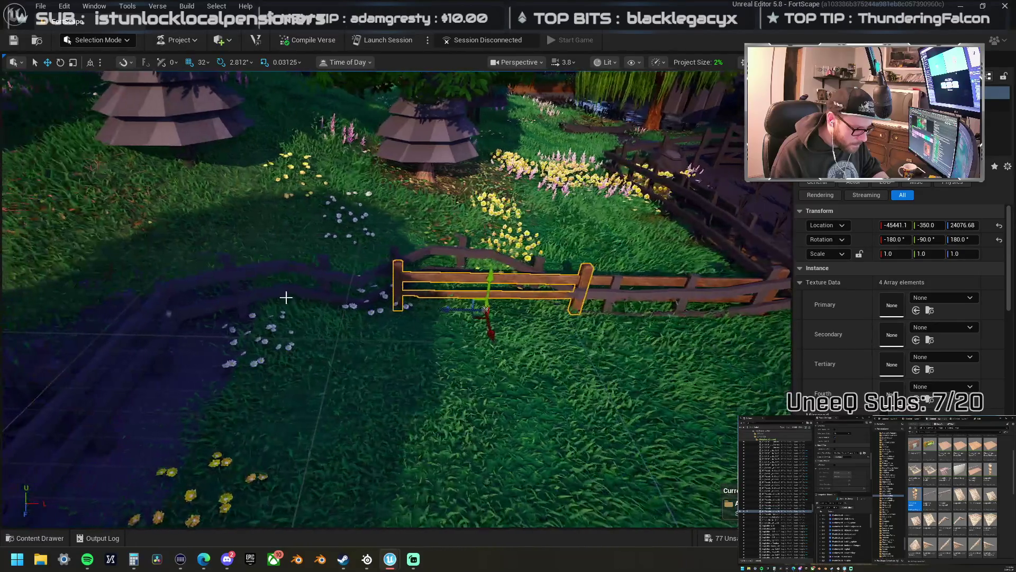
# - Add another fence copy further left and turn the diagonal segment back straight
pyautogui.moveTo(451, 311); pyautogui.dragTo(369, 306)
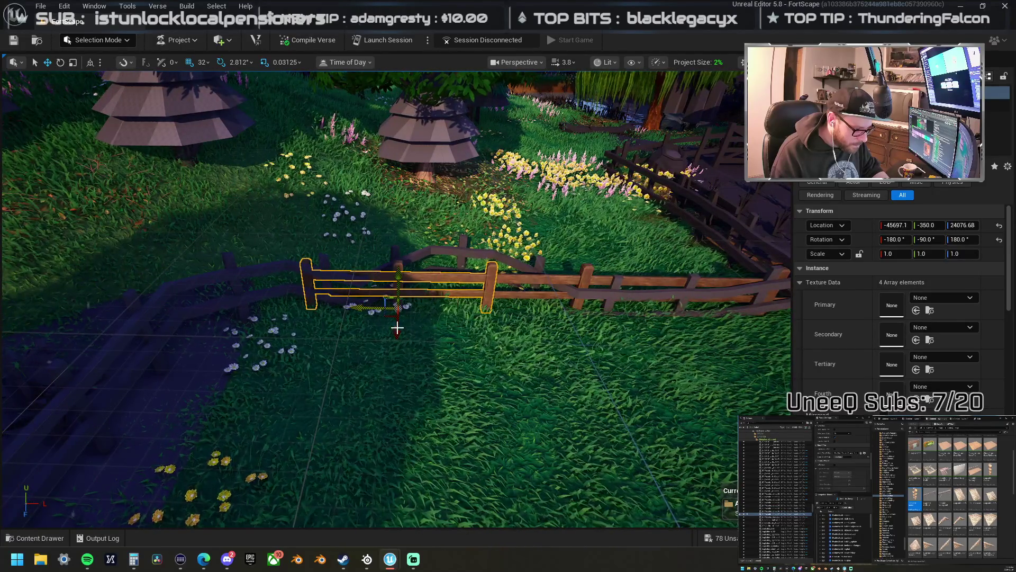
pyautogui.moveTo(419, 347); pyautogui.dragTo(418, 336)
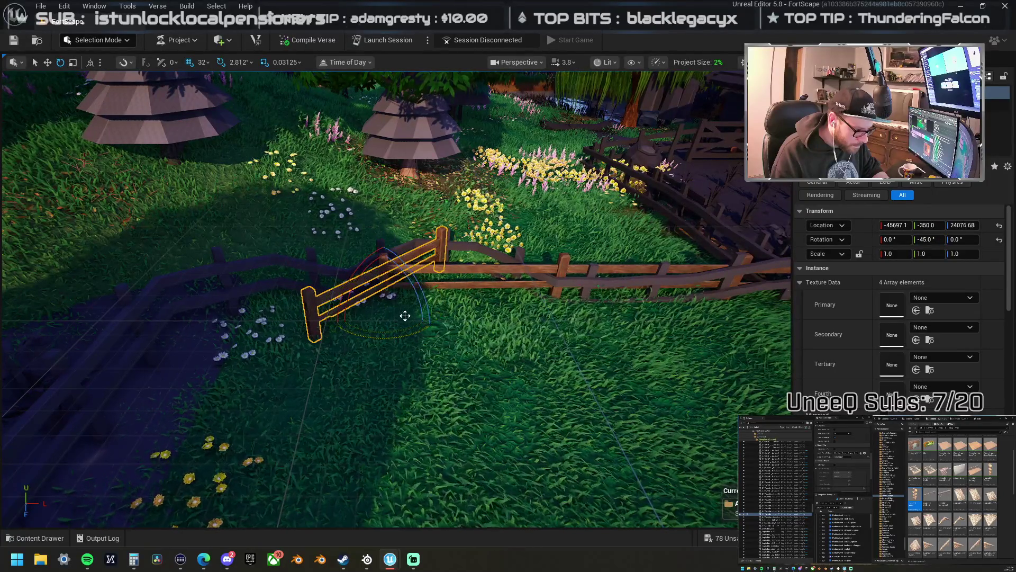
pyautogui.moveTo(276, 353)
pyautogui.mouseDown()
pyautogui.moveTo(387, 340)
pyautogui.moveTo(313, 356)
pyautogui.mouseUp()
pyautogui.moveTo(341, 392)
pyautogui.mouseDown()
pyautogui.moveTo(305, 412)
pyautogui.moveTo(323, 407)
pyautogui.mouseUp()
pyautogui.moveTo(444, 385)
pyautogui.mouseDown()
pyautogui.moveTo(424, 392)
pyautogui.moveTo(445, 385)
pyautogui.mouseUp()
pyautogui.press('w')
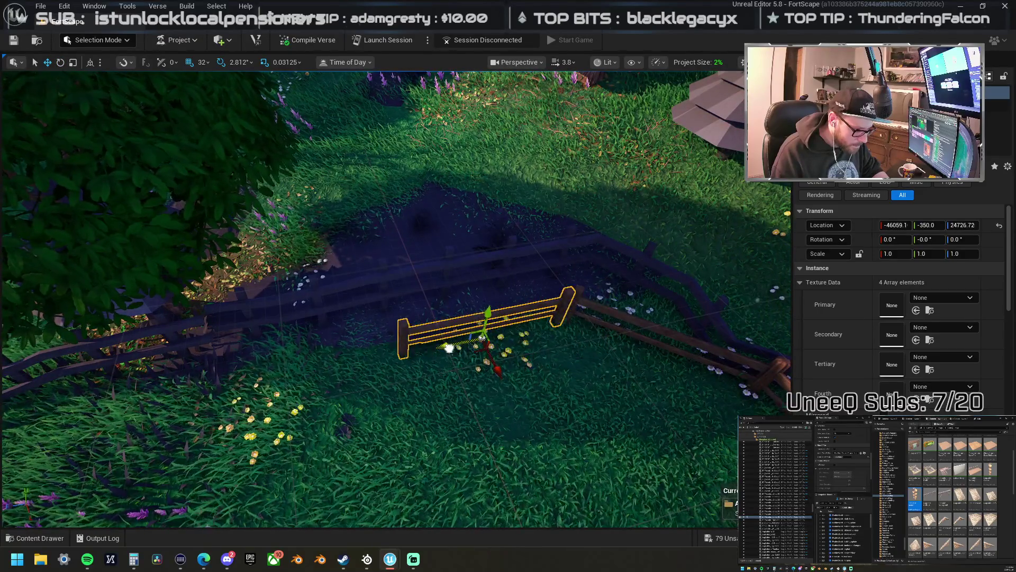
# - Add three more fence segments running along the crop pen's side
pyautogui.moveTo(456, 345)
pyautogui.mouseDown()
pyautogui.moveTo(309, 370)
pyautogui.moveTo(330, 365)
pyautogui.mouseUp()
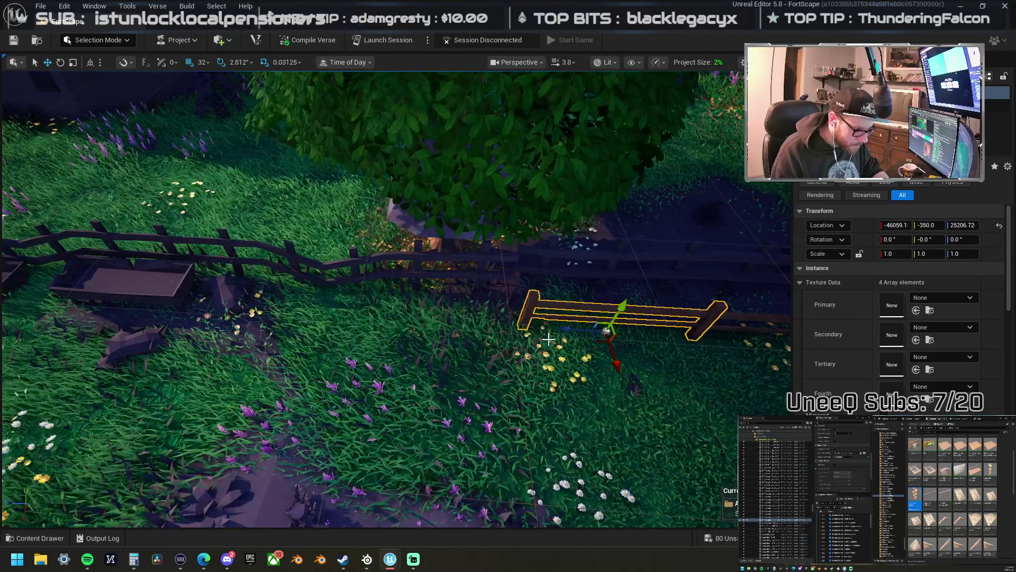
pyautogui.moveTo(567, 331); pyautogui.dragTo(478, 331)
pyautogui.moveTo(407, 325); pyautogui.dragTo(474, 319)
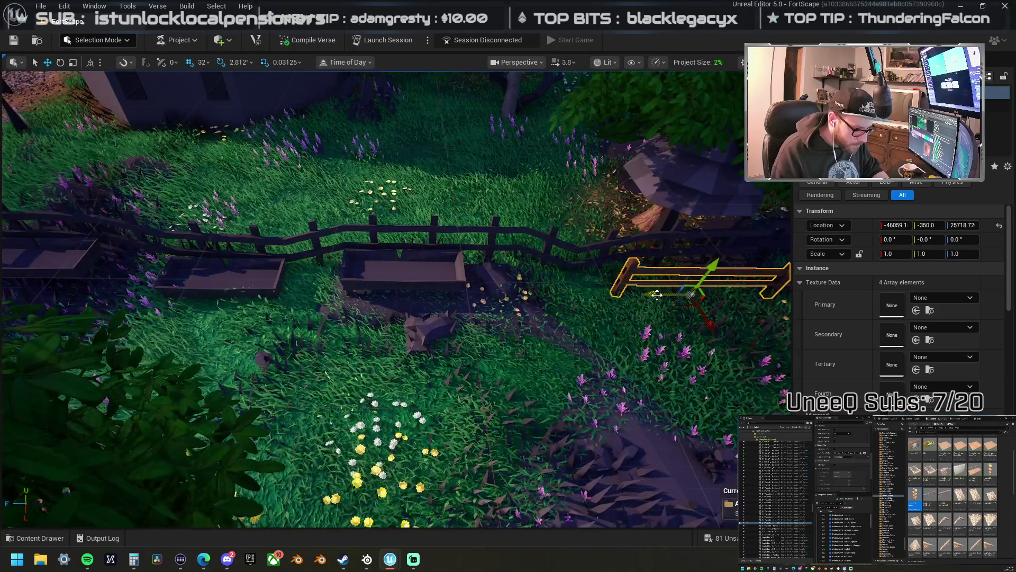
pyautogui.moveTo(615, 301)
pyautogui.mouseDown()
pyautogui.moveTo(509, 300)
pyautogui.moveTo(667, 298)
pyautogui.moveTo(421, 296)
pyautogui.mouseUp()
# - Slide the left fence segment along the pen and rotate it to close the corner
pyautogui.press('a')
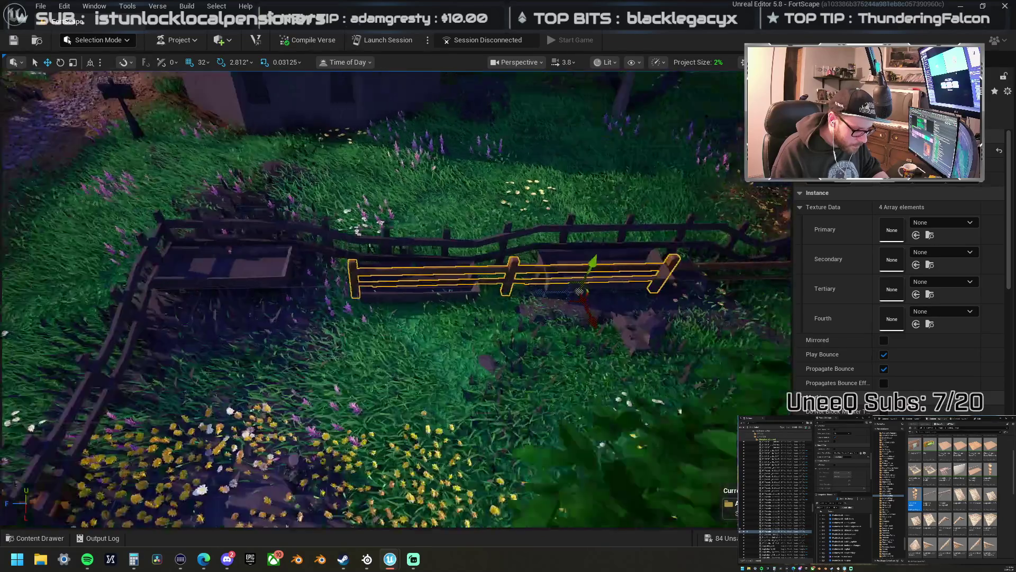
pyautogui.click(456, 284)
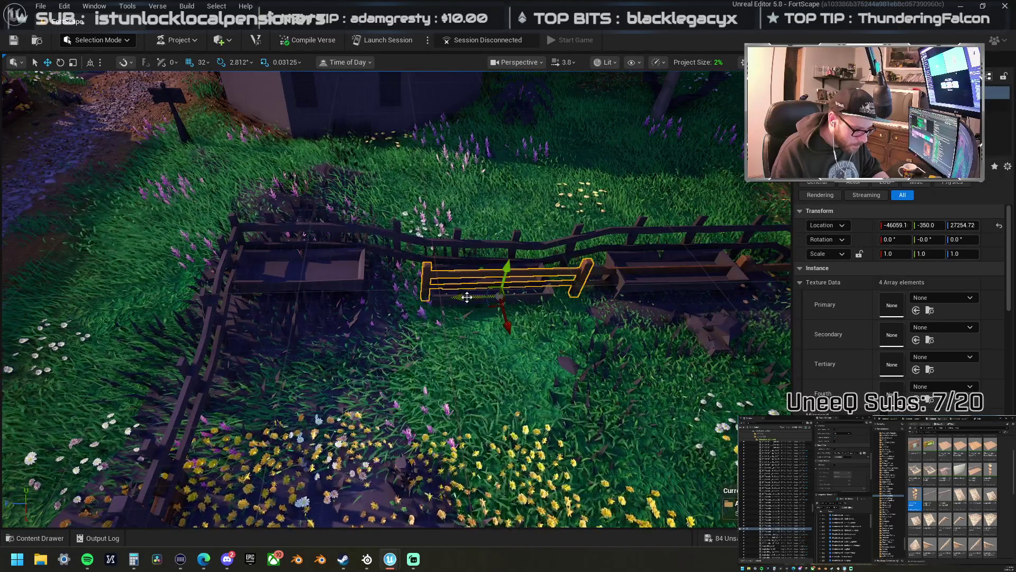
pyautogui.moveTo(418, 301)
pyautogui.mouseDown()
pyautogui.moveTo(315, 296)
pyautogui.moveTo(360, 360)
pyautogui.moveTo(371, 323)
pyautogui.moveTo(344, 280)
pyautogui.moveTo(333, 312)
pyautogui.moveTo(347, 326)
pyautogui.moveTo(418, 264)
pyautogui.mouseUp()
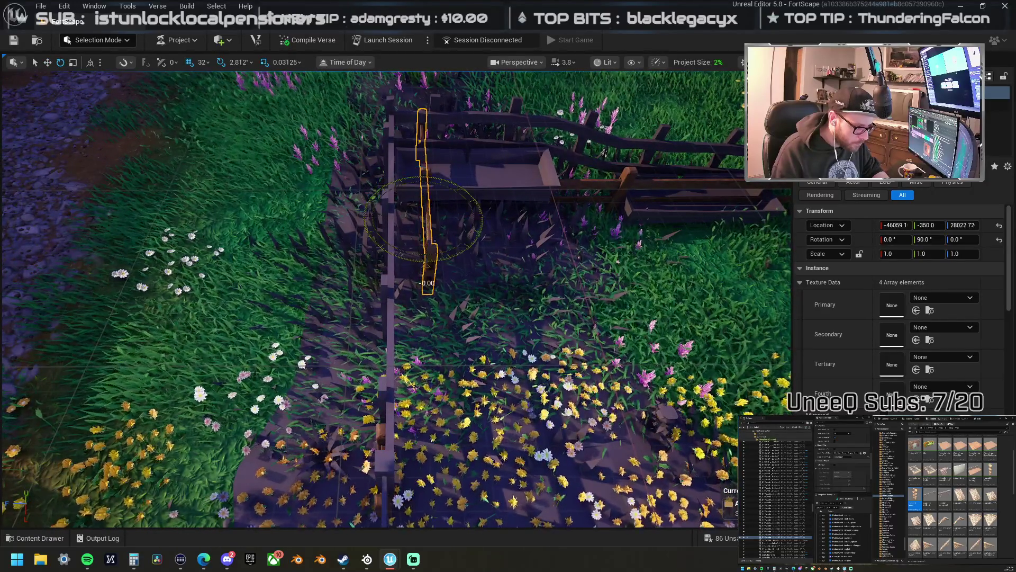
pyautogui.moveTo(426, 283); pyautogui.dragTo(402, 279)
pyautogui.moveTo(413, 242); pyautogui.dragTo(366, 302)
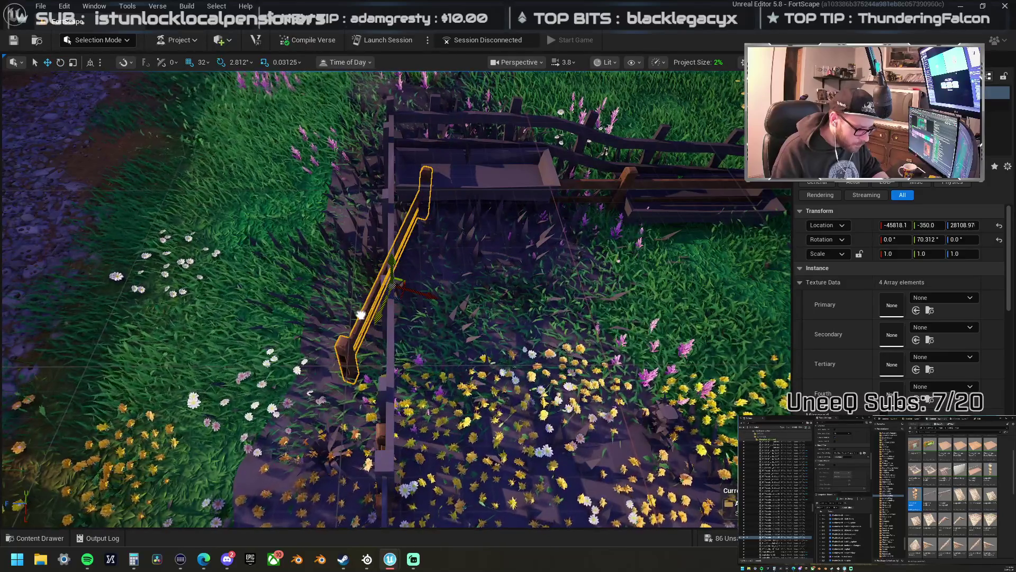
pyautogui.moveTo(356, 318)
pyautogui.mouseDown()
pyautogui.moveTo(331, 308)
pyautogui.moveTo(398, 323)
pyautogui.mouseUp()
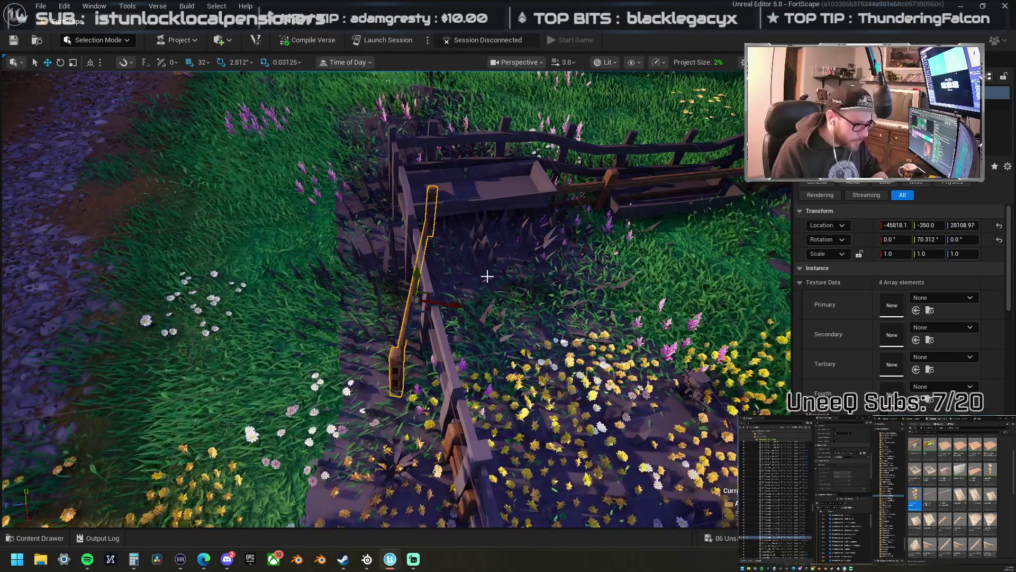
# - Move the upright fence piece along the trough and frame it in view
pyautogui.click(577, 189)
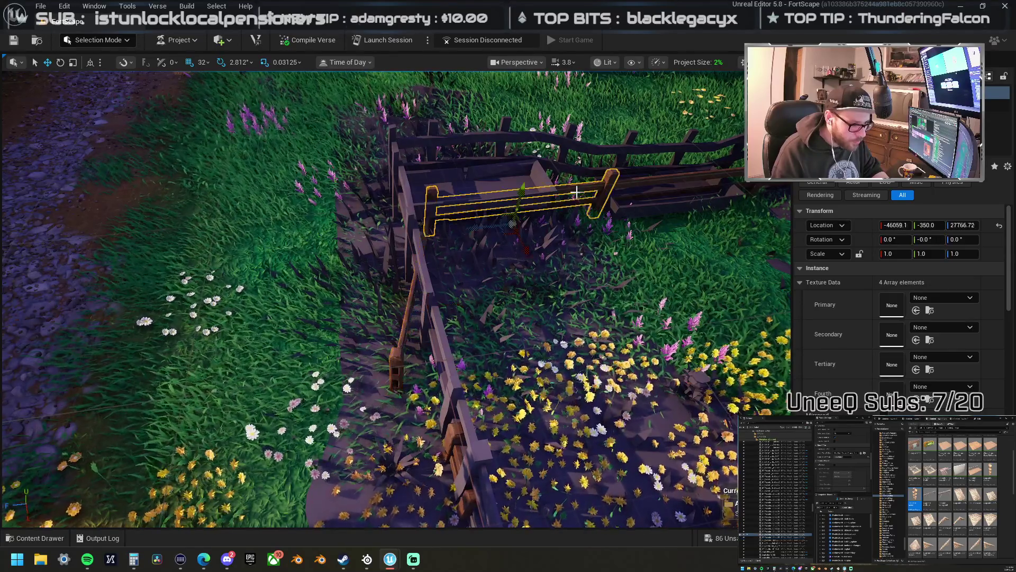
pyautogui.click(409, 298)
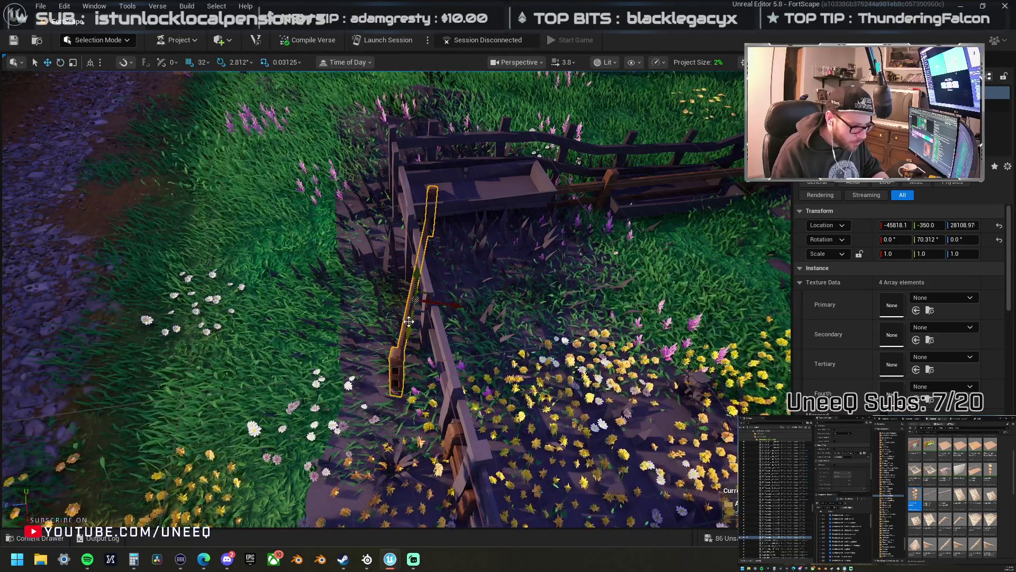
pyautogui.moveTo(413, 329); pyautogui.dragTo(419, 317)
pyautogui.press('f')
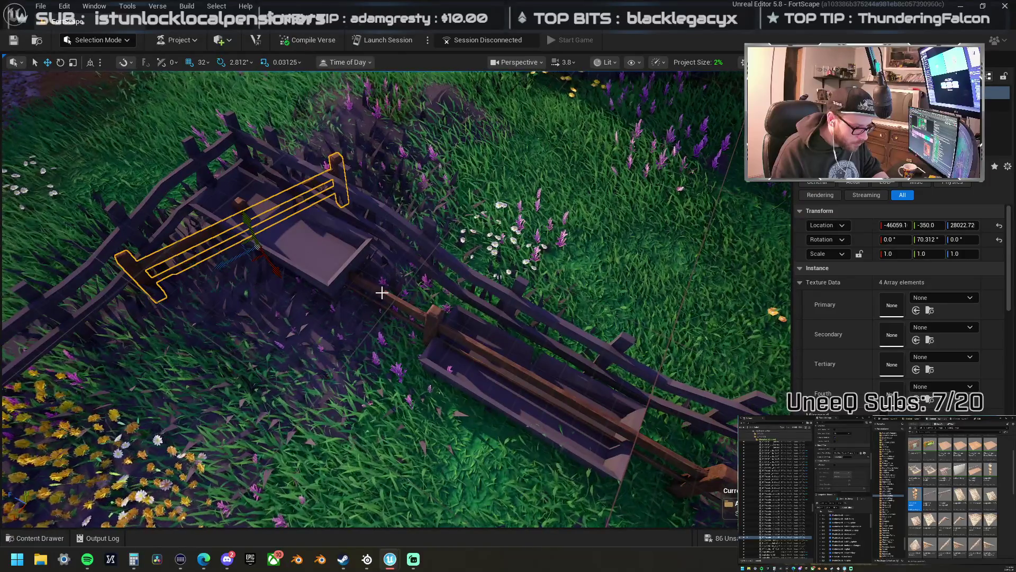
# - Select the two fence rails and rotate one rail by 11.25°
pyautogui.hotkey('ctrl', 'z')
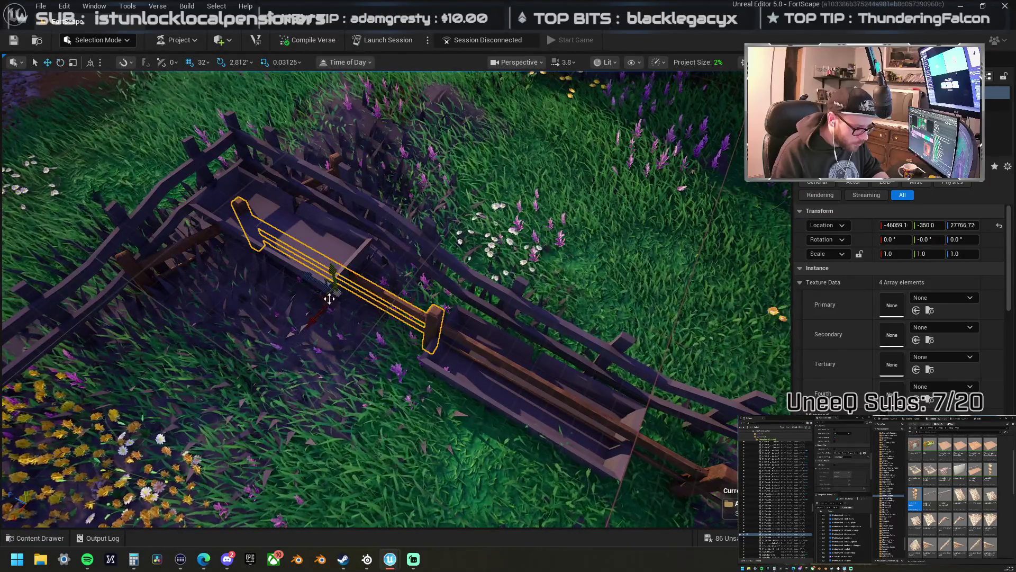
pyautogui.keyDown('ctrl'); pyautogui.click(196, 236); pyautogui.keyUp('ctrl')
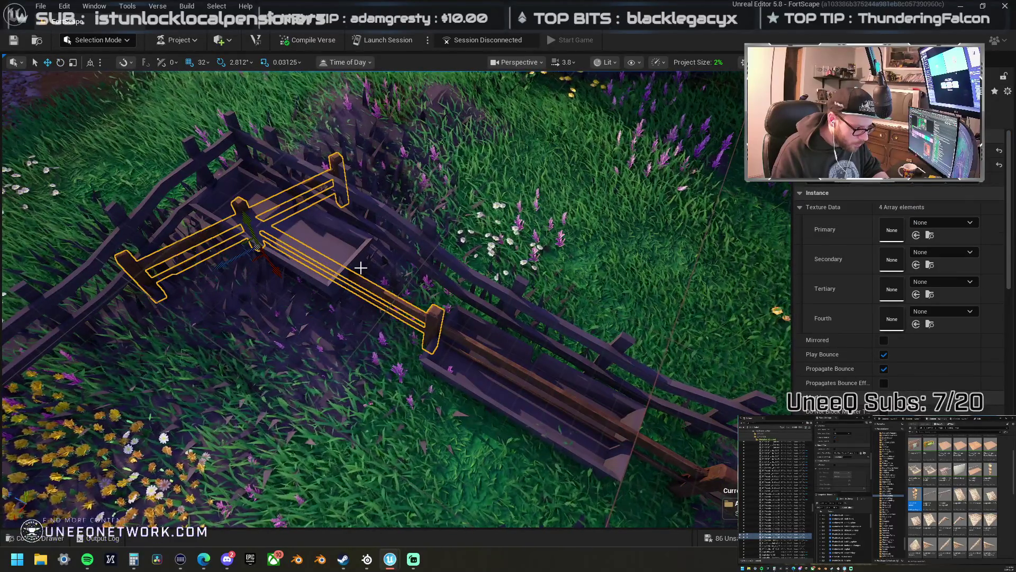
pyautogui.keyDown('ctrl'); pyautogui.click(332, 267); pyautogui.keyUp('ctrl')
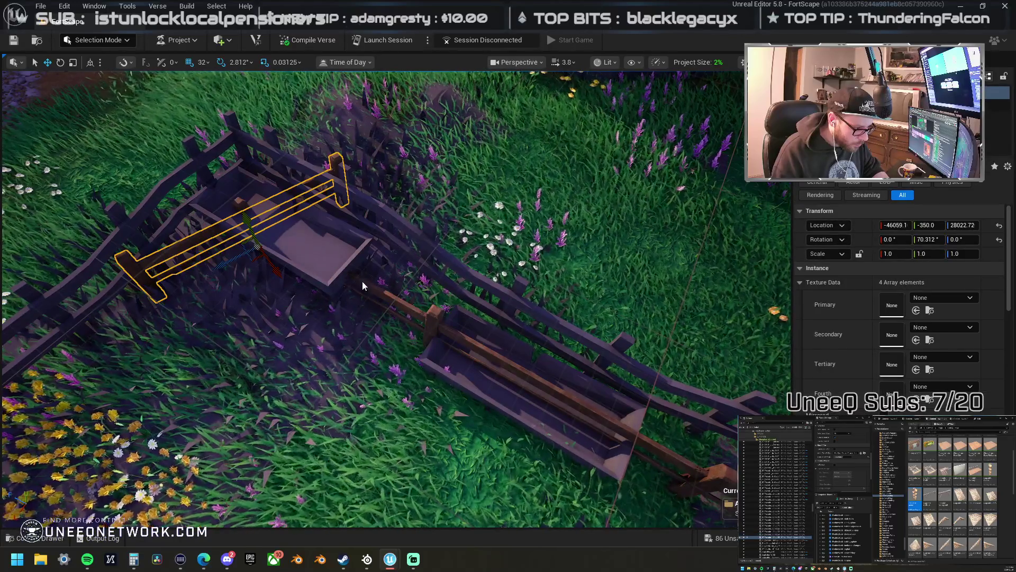
pyautogui.keyDown('ctrl'); pyautogui.click(334, 281); pyautogui.keyUp('ctrl')
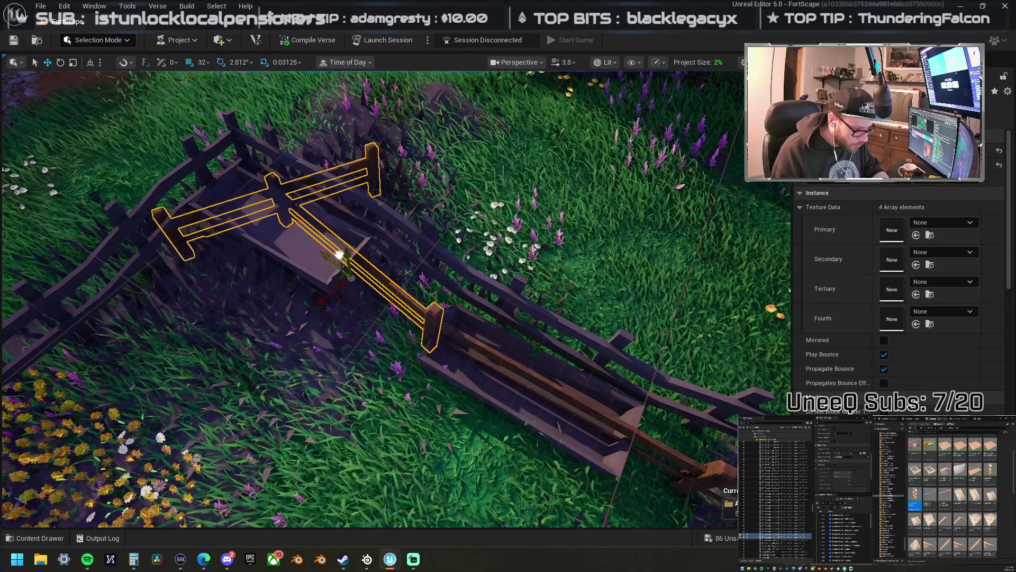
pyautogui.moveTo(339, 256)
pyautogui.mouseDown()
pyautogui.moveTo(293, 208)
pyautogui.moveTo(475, 133)
pyautogui.mouseUp()
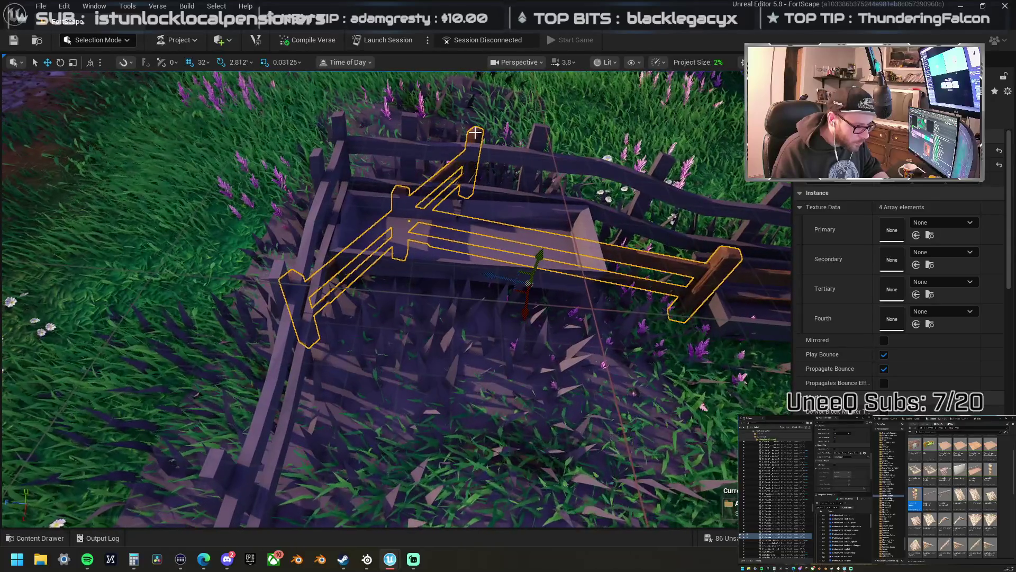
pyautogui.click(475, 133)
pyautogui.press('e')
pyautogui.moveTo(373, 286)
pyautogui.mouseDown()
pyautogui.moveTo(370, 302)
pyautogui.moveTo(391, 288)
pyautogui.moveTo(345, 336)
pyautogui.moveTo(363, 337)
pyautogui.moveTo(402, 297)
pyautogui.moveTo(403, 307)
pyautogui.moveTo(397, 328)
pyautogui.moveTo(371, 339)
pyautogui.mouseUp()
pyautogui.press('w')
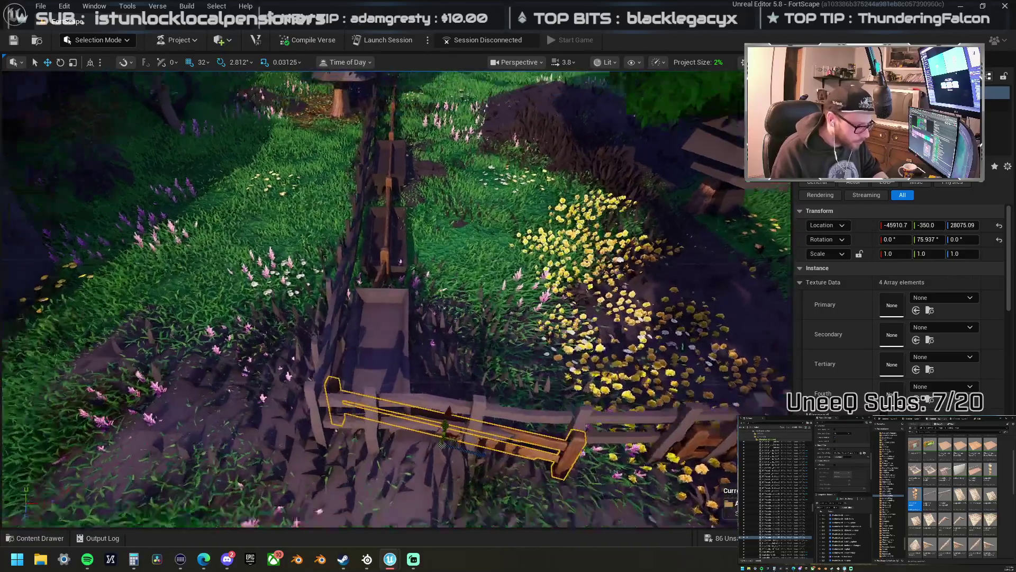
# - Shift the diagonal rail and upright post slightly left into line
pyautogui.keyDown('ctrl'); pyautogui.click(386, 237); pyautogui.keyUp('ctrl')
pyautogui.keyDown('ctrl'); pyautogui.click(387, 237); pyautogui.keyUp('ctrl')
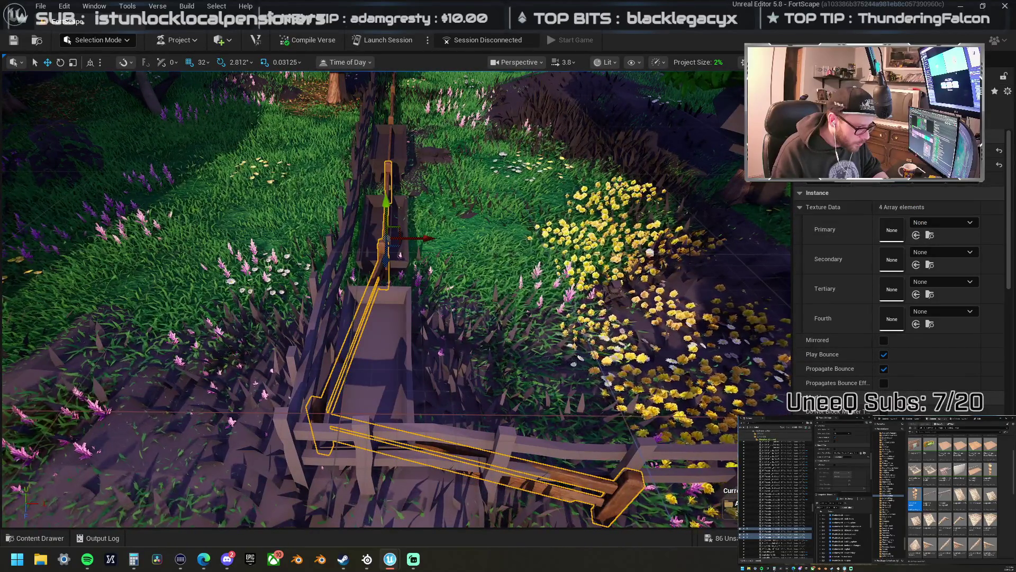
pyautogui.scroll(-2, 387, 237)
pyautogui.moveTo(421, 216); pyautogui.dragTo(364, 210)
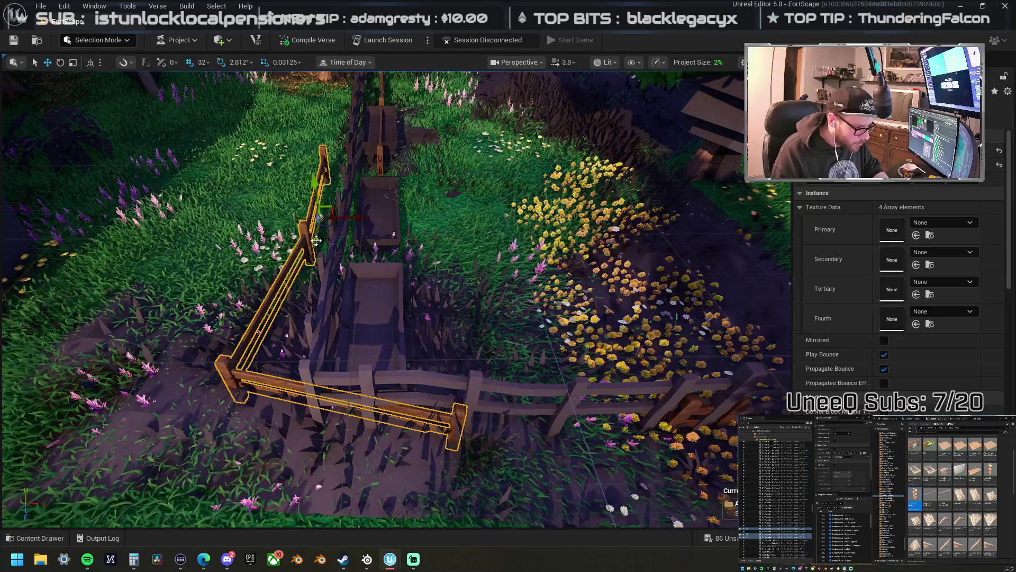
pyautogui.moveTo(359, 212); pyautogui.dragTo(370, 211)
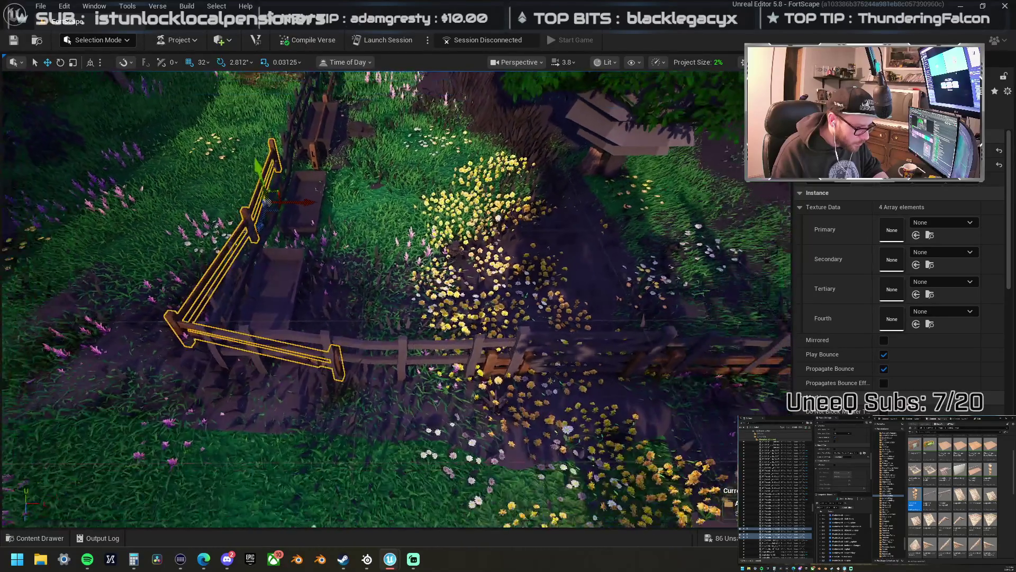
# - Move the right fence section along the front fence and turn it to follow the side fence
pyautogui.click(719, 366)
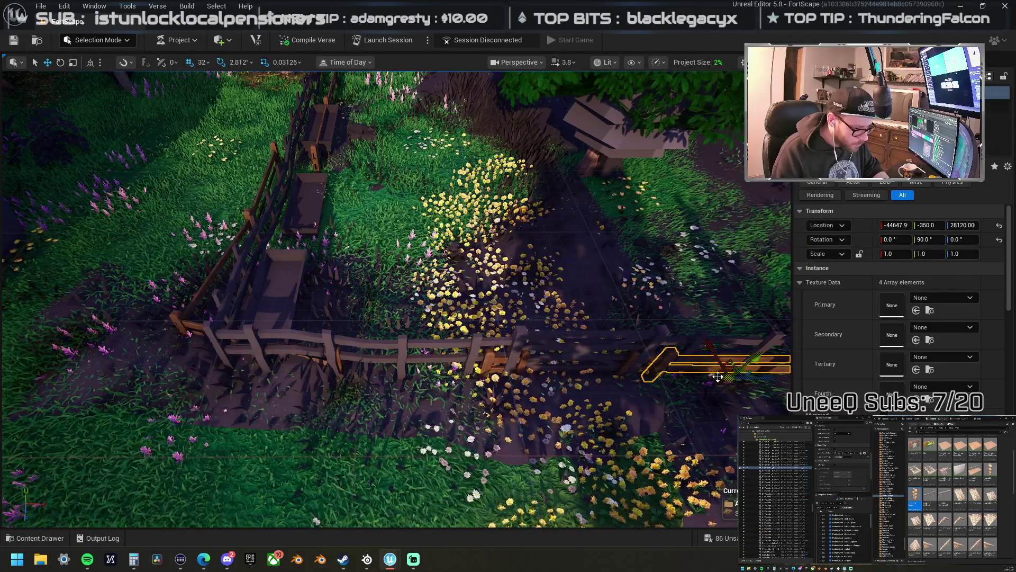
pyautogui.moveTo(718, 376); pyautogui.dragTo(508, 376)
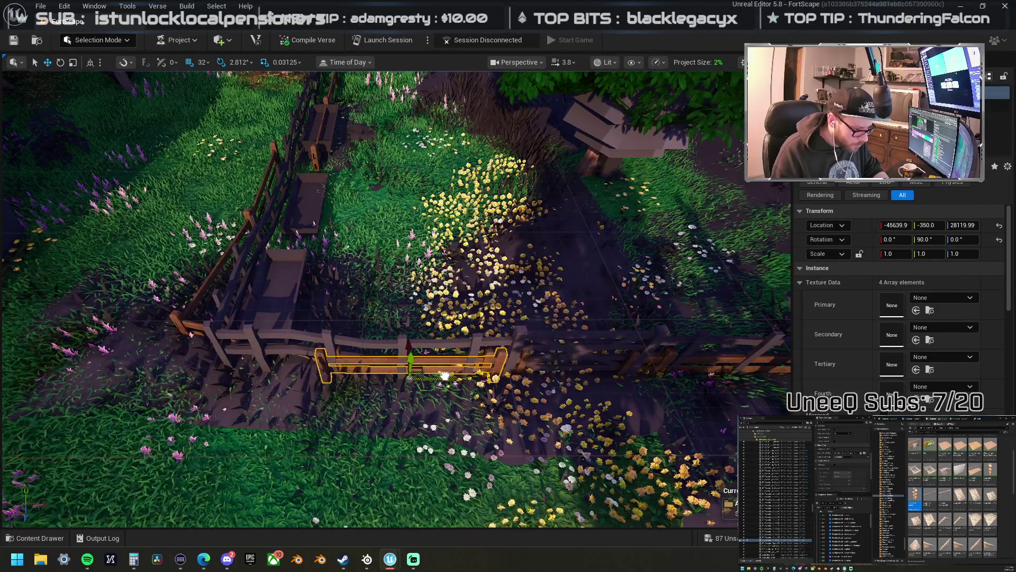
pyautogui.moveTo(442, 375); pyautogui.dragTo(316, 320)
pyautogui.moveTo(627, 365)
pyautogui.mouseDown()
pyautogui.moveTo(444, 412)
pyautogui.moveTo(399, 364)
pyautogui.mouseUp()
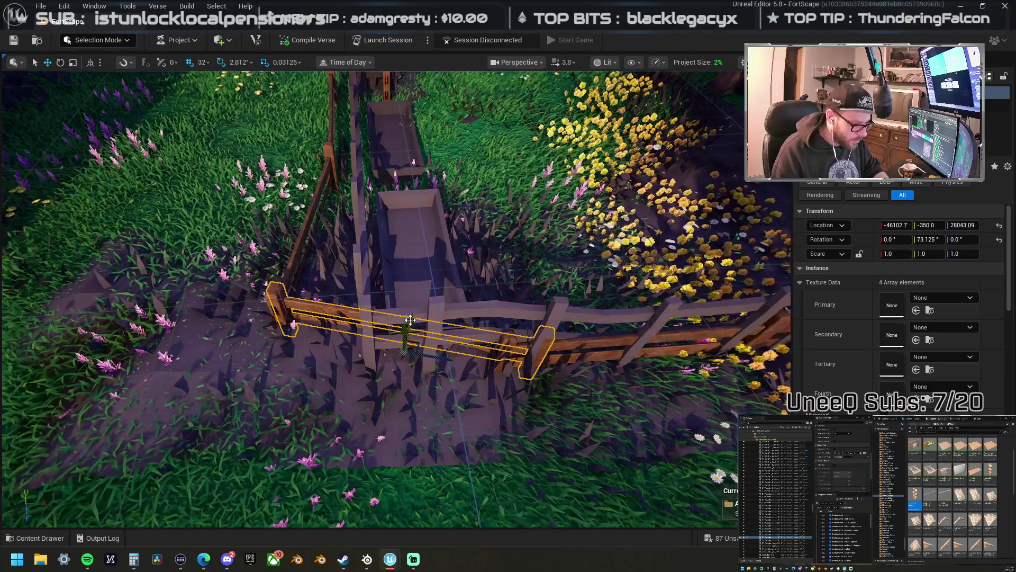
pyautogui.hotkey('ctrl', 'z')
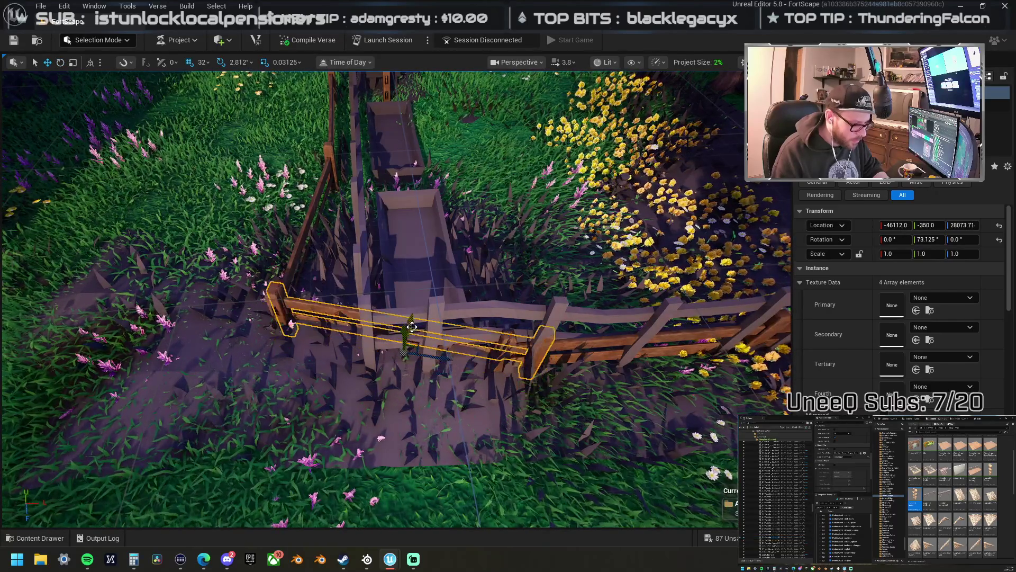
pyautogui.moveTo(446, 359); pyautogui.dragTo(316, 327)
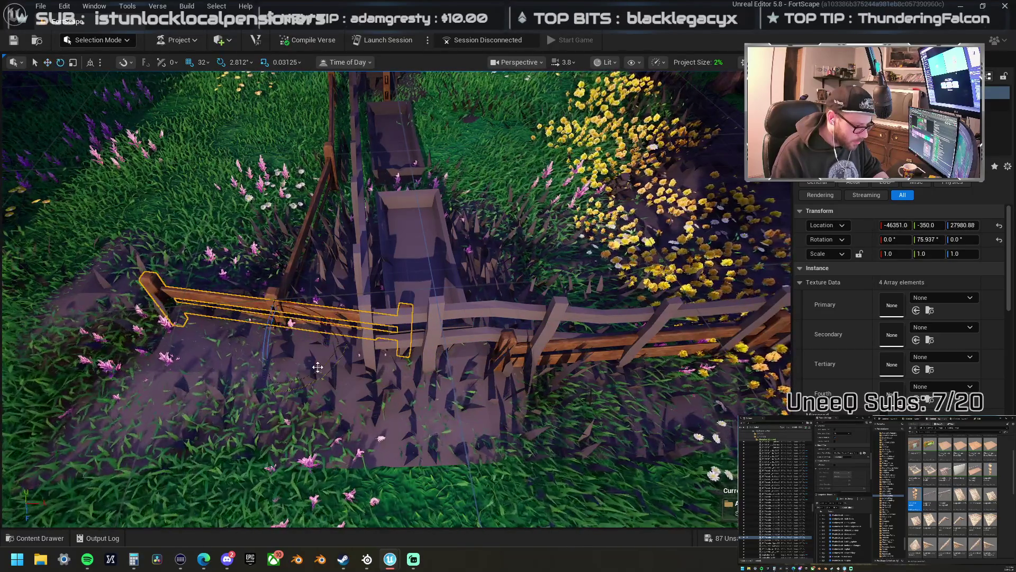
pyautogui.moveTo(328, 324)
pyautogui.mouseDown()
pyautogui.moveTo(330, 342)
pyautogui.moveTo(418, 365)
pyautogui.moveTo(315, 360)
pyautogui.moveTo(323, 338)
pyautogui.moveTo(412, 362)
pyautogui.mouseUp()
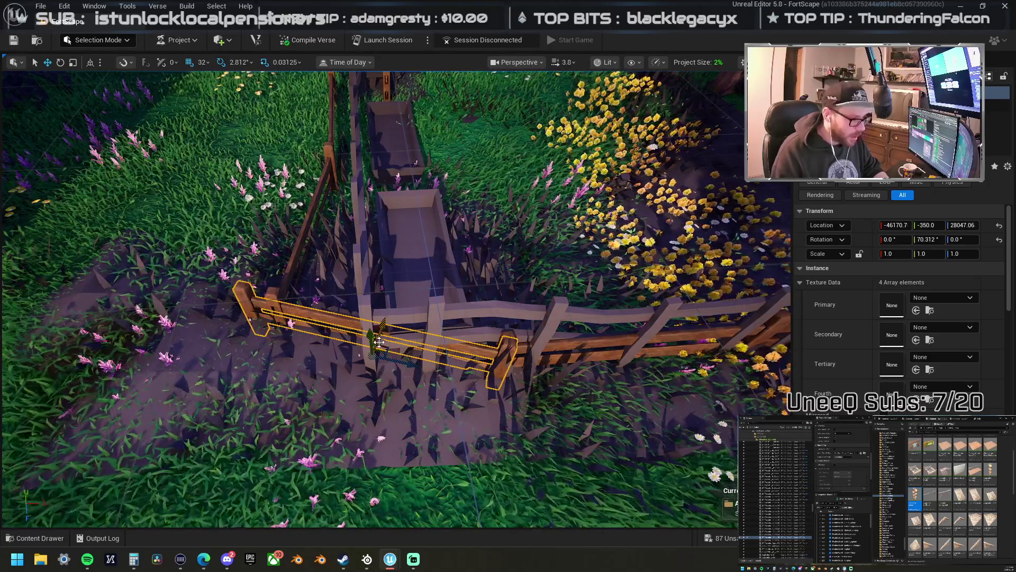
pyautogui.moveTo(412, 362); pyautogui.dragTo(371, 297)
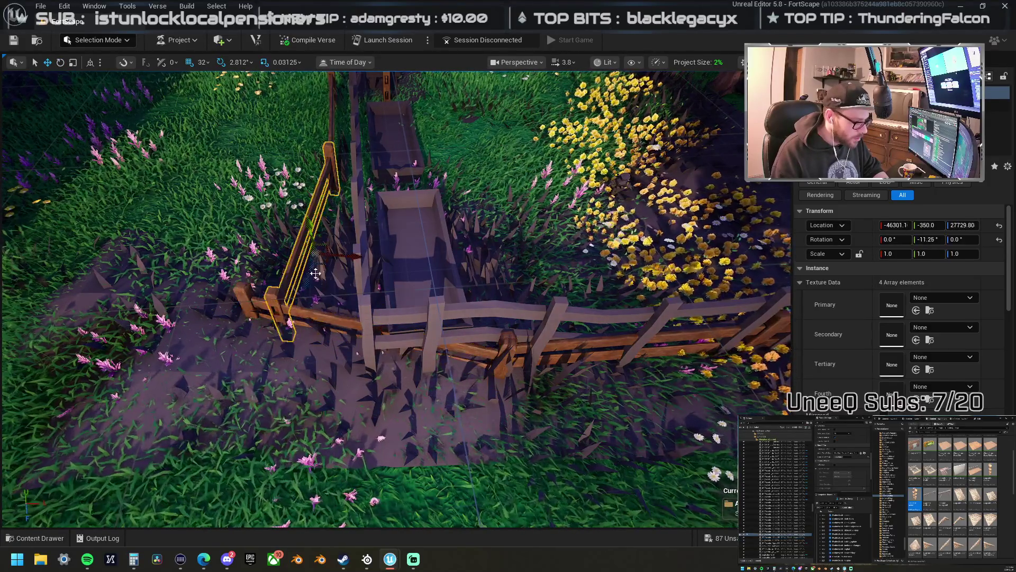
pyautogui.moveTo(386, 249); pyautogui.dragTo(332, 251)
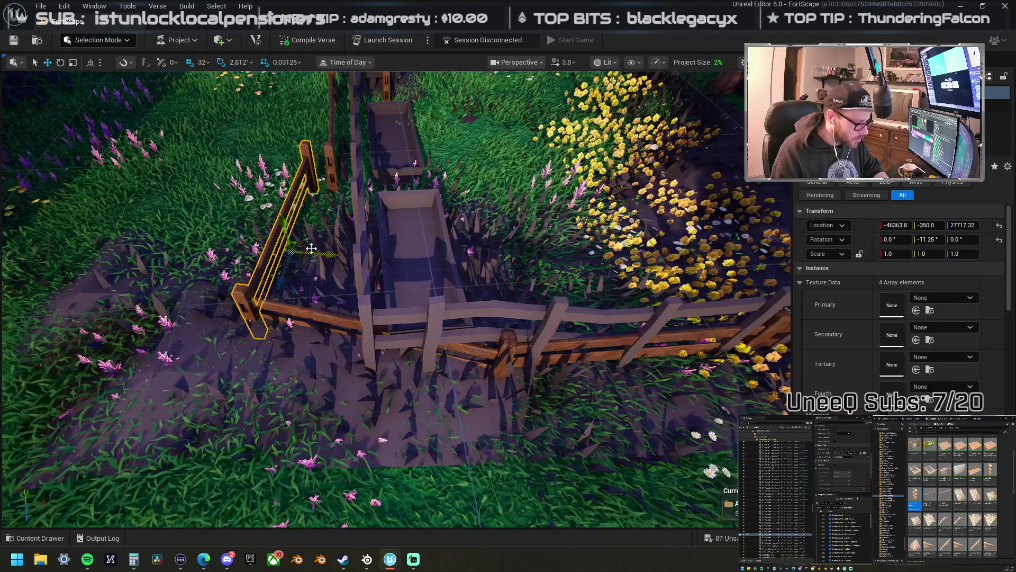
# - Set grid snap to 2 and nudge the slanted rail into line with the front fence
pyautogui.moveTo(275, 192); pyautogui.dragTo(387, 187)
pyautogui.keyDown('ctrl'); pyautogui.click(395, 172); pyautogui.keyUp('ctrl')
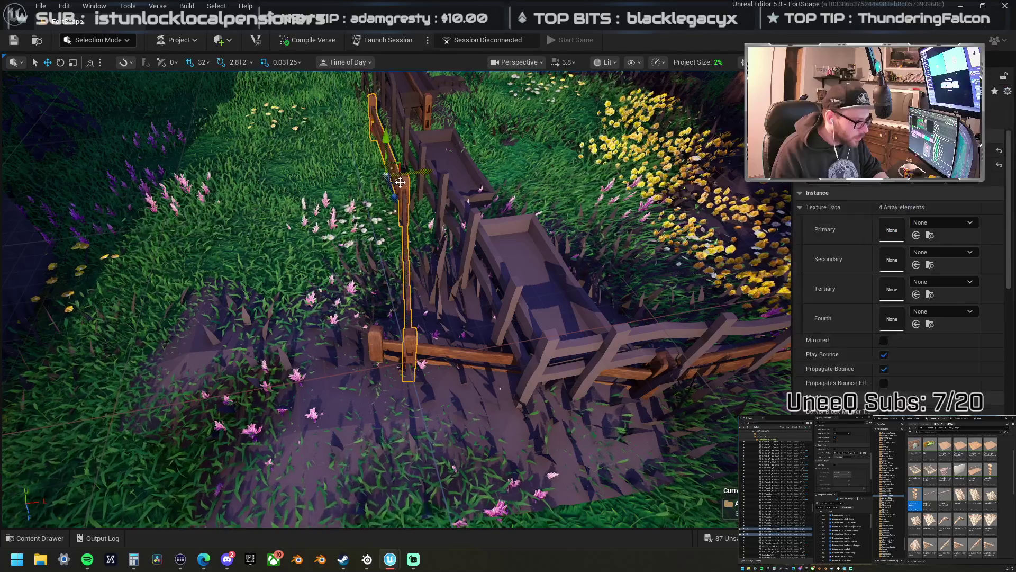
pyautogui.moveTo(409, 177)
pyautogui.mouseDown()
pyautogui.moveTo(371, 188)
pyautogui.moveTo(352, 228)
pyautogui.moveTo(275, 285)
pyautogui.mouseUp()
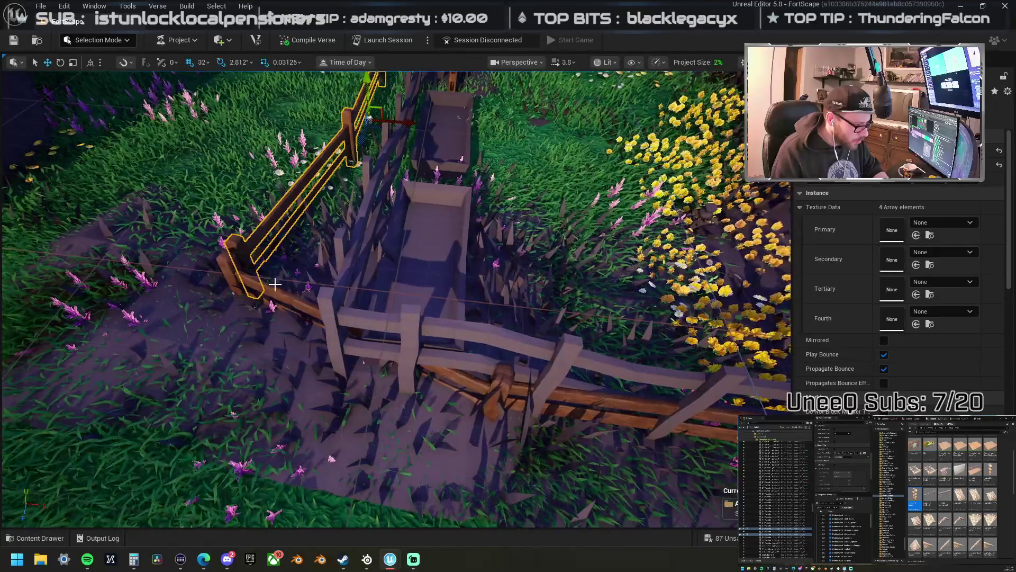
pyautogui.hotkey('ctrl', 'z')
pyautogui.click(202, 62)
pyautogui.click(219, 115)
pyautogui.moveTo(374, 340)
pyautogui.mouseDown()
pyautogui.moveTo(385, 324)
pyautogui.moveTo(363, 335)
pyautogui.moveTo(396, 374)
pyautogui.moveTo(381, 334)
pyautogui.moveTo(384, 355)
pyautogui.mouseUp()
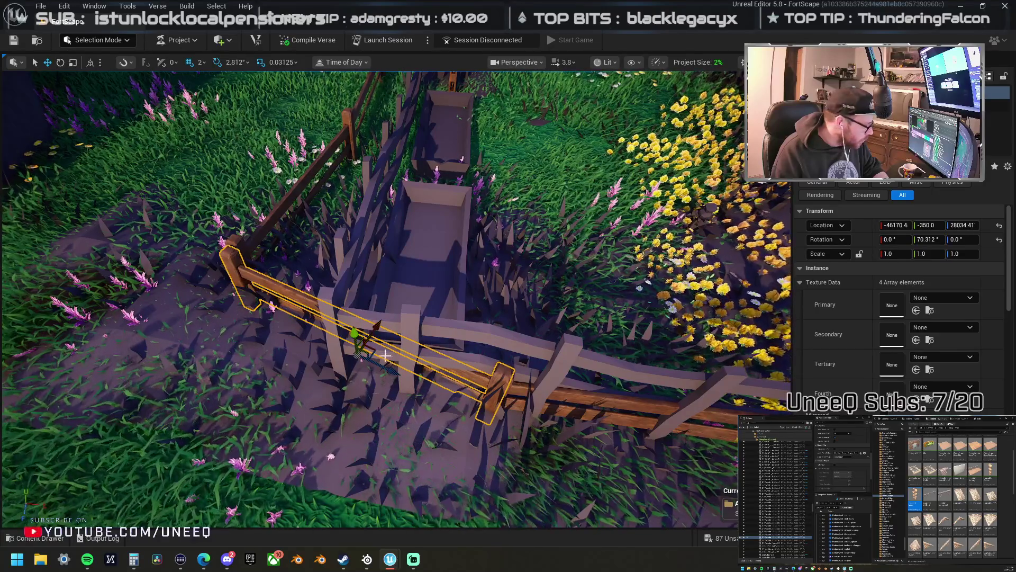
# - Select and frame the taller fence post, then the rail beside the trough
pyautogui.click(334, 282)
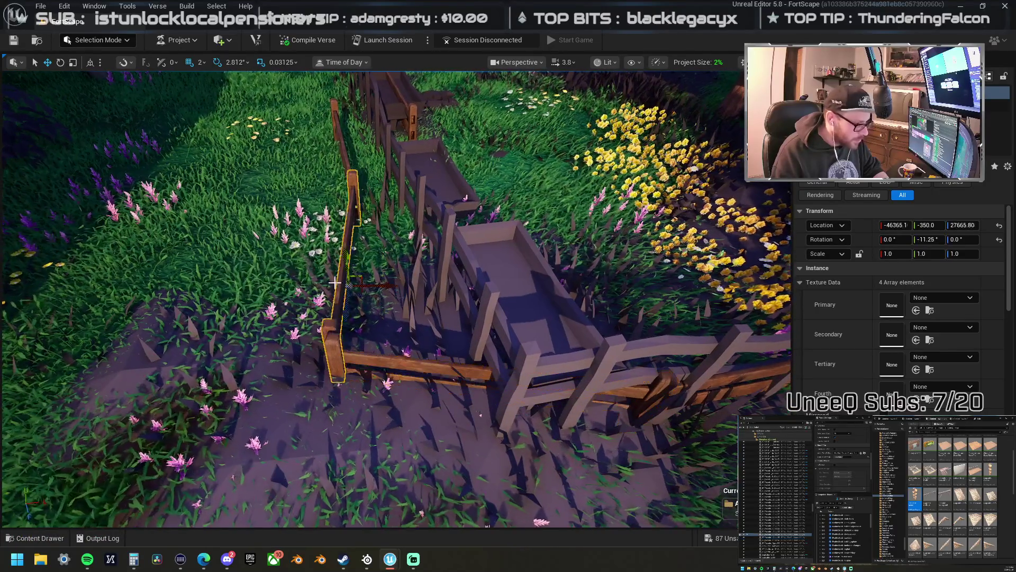
pyautogui.click(347, 171)
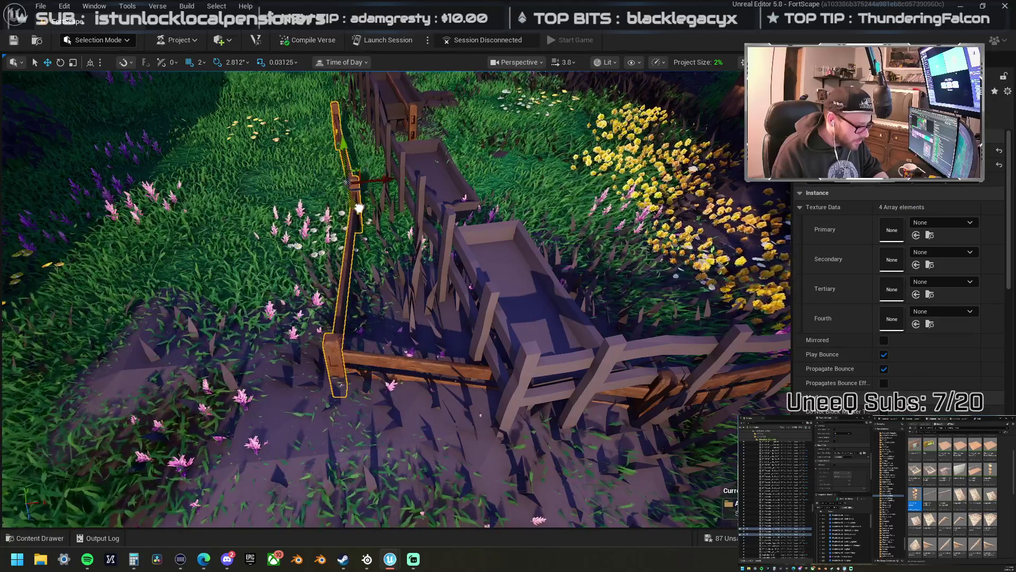
pyautogui.press('f')
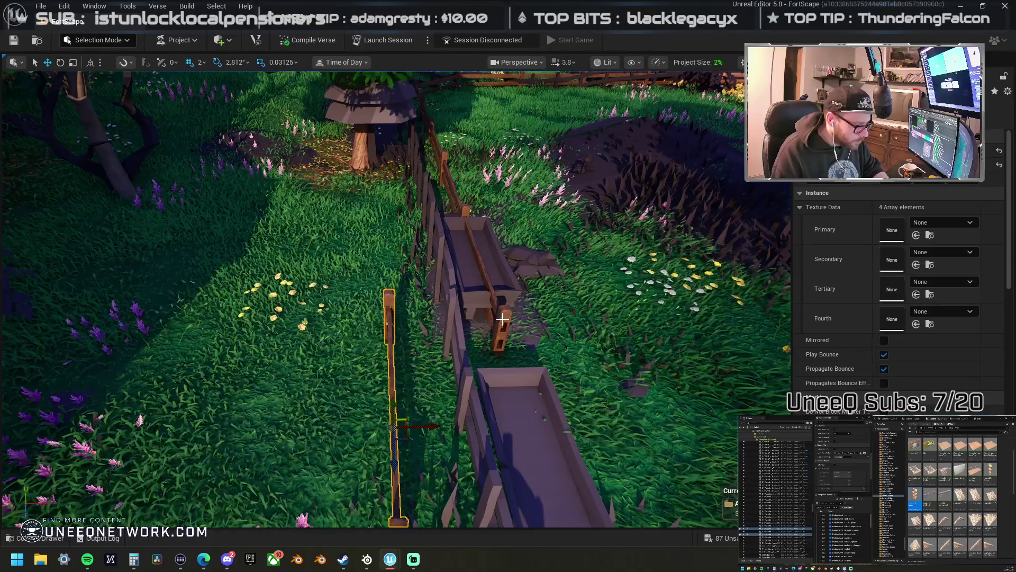
pyautogui.click(502, 319)
pyautogui.press('f')
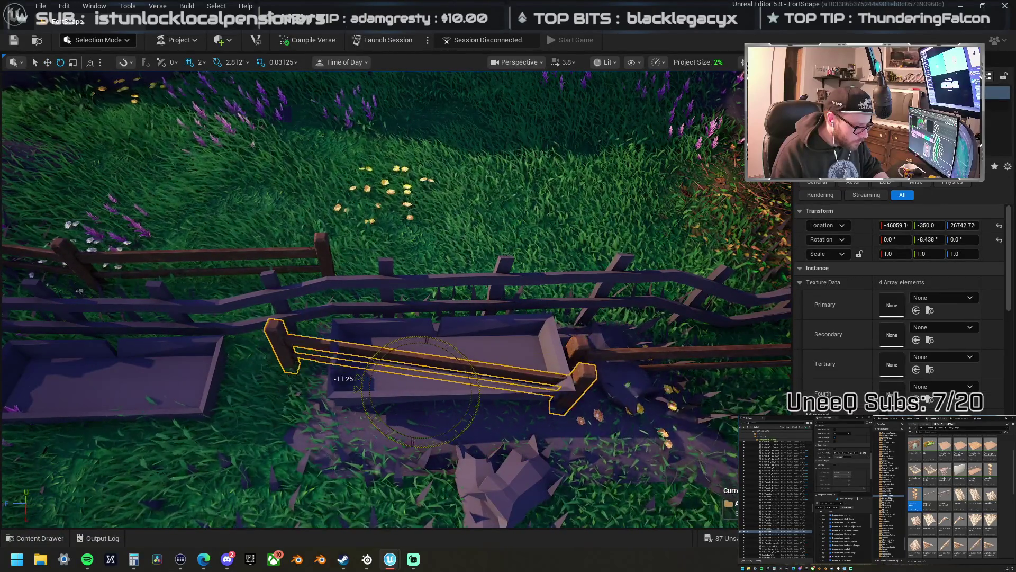
# - Rotate the rail beside the trough to -30° and position it diagonally over the trough
pyautogui.moveTo(344, 378); pyautogui.dragTo(349, 365)
pyautogui.moveTo(410, 416); pyautogui.dragTo(438, 380)
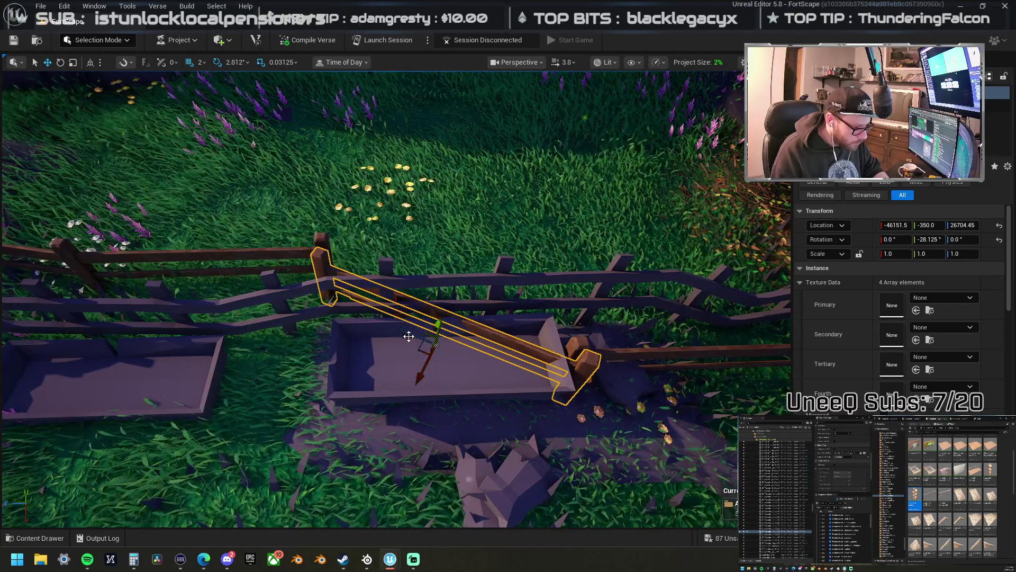
pyautogui.moveTo(411, 375); pyautogui.dragTo(431, 367)
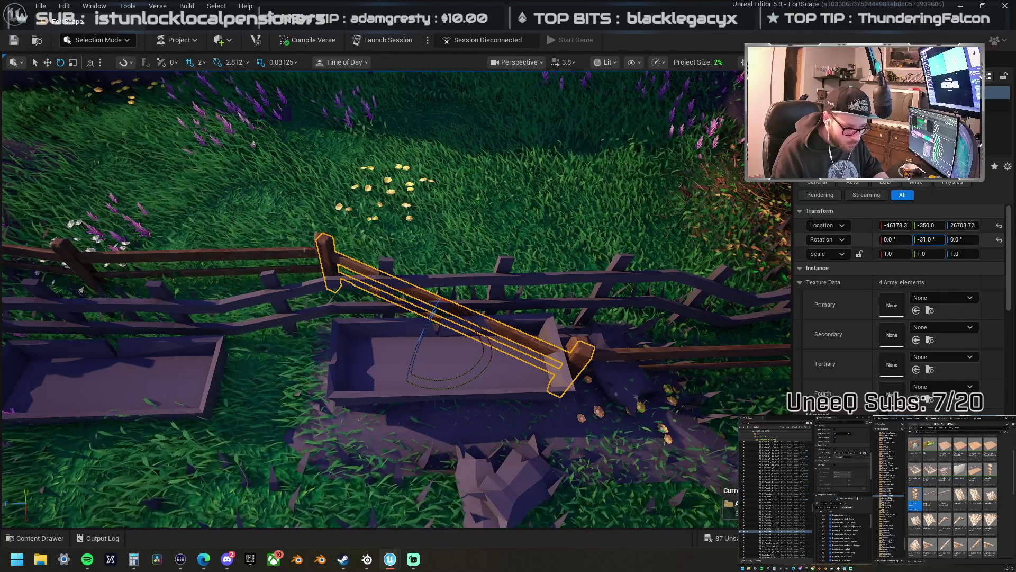
pyautogui.press('Return')
pyautogui.press('w')
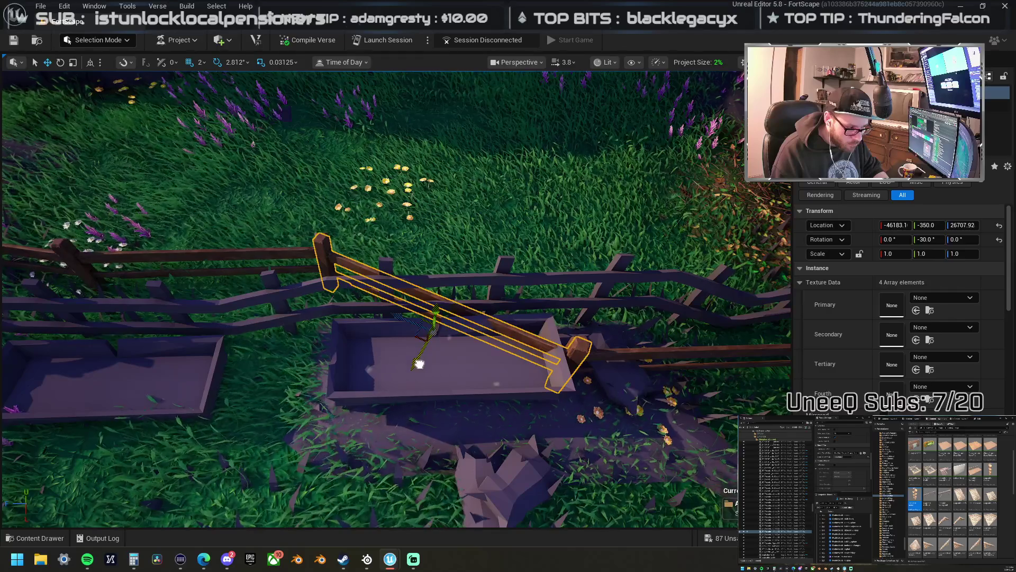
pyautogui.scroll(-10, 419, 362)
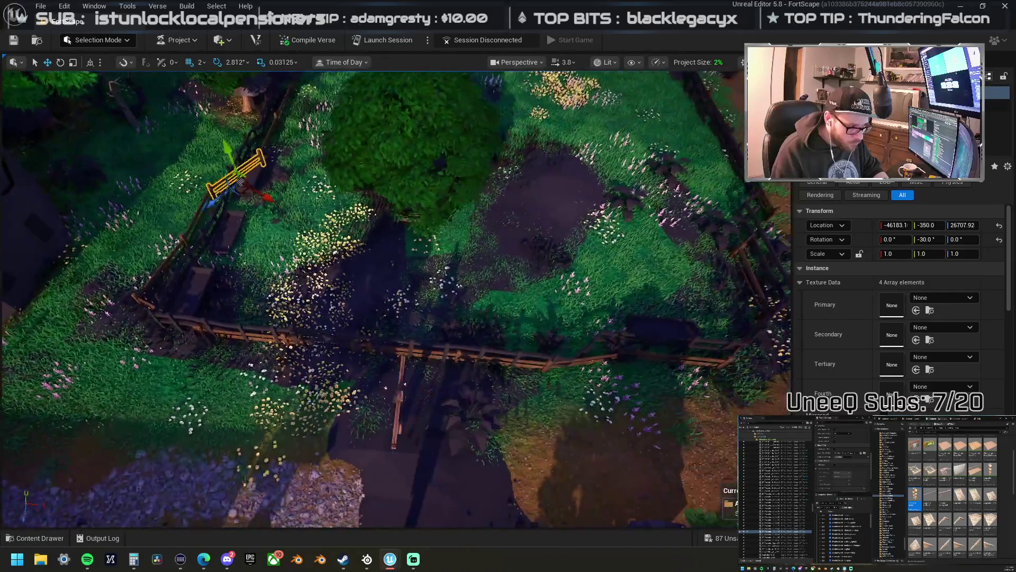
pyautogui.moveTo(386, 388); pyautogui.dragTo(312, 463)
pyautogui.scroll(8, 313, 463)
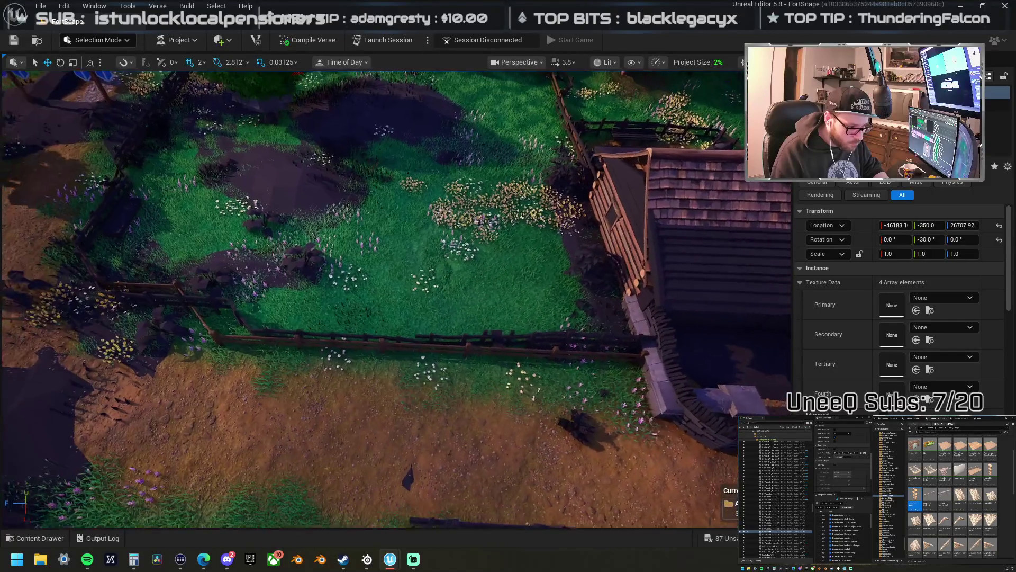
pyautogui.scroll(5, 396, 299)
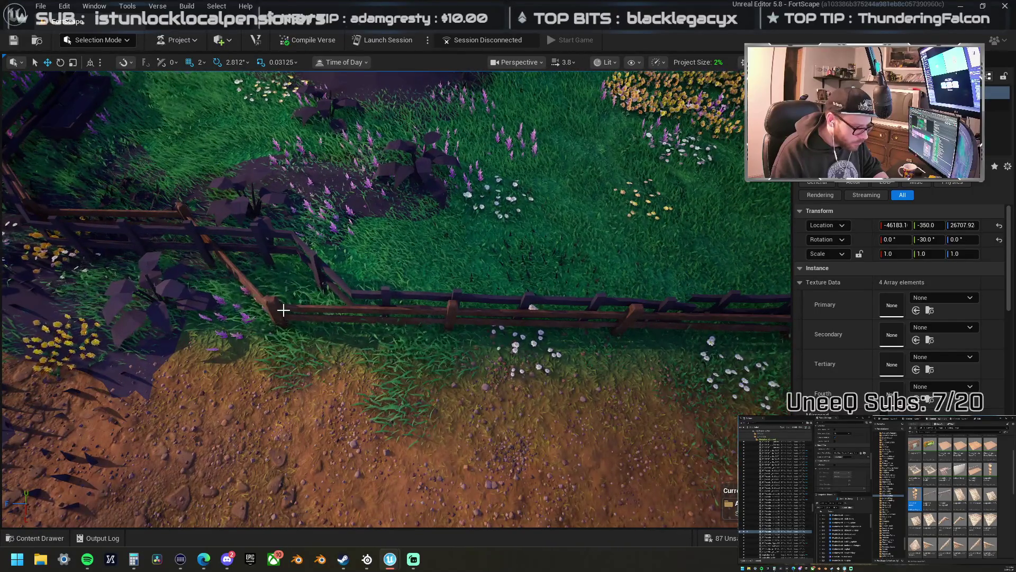
pyautogui.click(267, 301)
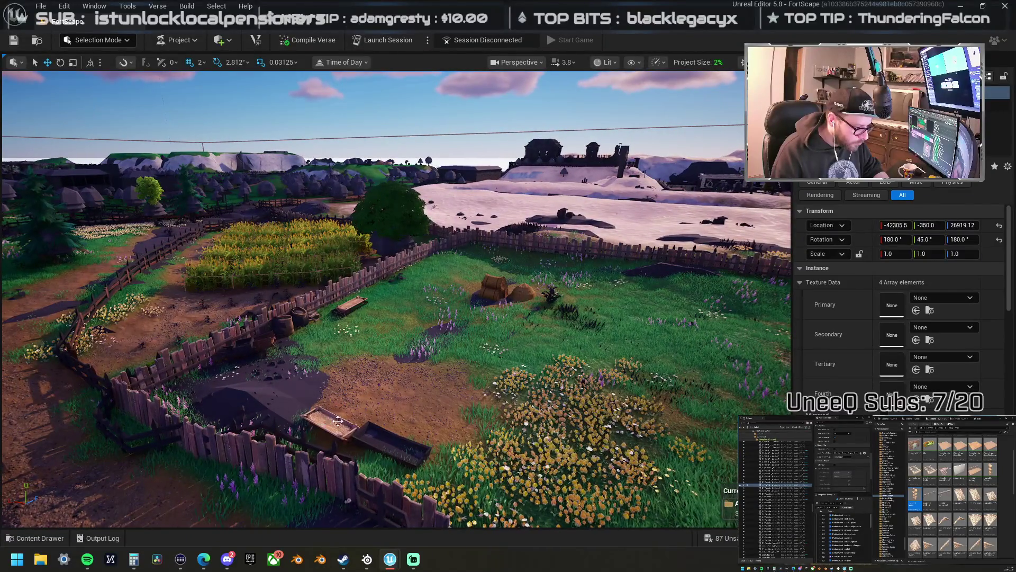
# - Move the trough from the open field across the terrain toward the fence by the barn
pyautogui.click(338, 420)
pyautogui.press('f')
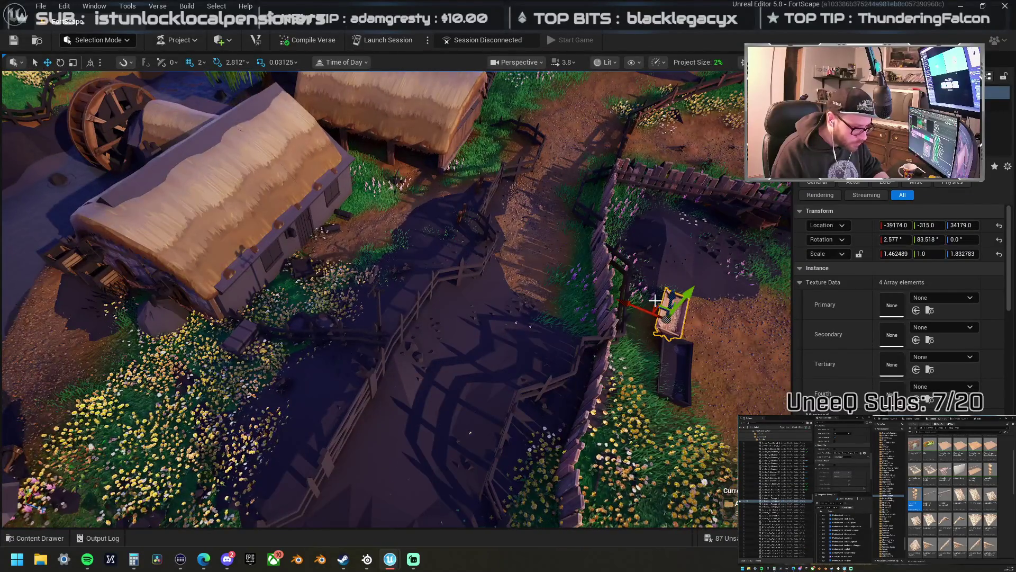
pyautogui.moveTo(655, 304)
pyautogui.mouseDown()
pyautogui.moveTo(481, 340)
pyautogui.moveTo(490, 330)
pyautogui.mouseUp()
pyautogui.moveTo(372, 275); pyautogui.dragTo(372, 275)
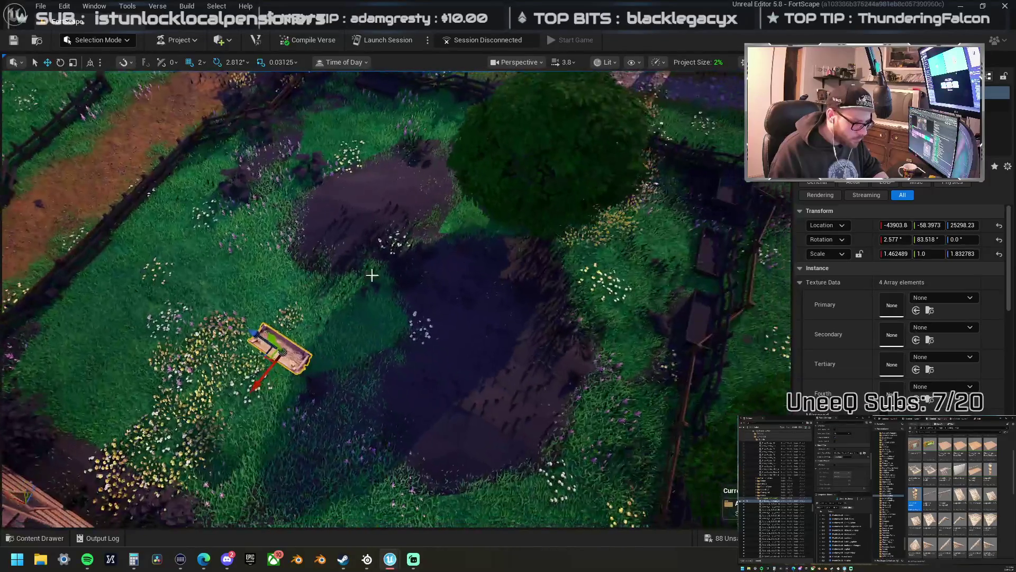
pyautogui.moveTo(370, 334)
pyautogui.mouseDown()
pyautogui.moveTo(643, 244)
pyautogui.moveTo(640, 262)
pyautogui.moveTo(592, 251)
pyautogui.mouseUp()
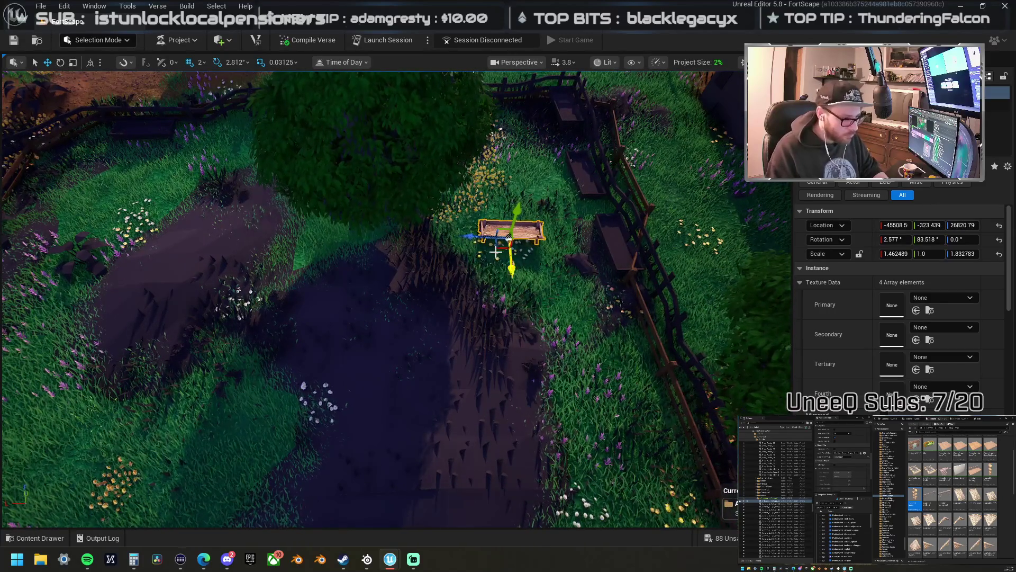
pyautogui.moveTo(499, 248)
pyautogui.mouseDown()
pyautogui.moveTo(254, 192)
pyautogui.moveTo(142, 152)
pyautogui.moveTo(163, 158)
pyautogui.mouseUp()
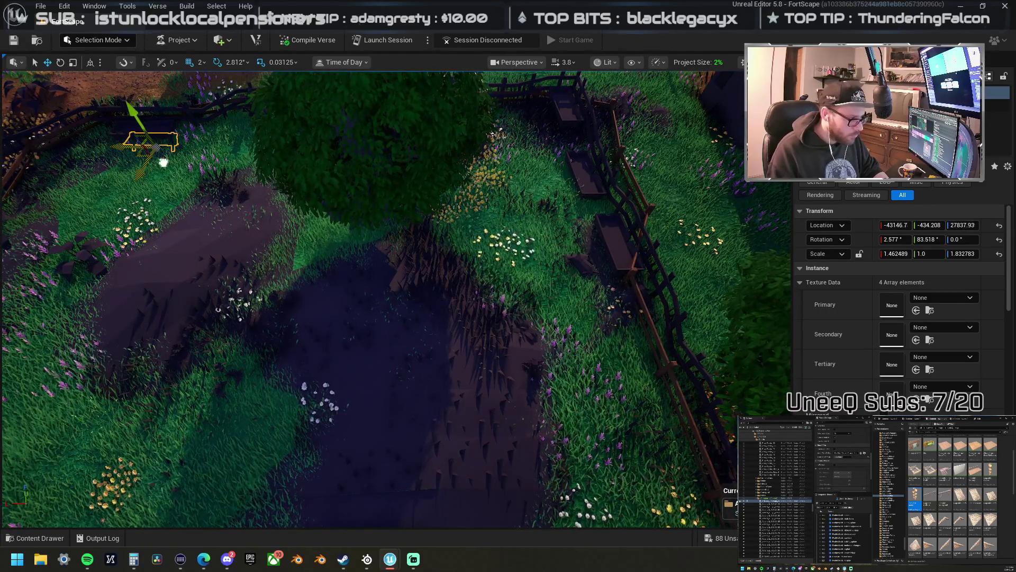
pyautogui.press('f')
pyautogui.scroll(3, 389, 301)
# - Enlarge the trough and set it beside the other troughs at the fence
pyautogui.moveTo(335, 285); pyautogui.dragTo(330, 258)
pyautogui.moveTo(342, 294); pyautogui.dragTo(340, 294)
pyautogui.moveTo(343, 295)
pyautogui.mouseDown()
pyautogui.moveTo(353, 319)
pyautogui.moveTo(339, 334)
pyautogui.moveTo(349, 305)
pyautogui.moveTo(401, 298)
pyautogui.moveTo(399, 317)
pyautogui.moveTo(365, 339)
pyautogui.moveTo(344, 338)
pyautogui.mouseUp()
pyautogui.press('w')
pyautogui.moveTo(389, 287)
pyautogui.mouseDown()
pyautogui.moveTo(434, 287)
pyautogui.moveTo(516, 319)
pyautogui.moveTo(292, 309)
pyautogui.mouseUp()
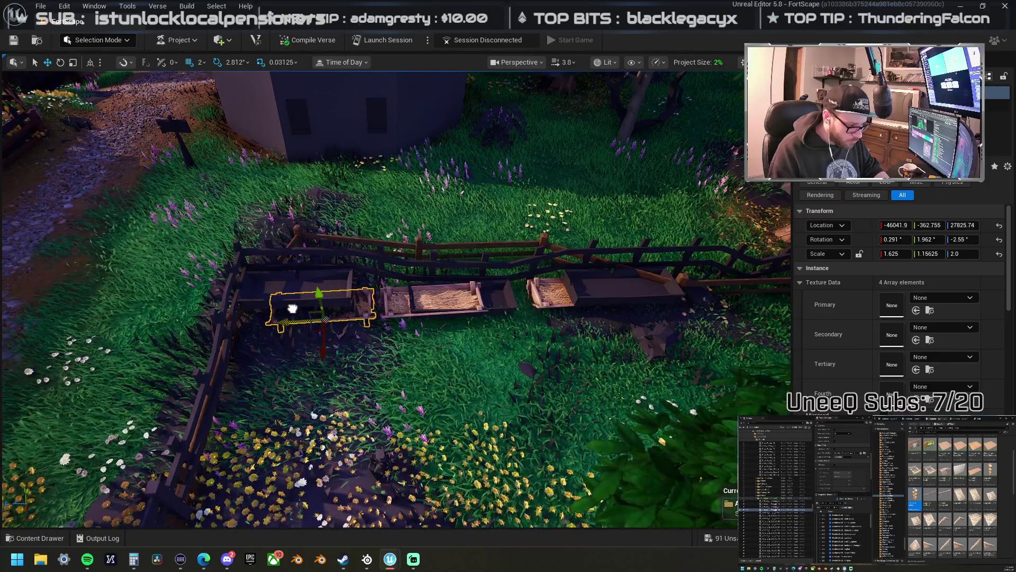
# - Slide the middle trough right so it sits beside its neighbour
pyautogui.click(399, 309)
pyautogui.moveTo(387, 317); pyautogui.dragTo(411, 315)
pyautogui.press('Escape')
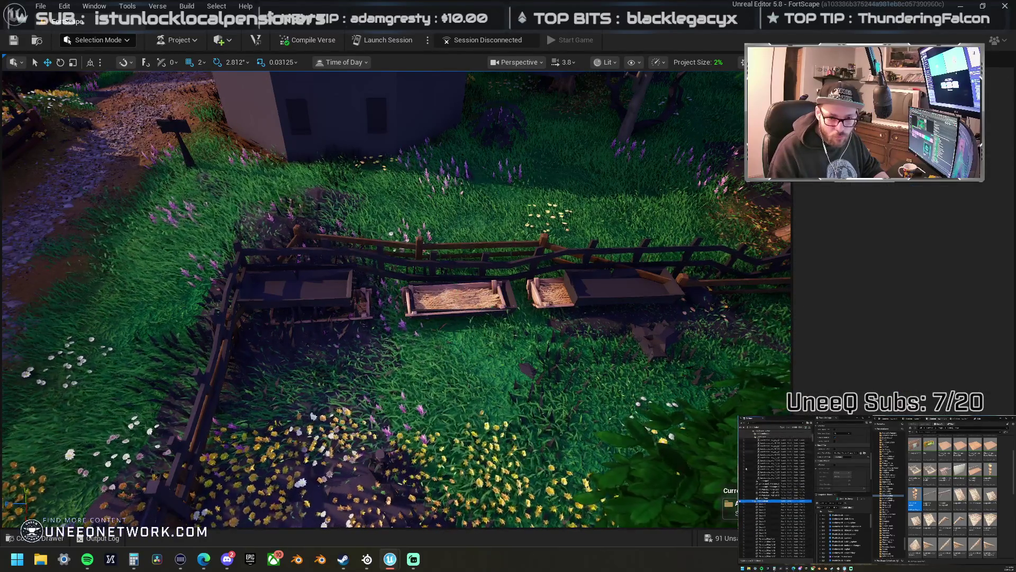
pyautogui.press('w')
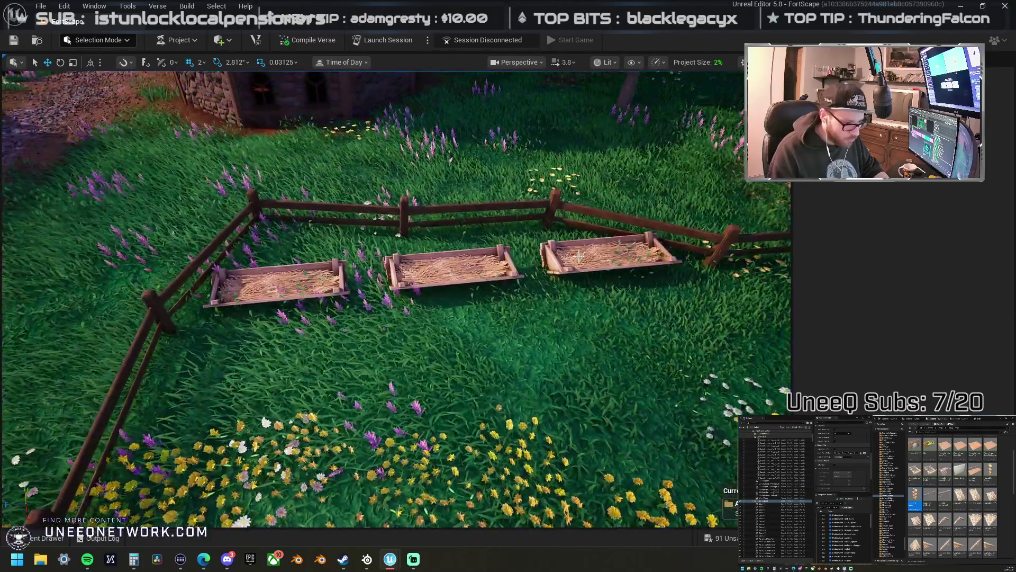
# - Reposition the trough by the fence, undoing an accidental 22.5-degree turn
pyautogui.click(510, 210)
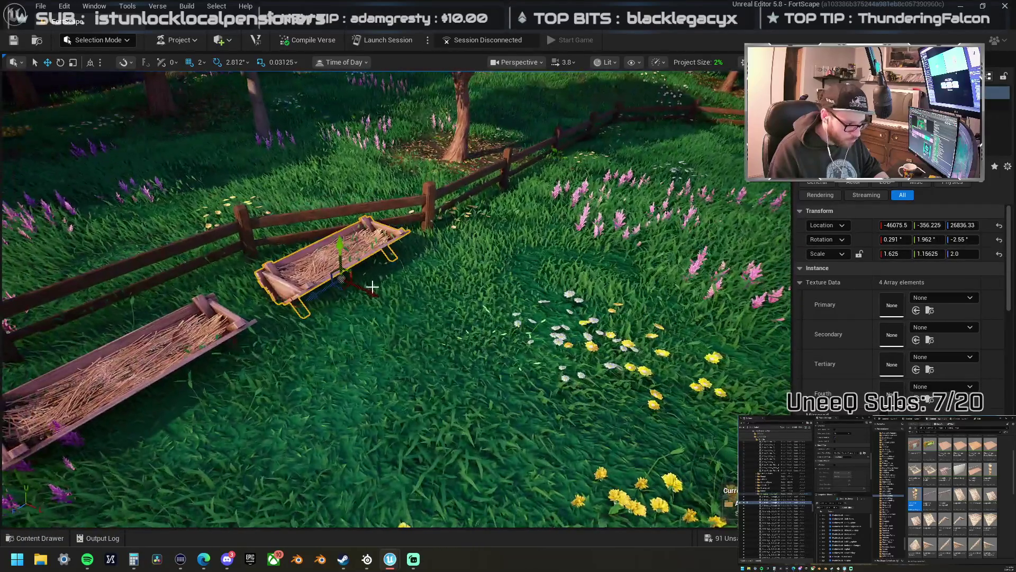
pyautogui.moveTo(370, 289); pyautogui.dragTo(386, 300)
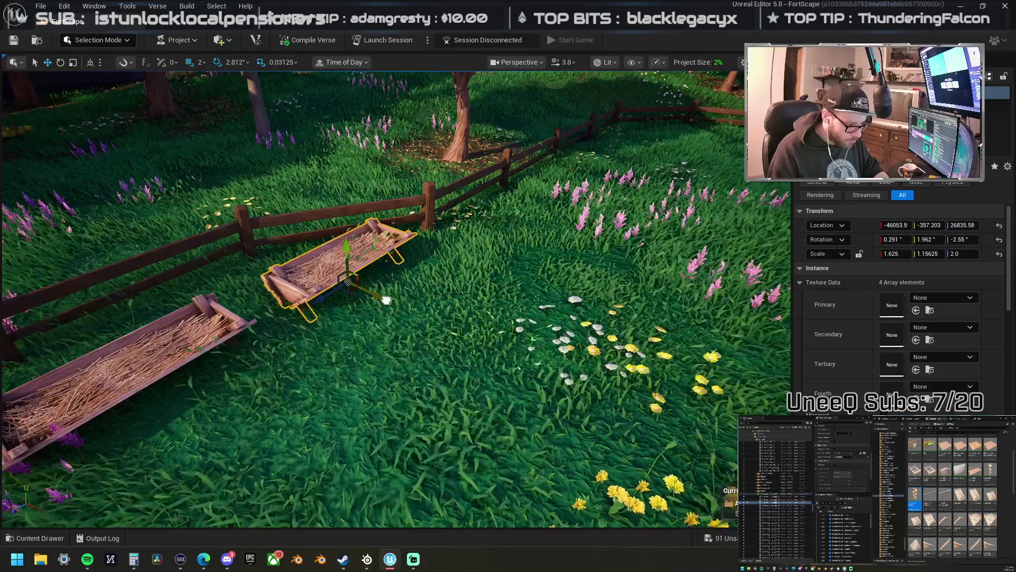
pyautogui.scroll(2, 357, 295)
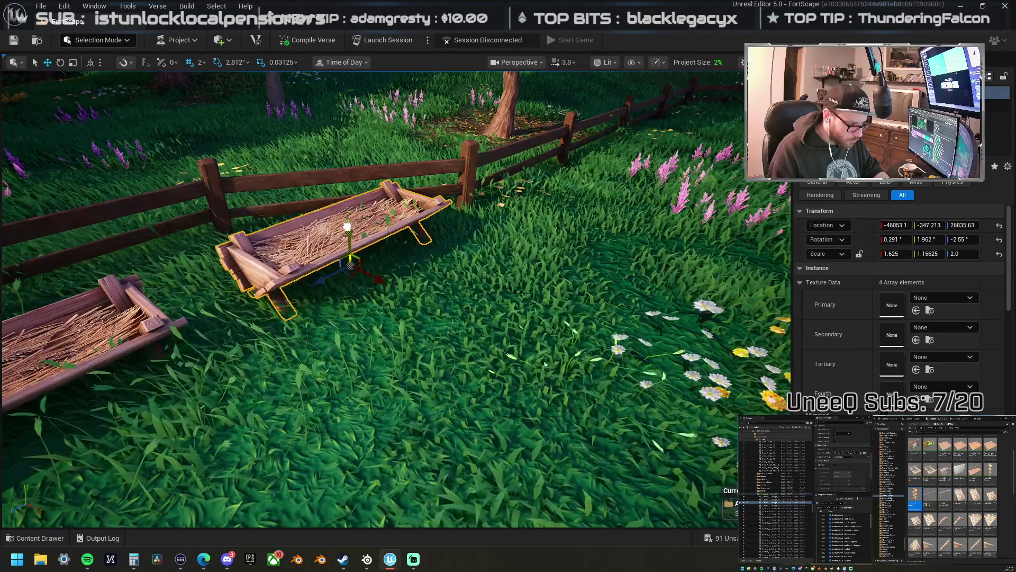
pyautogui.moveTo(355, 288); pyautogui.dragTo(271, 285)
pyautogui.hotkey('ctrl', 'z')
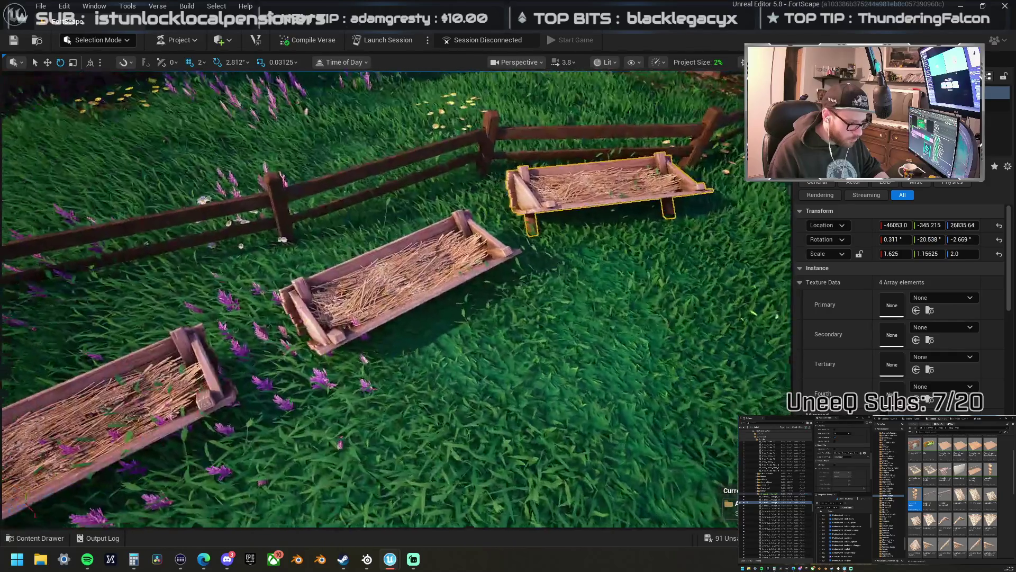
pyautogui.moveTo(412, 297); pyautogui.dragTo(400, 262)
pyautogui.scroll(3, 400, 262)
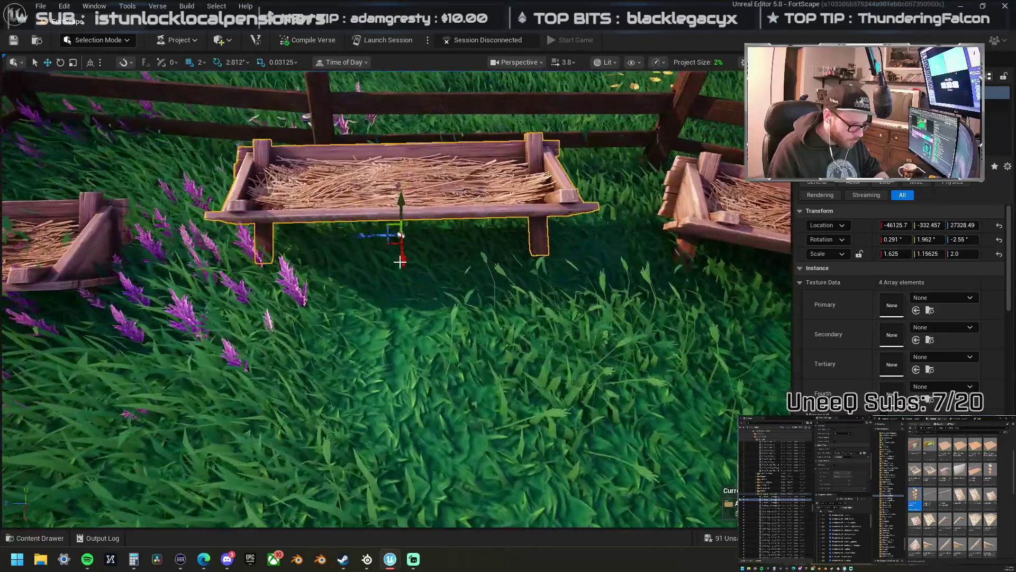
pyautogui.moveTo(402, 203); pyautogui.dragTo(411, 213)
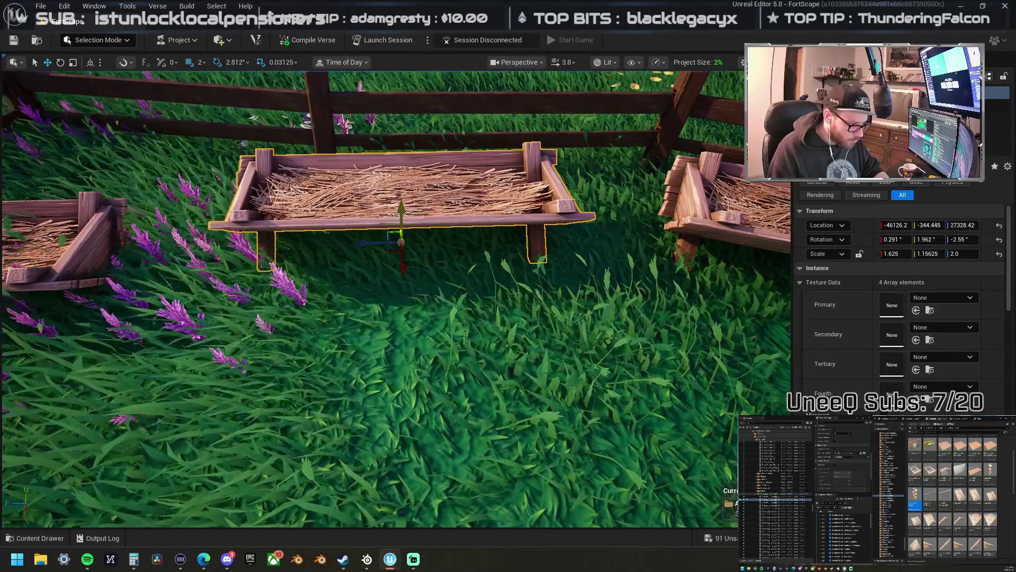
pyautogui.scroll(-5, 397, 297)
# - Turn the left trough about 20 degrees and nudge it slightly sideways
pyautogui.click(368, 275)
pyautogui.moveTo(374, 333); pyautogui.dragTo(377, 333)
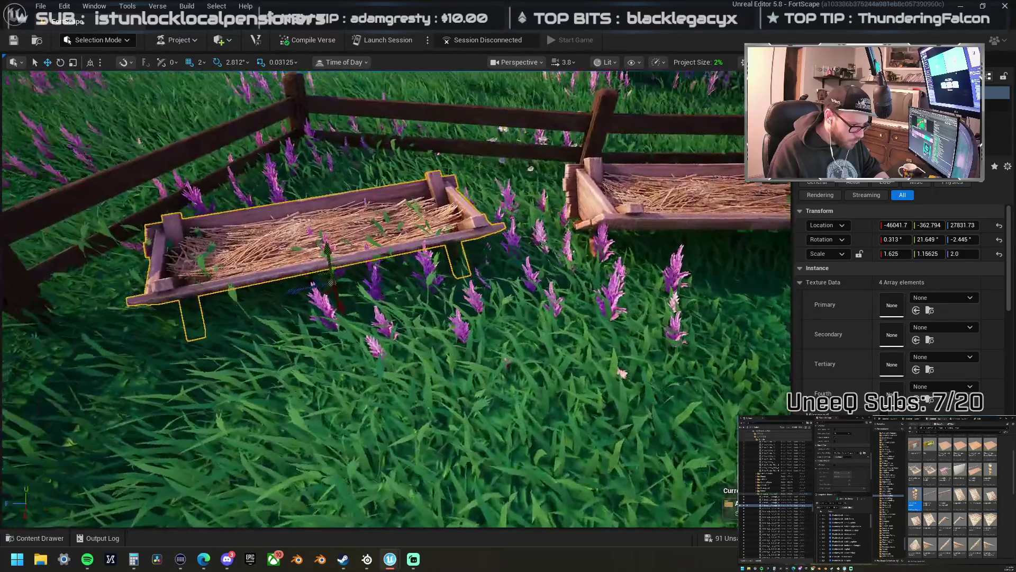
pyautogui.moveTo(326, 233); pyautogui.dragTo(325, 224)
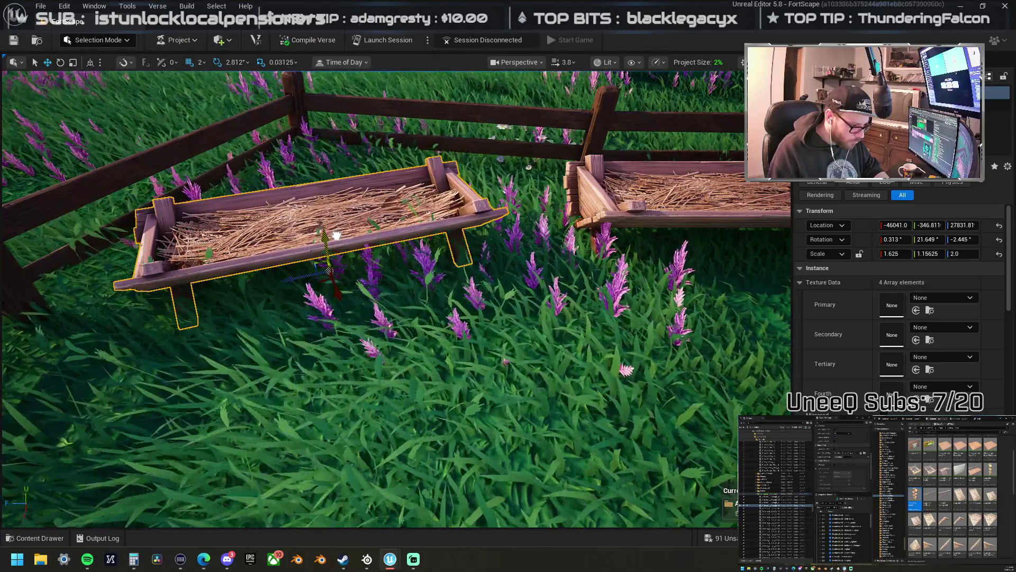
pyautogui.moveTo(325, 264); pyautogui.dragTo(276, 254)
pyautogui.moveTo(396, 296)
pyautogui.mouseDown()
pyautogui.moveTo(392, 339)
pyautogui.moveTo(392, 318)
pyautogui.mouseUp()
pyautogui.moveTo(350, 249); pyautogui.dragTo(342, 233)
# - Straighten the fence trough by setting Rotation X and Z to 0, then nudge it toward the fence
pyautogui.click(361, 270)
pyautogui.moveTo(337, 246); pyautogui.dragTo(341, 246)
pyautogui.click(900, 240)
pyautogui.write('0')
pyautogui.press('Return')
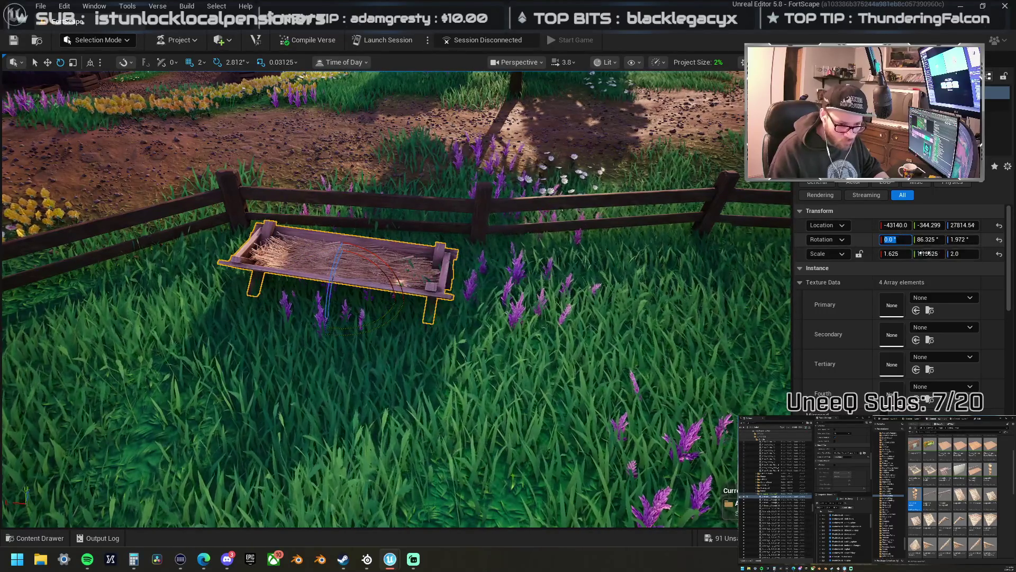
pyautogui.click(959, 239)
pyautogui.write('0')
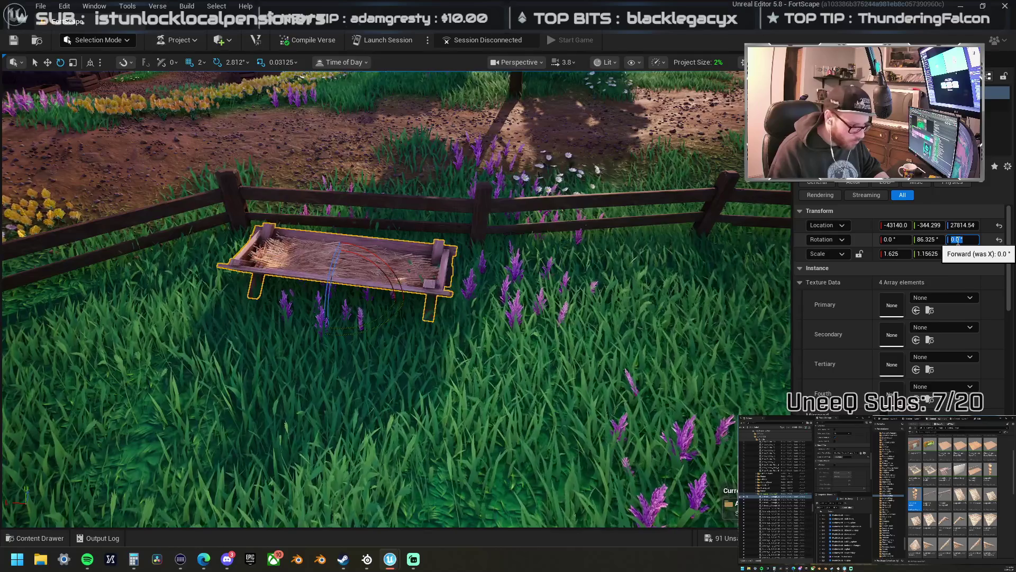
pyautogui.press('Return')
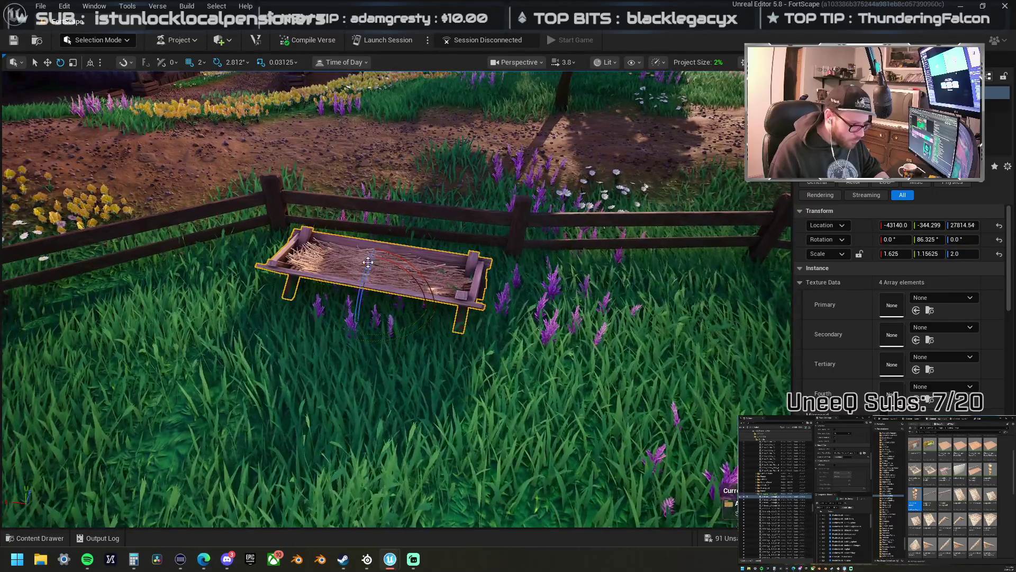
pyautogui.moveTo(376, 264); pyautogui.dragTo(375, 267)
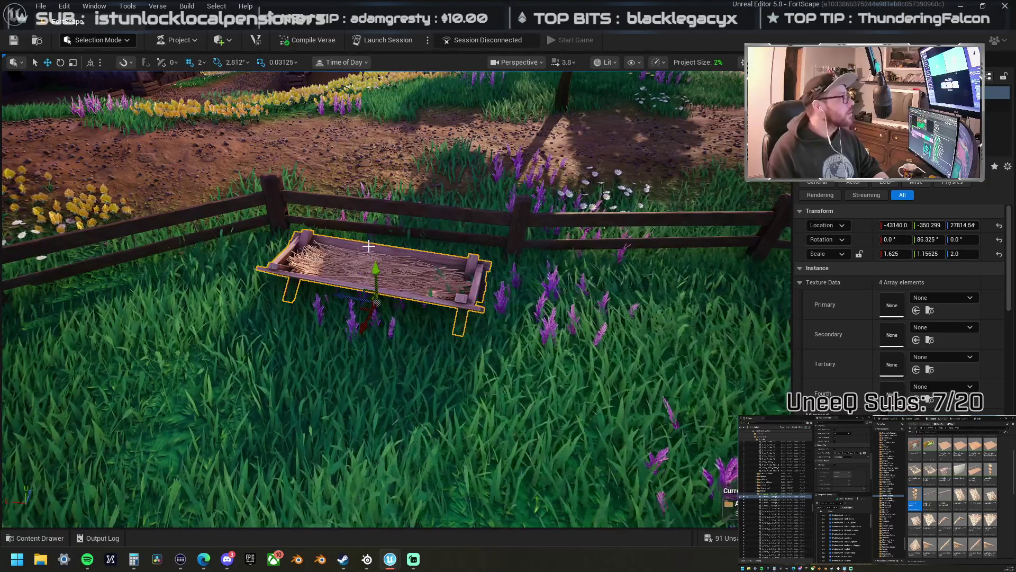
pyautogui.moveTo(427, 263); pyautogui.dragTo(328, 267)
# - Switch the editor to Landscape Mode with Shift+2
pyautogui.click(167, 193)
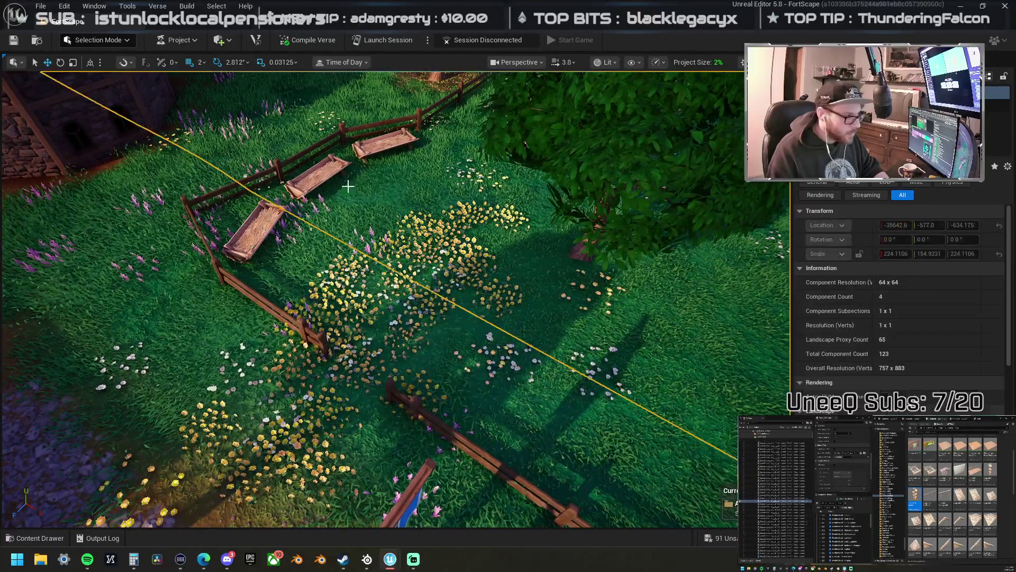
pyautogui.click(170, 40)
pyautogui.click(98, 40)
pyautogui.click(98, 40)
pyautogui.click(411, 185)
pyautogui.hotkey('shift', '2')
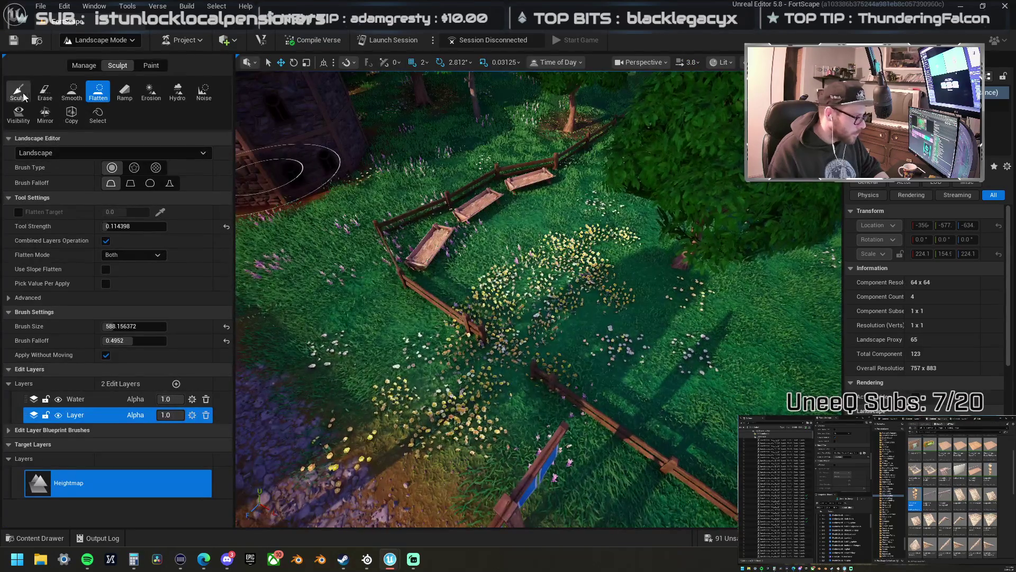
pyautogui.scroll(5, 311, 272)
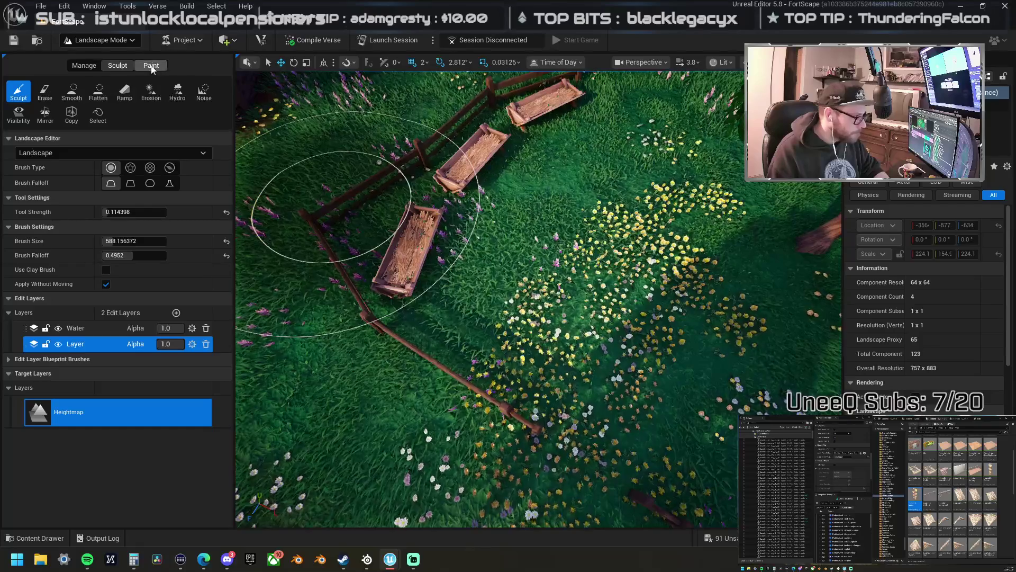
# - Paint Layer1 dirt around the troughs with a roughly 367-size brush at 0.46 strength
pyautogui.click(151, 65)
pyautogui.click(118, 65)
pyautogui.click(151, 65)
pyautogui.click(51, 434)
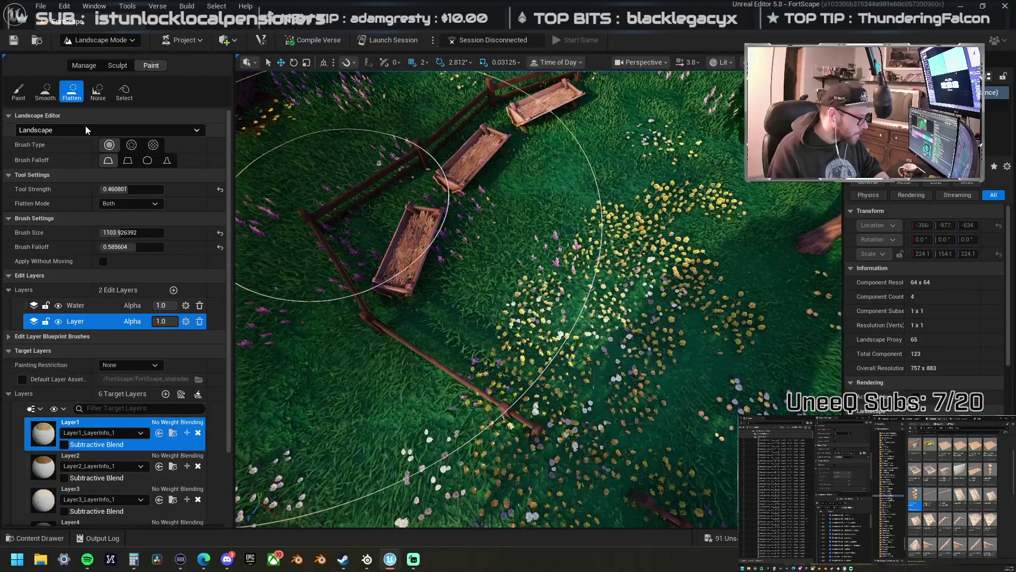
pyautogui.click(24, 94)
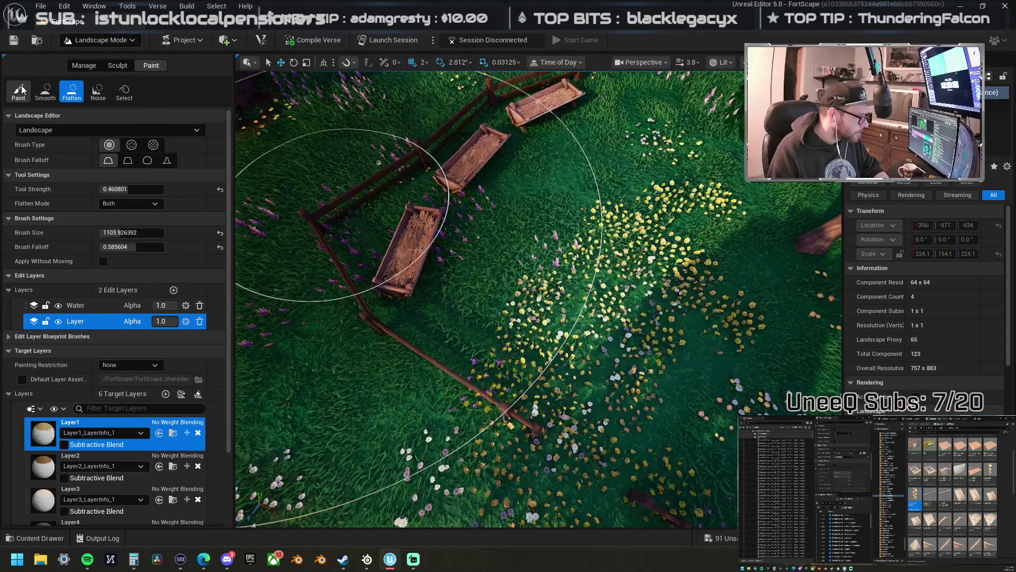
pyautogui.moveTo(122, 189); pyautogui.dragTo(125, 189)
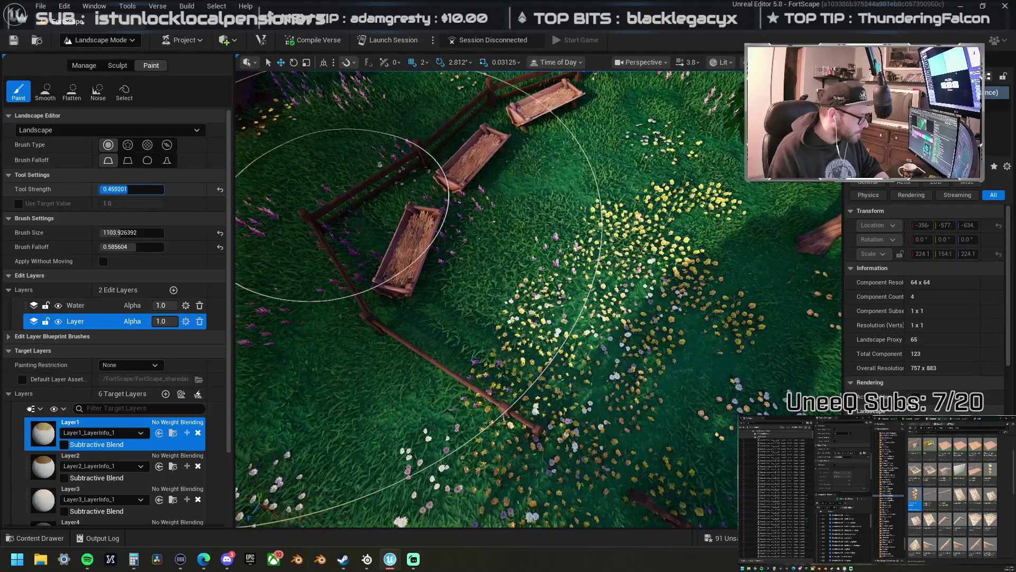
pyautogui.press('[')
pyautogui.press('[')
pyautogui.press('[')
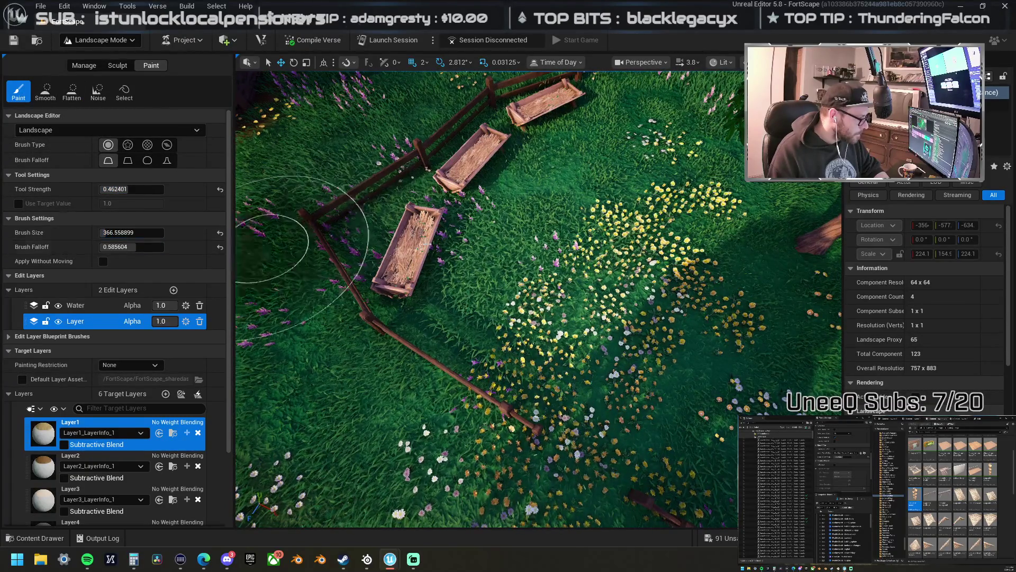
pyautogui.moveTo(434, 309)
pyautogui.mouseDown()
pyautogui.moveTo(453, 213)
pyautogui.moveTo(520, 155)
pyautogui.moveTo(608, 113)
pyautogui.moveTo(622, 129)
pyautogui.moveTo(601, 139)
pyautogui.moveTo(609, 158)
pyautogui.moveTo(547, 220)
pyautogui.moveTo(553, 304)
pyautogui.mouseUp()
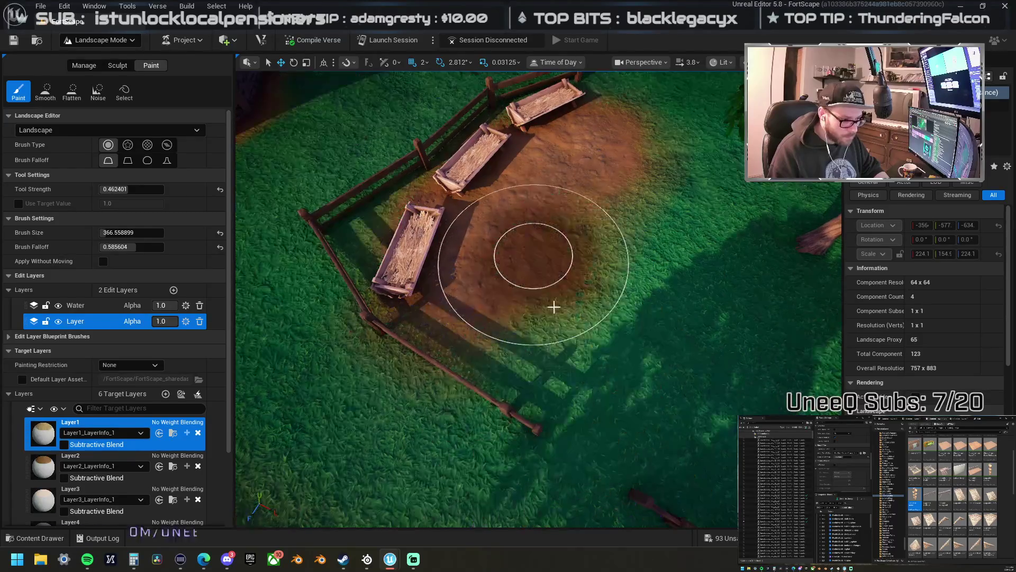
pyautogui.moveTo(575, 352)
pyautogui.mouseDown()
pyautogui.moveTo(489, 295)
pyautogui.moveTo(476, 300)
pyautogui.moveTo(476, 352)
pyautogui.moveTo(497, 315)
pyautogui.mouseUp()
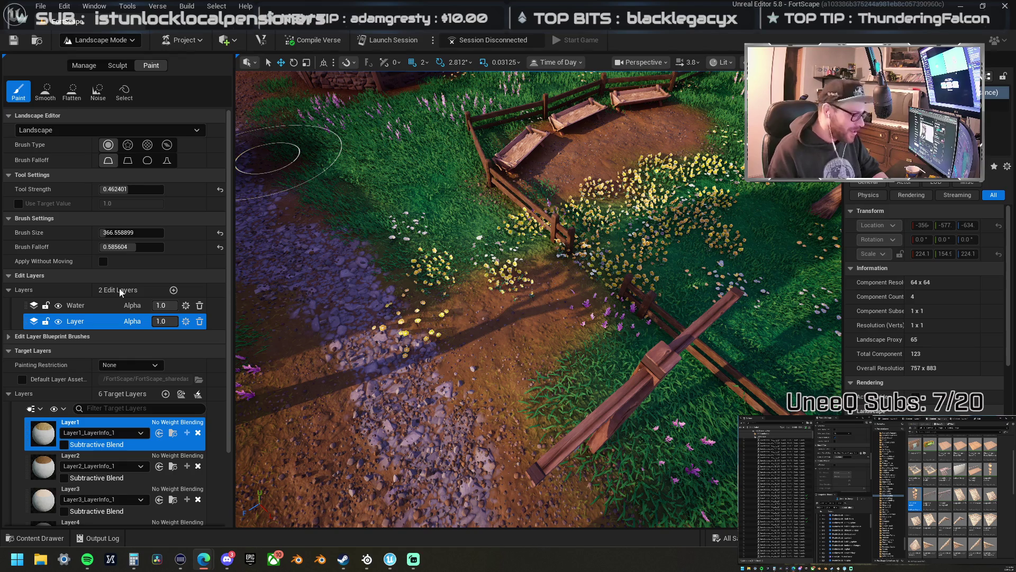
pyautogui.moveTo(267, 158); pyautogui.dragTo(535, 284)
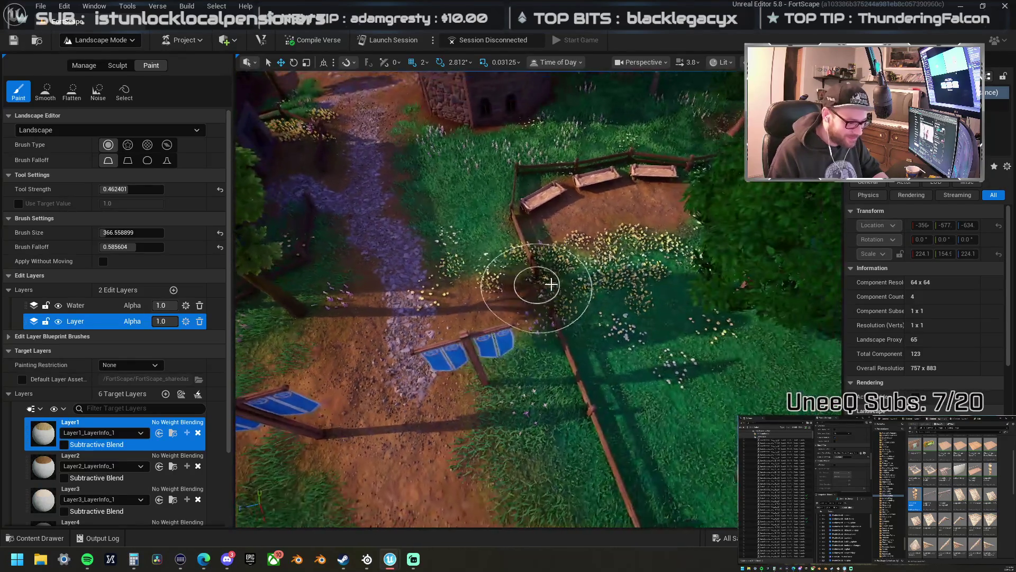
pyautogui.moveTo(605, 300); pyautogui.dragTo(605, 301)
pyautogui.moveTo(427, 318); pyautogui.dragTo(430, 333)
pyautogui.moveTo(549, 340); pyautogui.dragTo(549, 341)
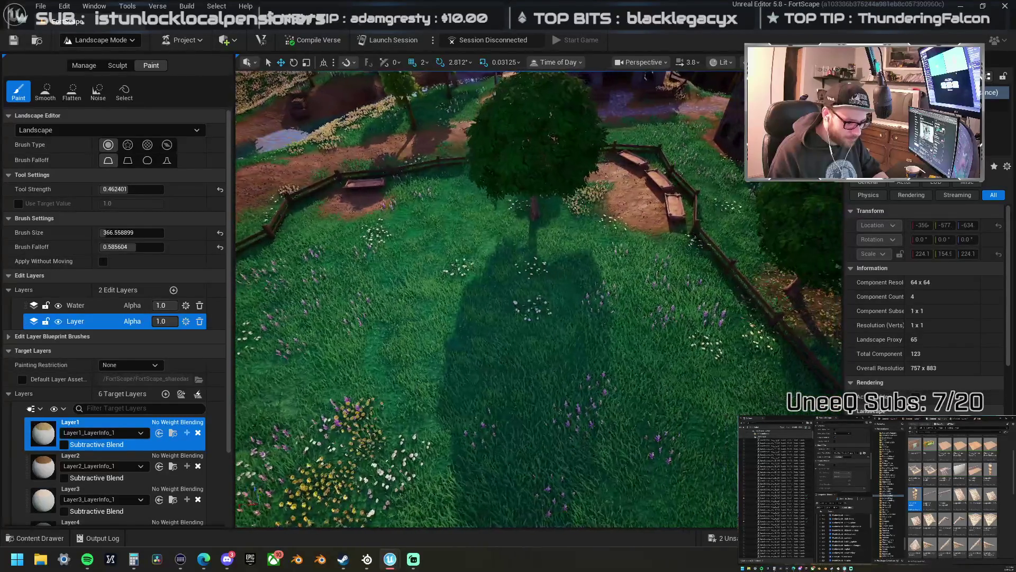
pyautogui.scroll(-3, 76, 477)
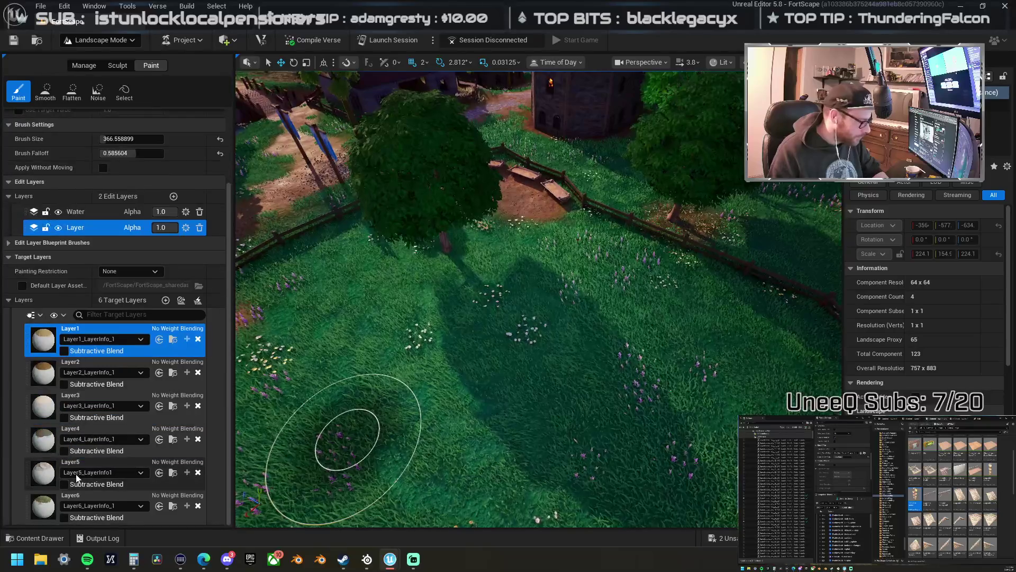
# - Paint scattered Layer6 dark dirt patches across the pen's grass
pyautogui.click(45, 504)
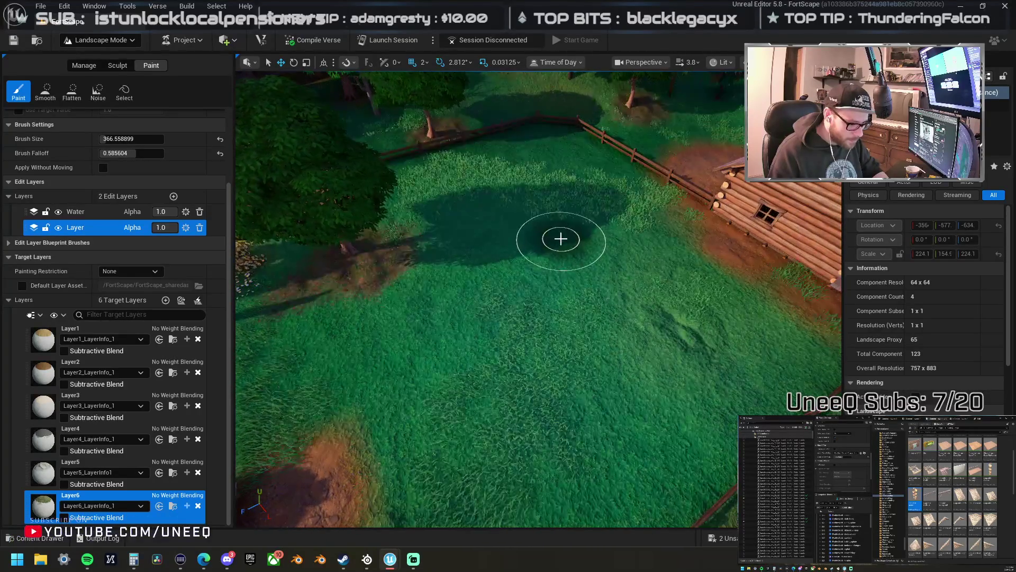
pyautogui.moveTo(615, 294)
pyautogui.mouseDown()
pyautogui.moveTo(599, 257)
pyautogui.moveTo(544, 233)
pyautogui.moveTo(511, 204)
pyautogui.mouseUp()
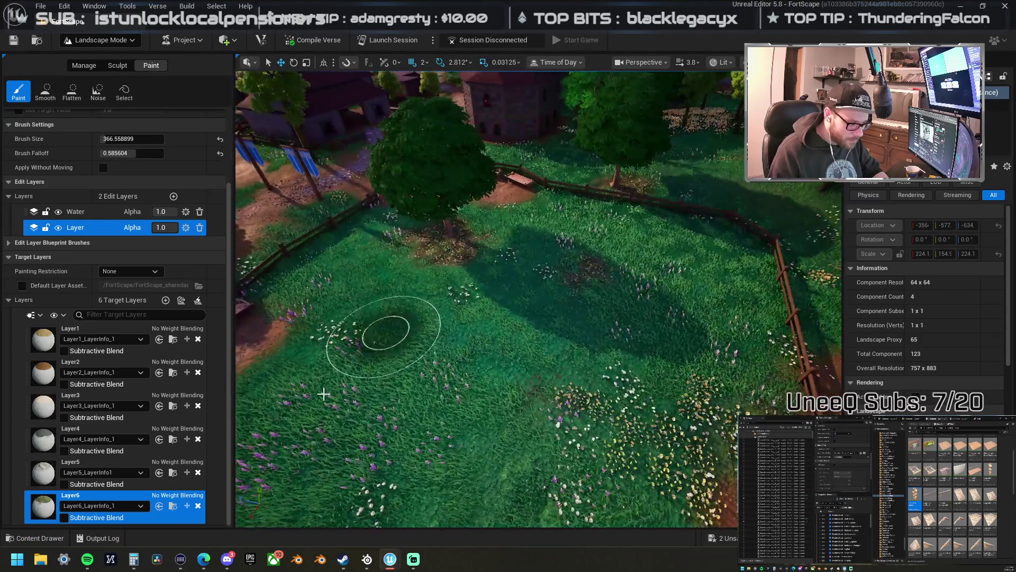
pyautogui.moveTo(324, 394); pyautogui.dragTo(380, 478)
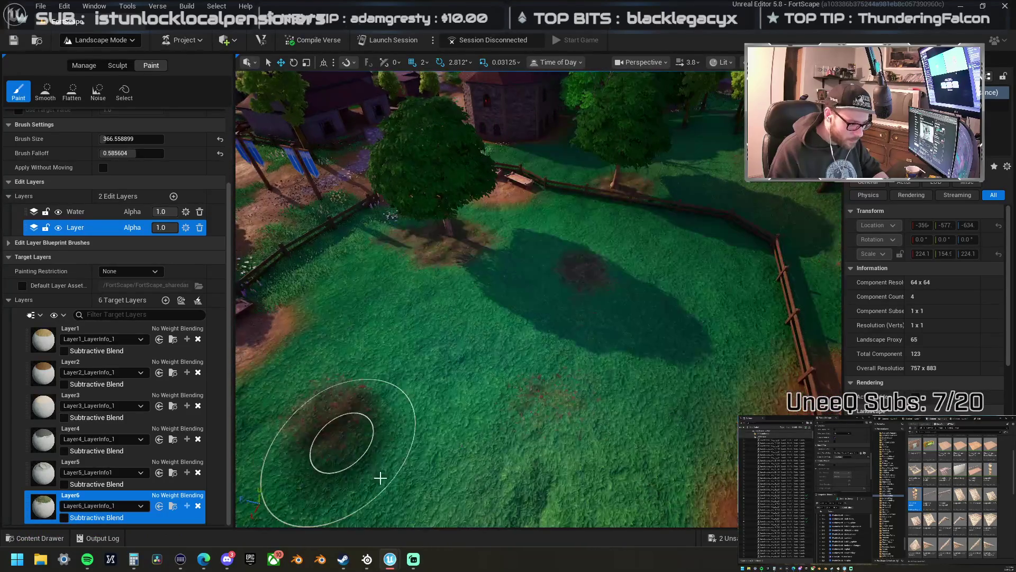
pyautogui.moveTo(471, 335)
pyautogui.mouseDown()
pyautogui.moveTo(385, 294)
pyautogui.moveTo(521, 290)
pyautogui.moveTo(642, 265)
pyautogui.moveTo(683, 367)
pyautogui.moveTo(638, 306)
pyautogui.mouseUp()
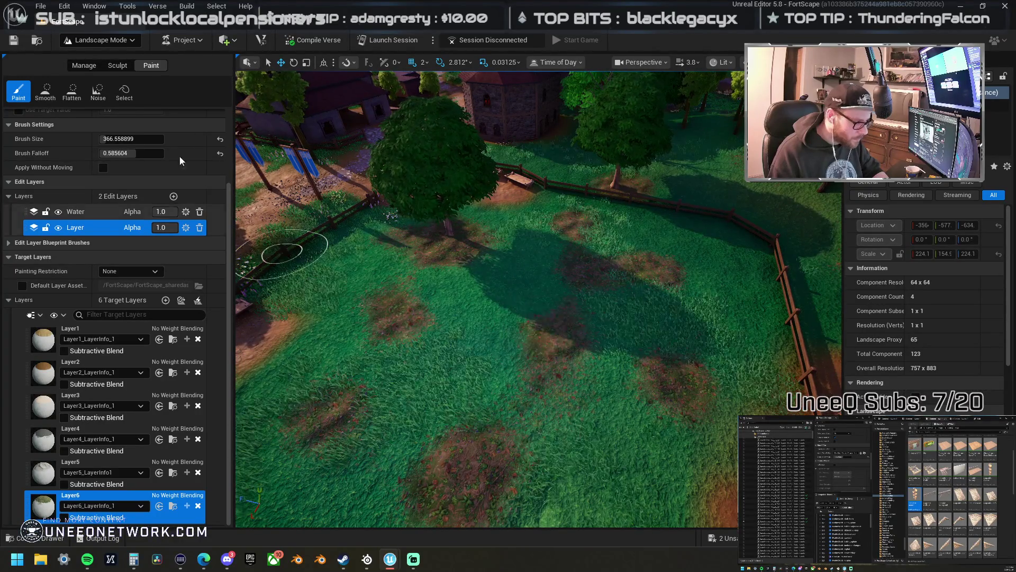
# - Select the Smooth tool and enlarge its brush to 1408.5
pyautogui.click(47, 91)
pyautogui.moveTo(116, 153); pyautogui.dragTo(137, 153)
pyautogui.press('Return')
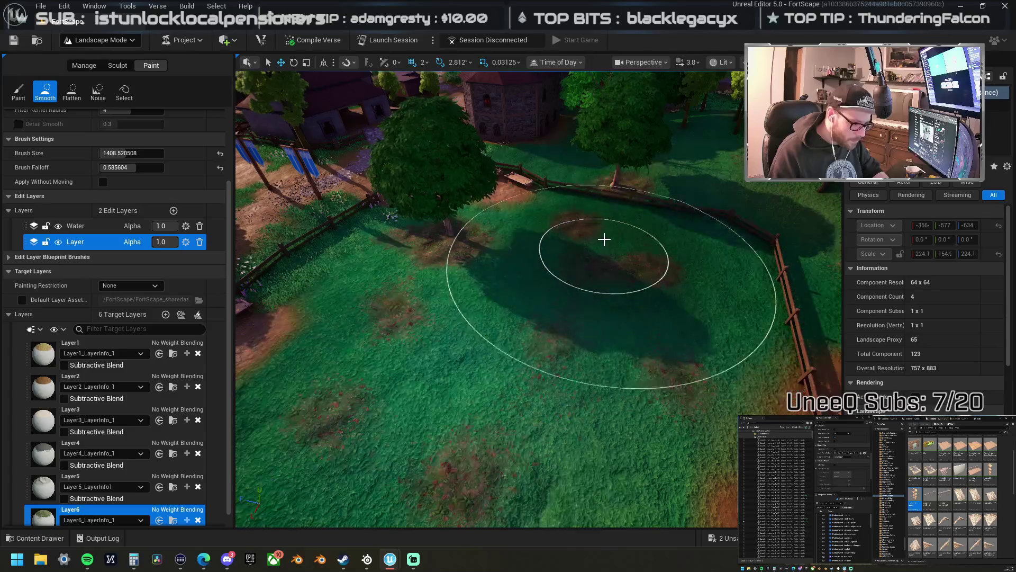
# - Smooth the dark patches around the pen's tree with the 1408.52 brush, then target Layer1
pyautogui.moveTo(677, 344); pyautogui.dragTo(506, 338)
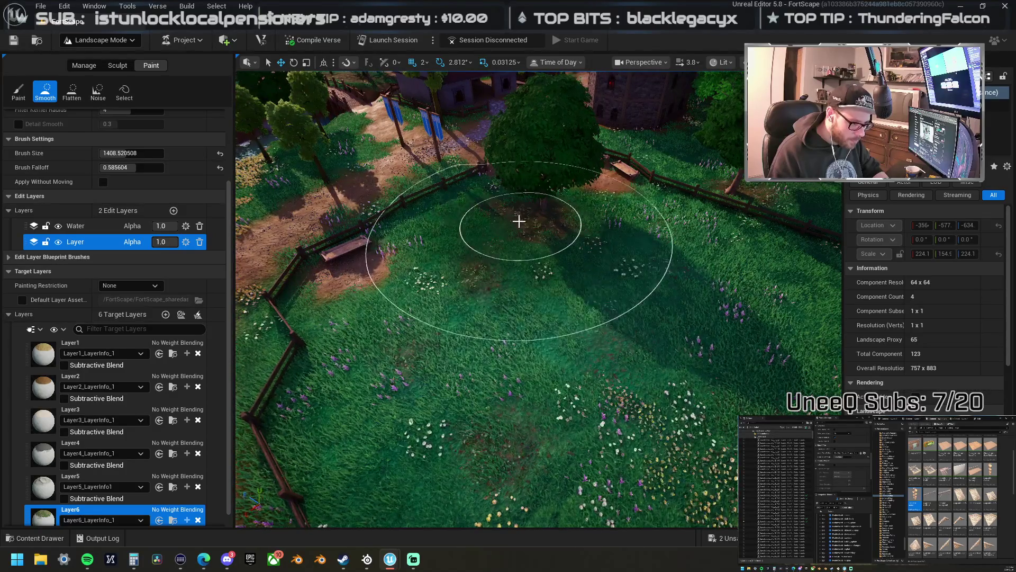
pyautogui.moveTo(465, 209); pyautogui.dragTo(553, 234)
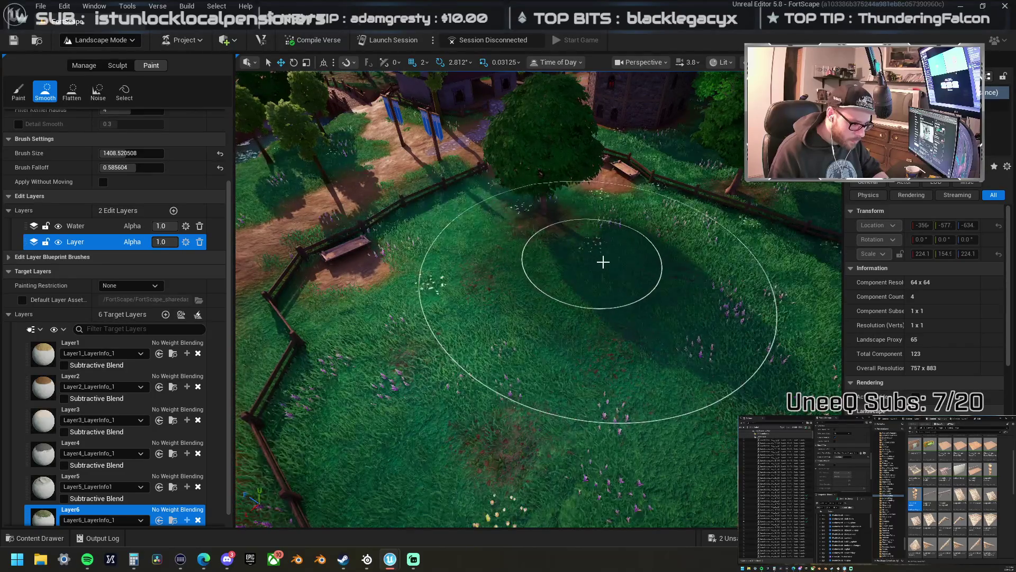
pyautogui.moveTo(670, 301); pyautogui.dragTo(643, 289)
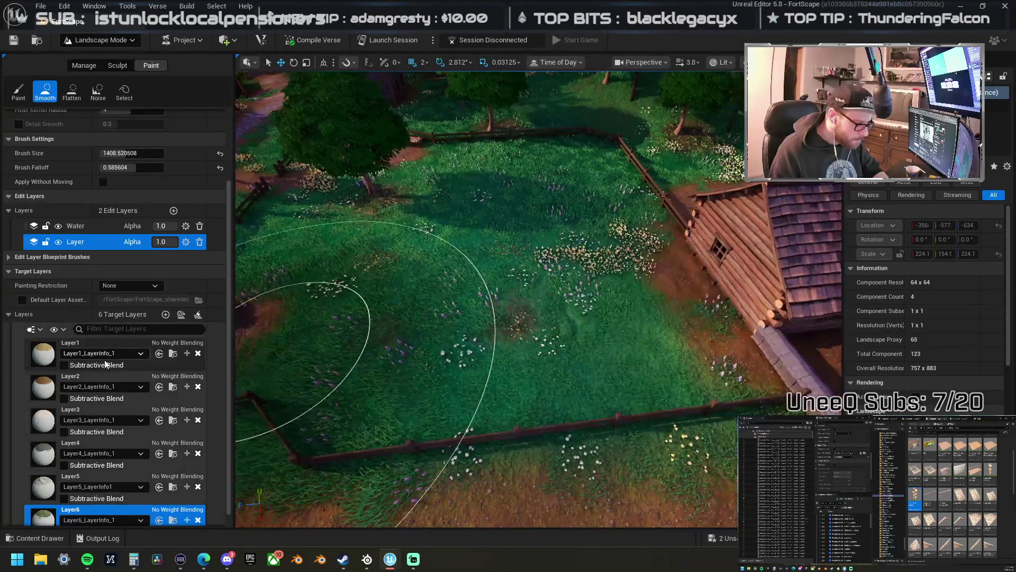
pyautogui.click(96, 344)
pyautogui.moveTo(515, 331)
pyautogui.mouseDown()
pyautogui.moveTo(499, 320)
pyautogui.moveTo(516, 329)
pyautogui.mouseUp()
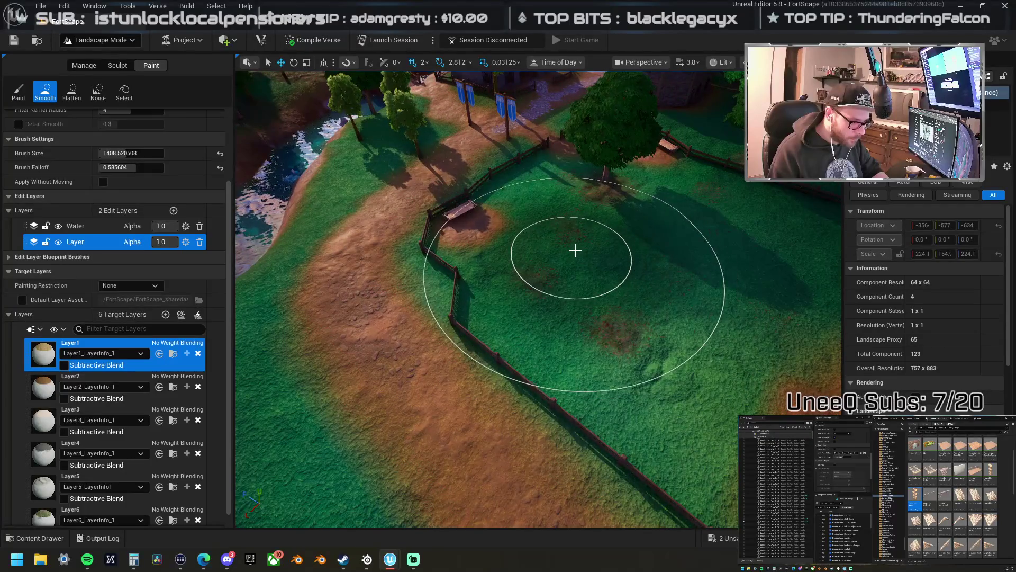
# - Smooth out the white flowers in the grass beside the log cabin, then target Layer2
pyautogui.moveTo(585, 249); pyautogui.dragTo(579, 246)
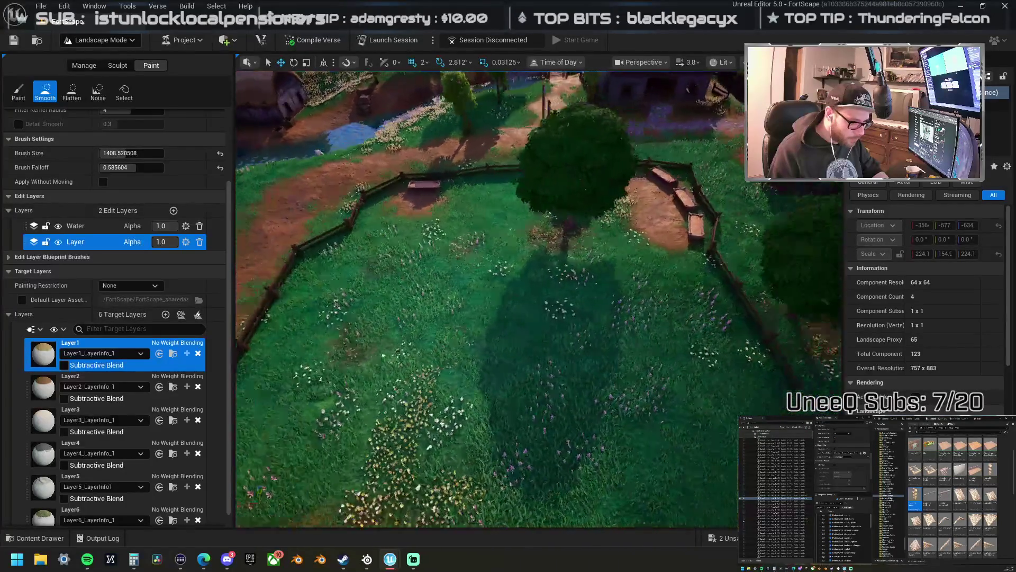
pyautogui.moveTo(462, 281); pyautogui.dragTo(457, 278)
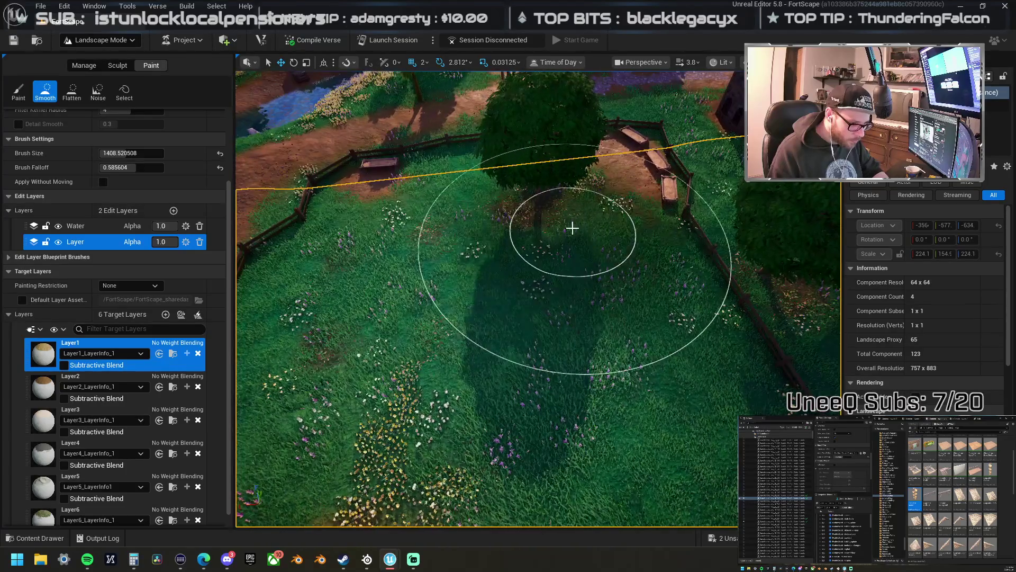
pyautogui.moveTo(600, 309); pyautogui.dragTo(597, 307)
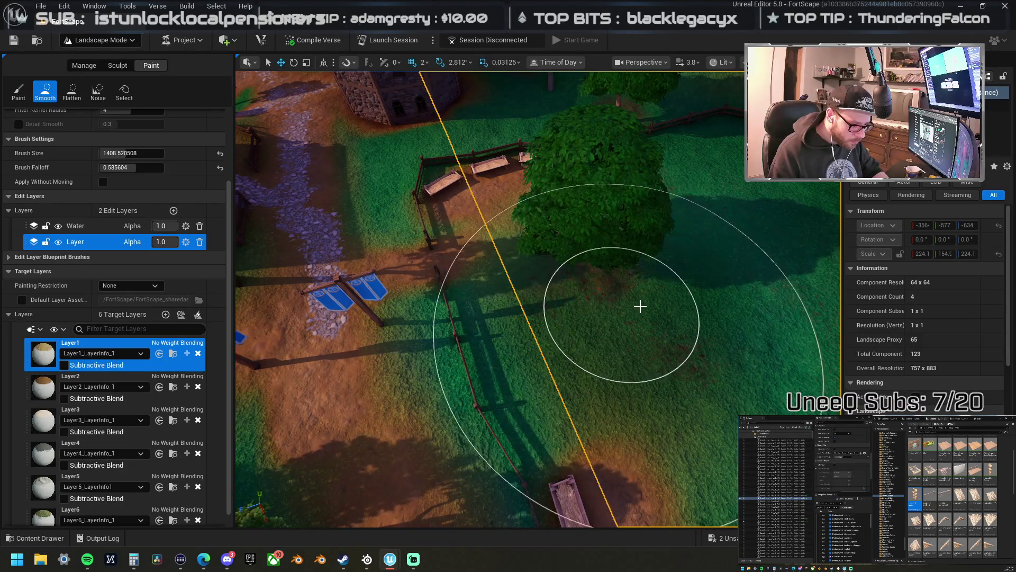
pyautogui.moveTo(607, 316); pyautogui.dragTo(610, 323)
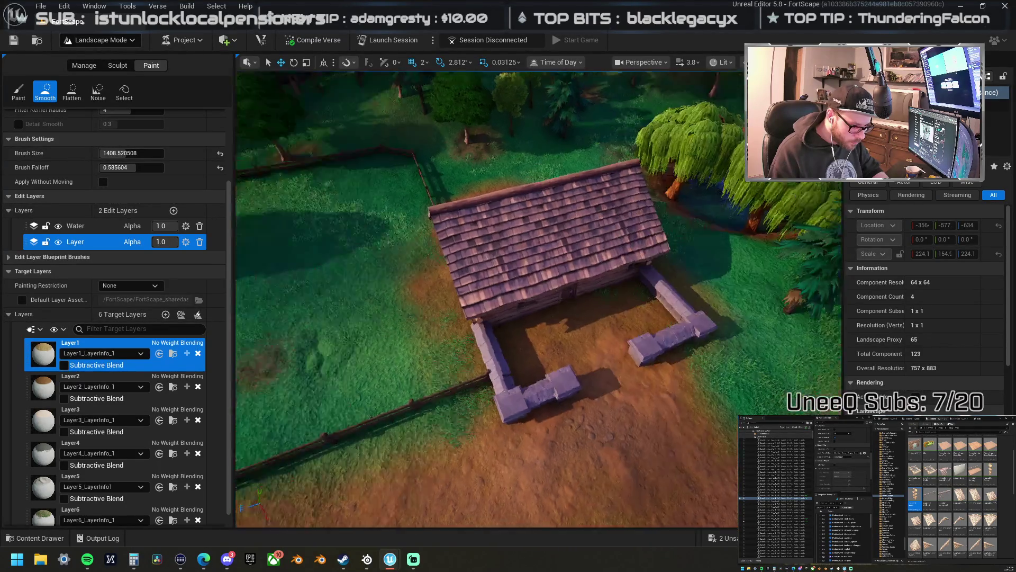
pyautogui.moveTo(605, 283); pyautogui.dragTo(605, 284)
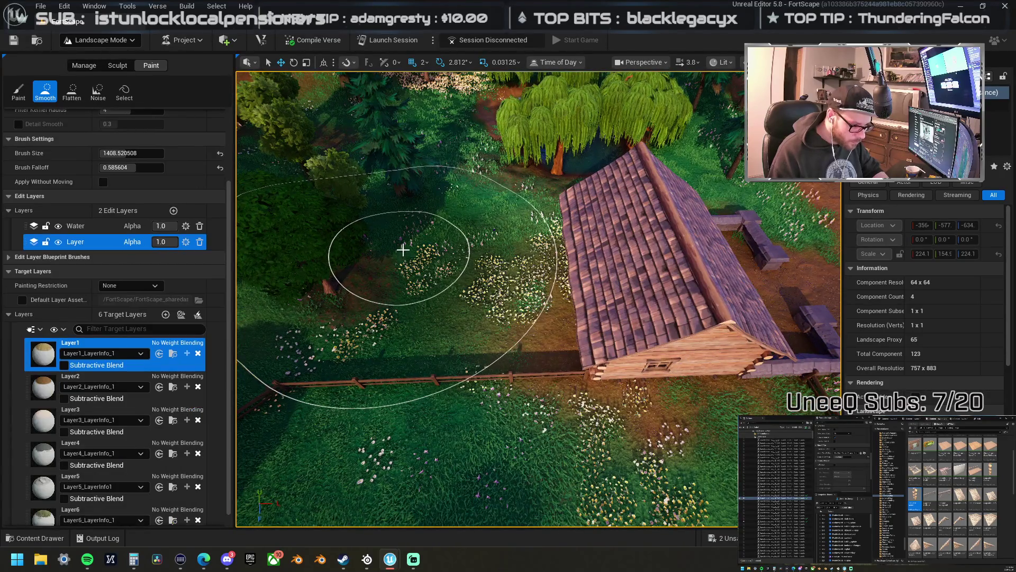
pyautogui.moveTo(402, 249); pyautogui.dragTo(412, 243)
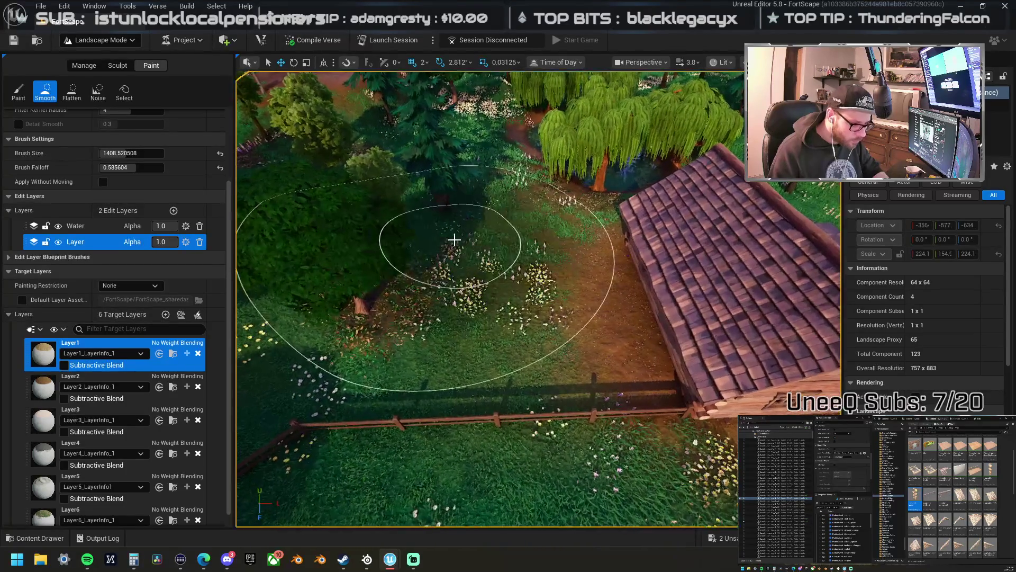
pyautogui.click(53, 388)
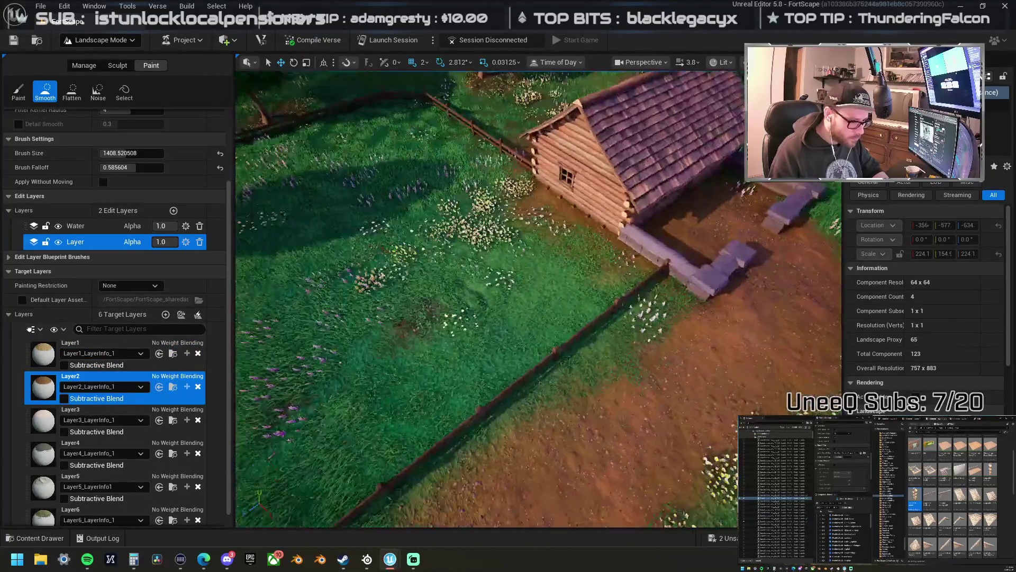
# - Paint a Layer2 brown dirt patch in the cabin yard, then return to Selection Mode
pyautogui.scroll(5, 611, 243)
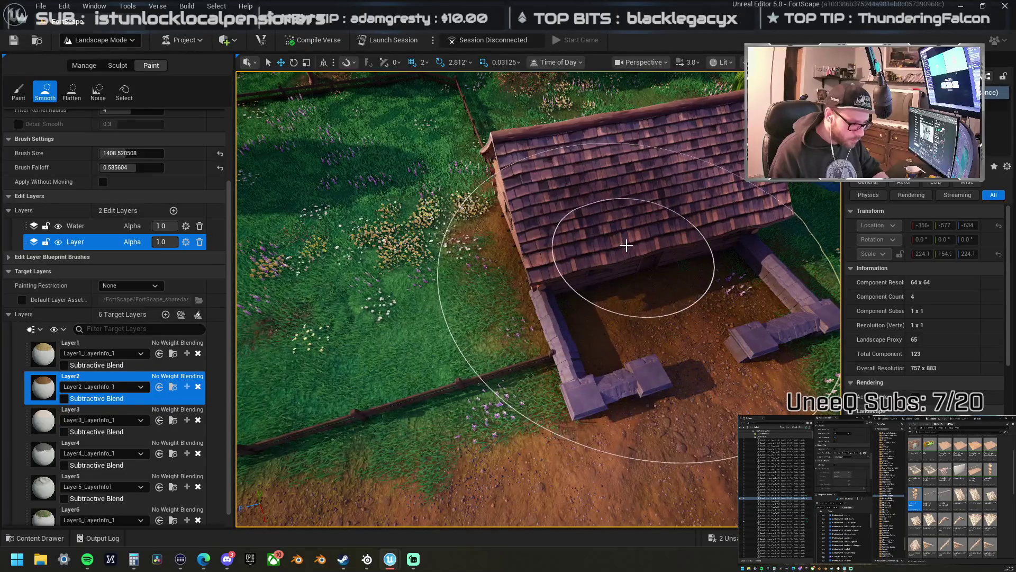
pyautogui.click(18, 90)
pyautogui.moveTo(601, 238)
pyautogui.mouseDown()
pyautogui.moveTo(624, 240)
pyautogui.moveTo(508, 244)
pyautogui.mouseUp()
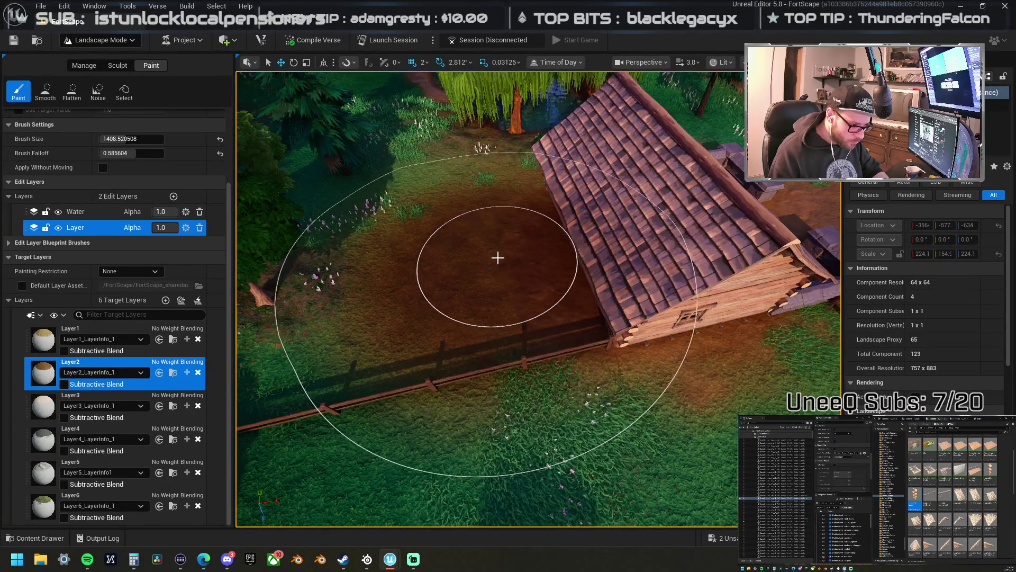
pyautogui.moveTo(508, 245); pyautogui.dragTo(466, 254)
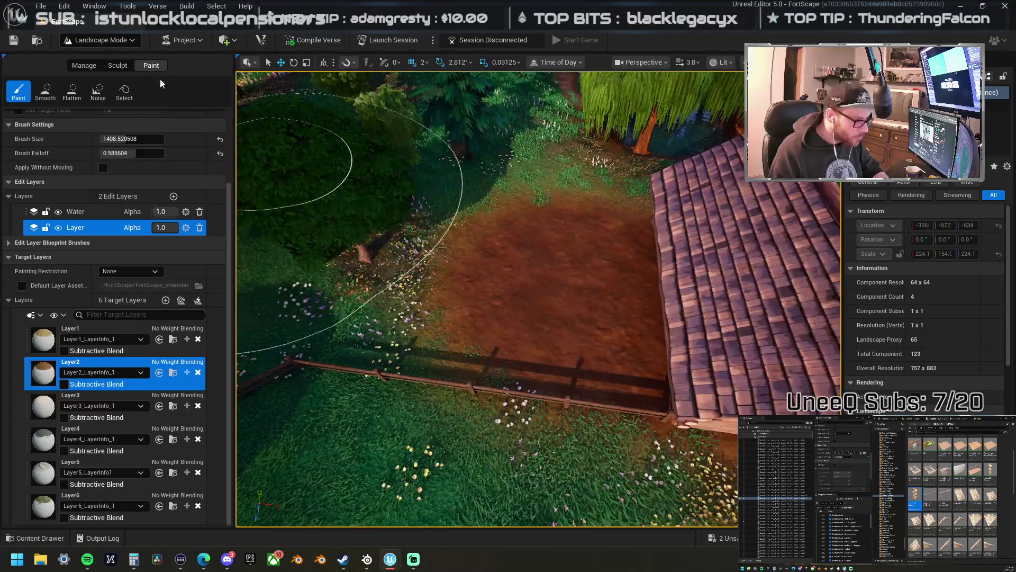
pyautogui.click(97, 43)
pyautogui.click(93, 62)
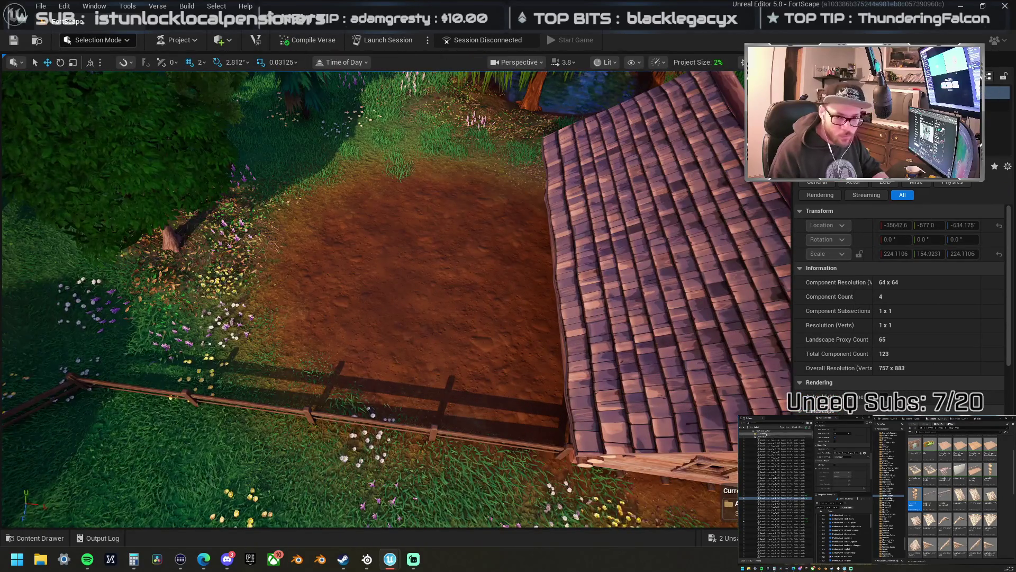
pyautogui.click(752, 438)
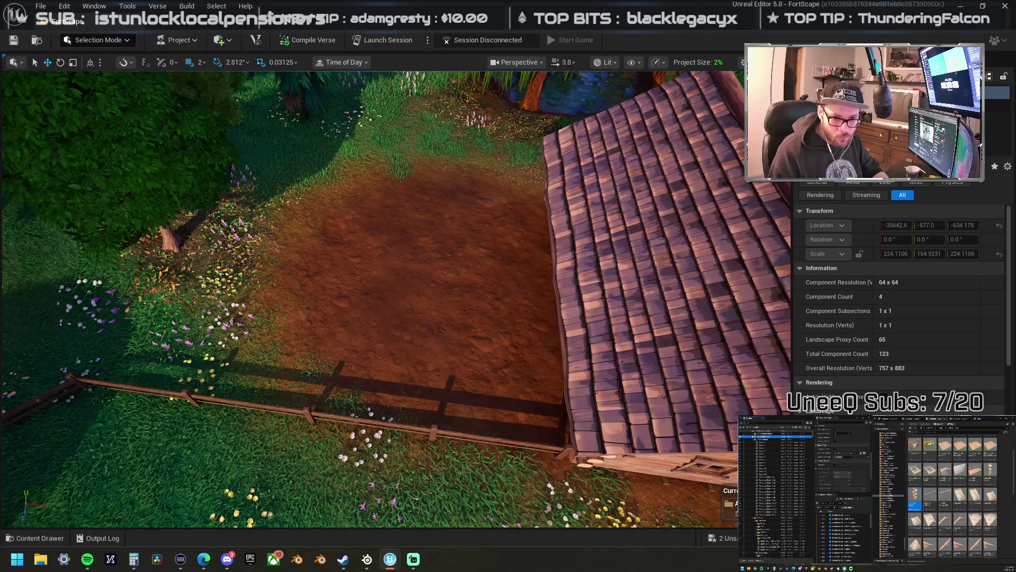
pyautogui.moveTo(401, 279)
pyautogui.mouseDown()
pyautogui.moveTo(262, 247)
pyautogui.moveTo(503, 274)
pyautogui.mouseUp()
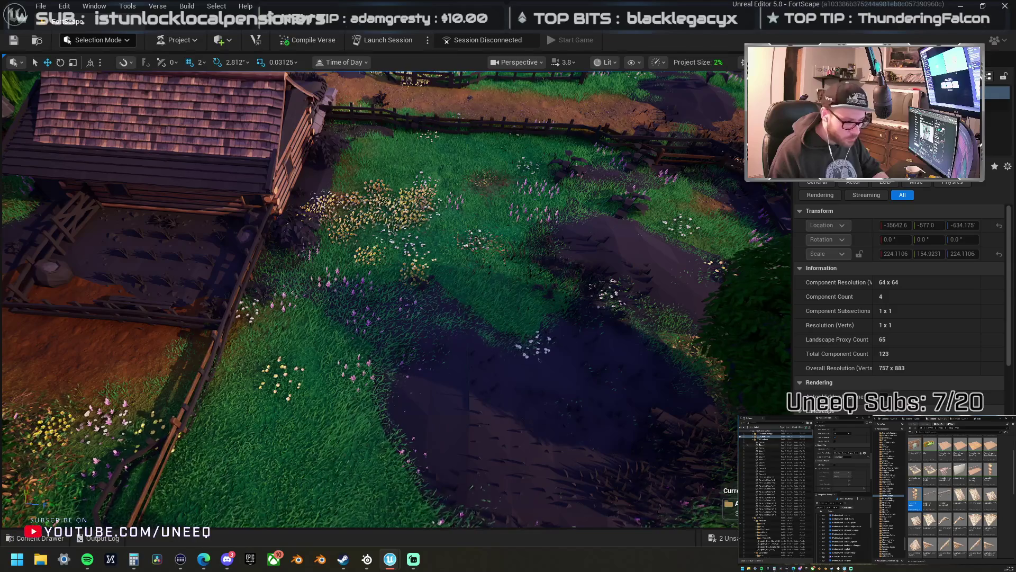
pyautogui.moveTo(502, 274)
pyautogui.mouseDown()
pyautogui.moveTo(478, 275)
pyautogui.moveTo(473, 255)
pyautogui.moveTo(478, 263)
pyautogui.mouseUp()
# - Move two fence pieces from beside the path over to the cabin yard
pyautogui.click(477, 276)
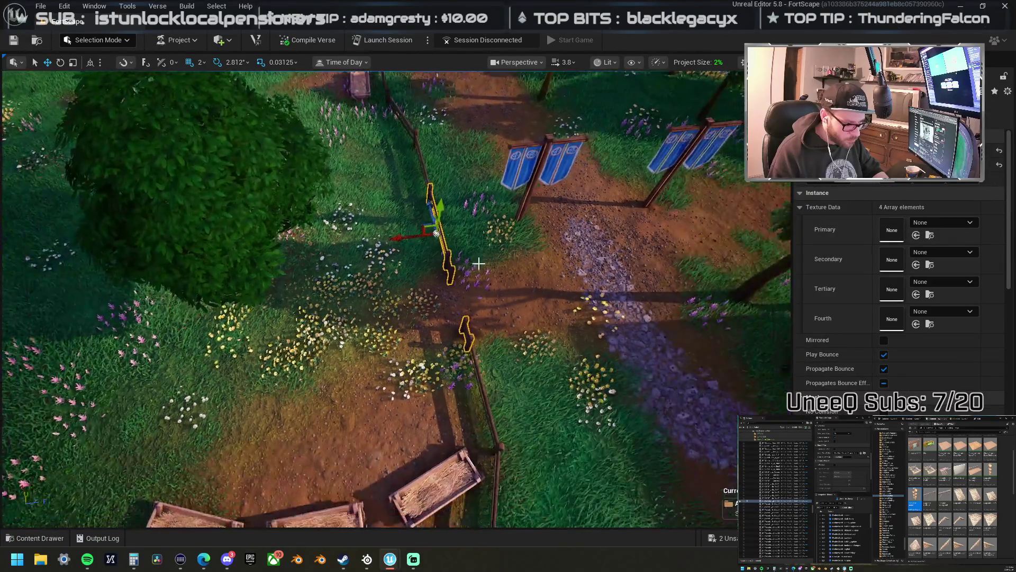
pyautogui.click(471, 336)
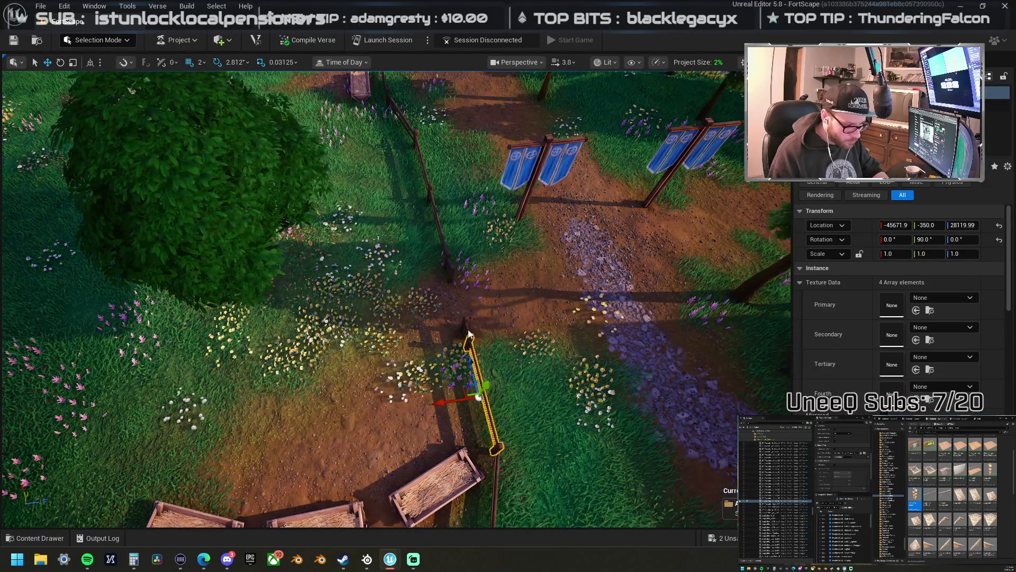
pyautogui.scroll(-5, 468, 333)
pyautogui.moveTo(502, 313)
pyautogui.mouseDown()
pyautogui.moveTo(431, 318)
pyautogui.moveTo(418, 334)
pyautogui.moveTo(443, 339)
pyautogui.moveTo(442, 328)
pyautogui.moveTo(410, 360)
pyautogui.moveTo(376, 304)
pyautogui.moveTo(592, 289)
pyautogui.mouseUp()
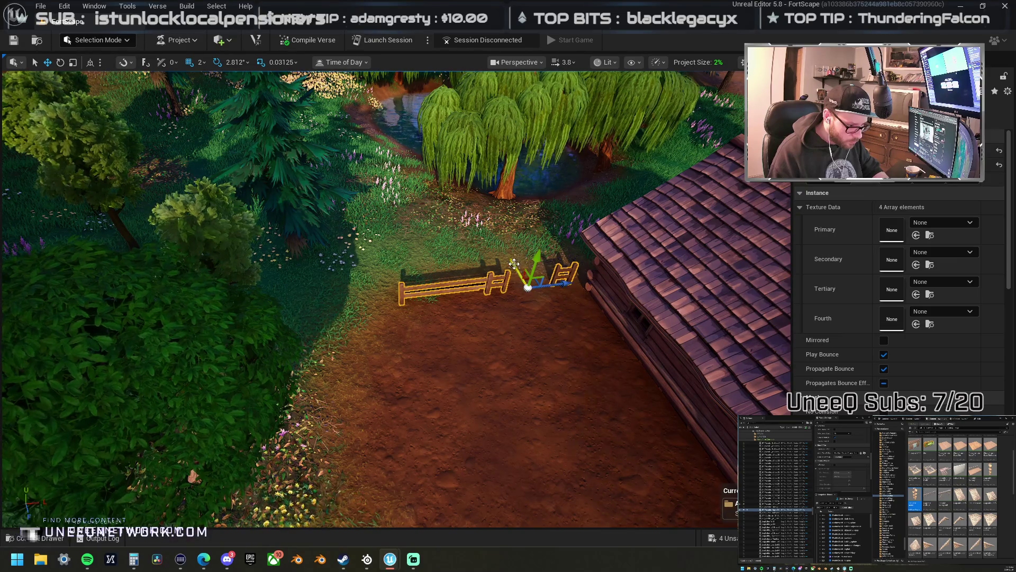
pyautogui.moveTo(513, 264); pyautogui.dragTo(523, 275)
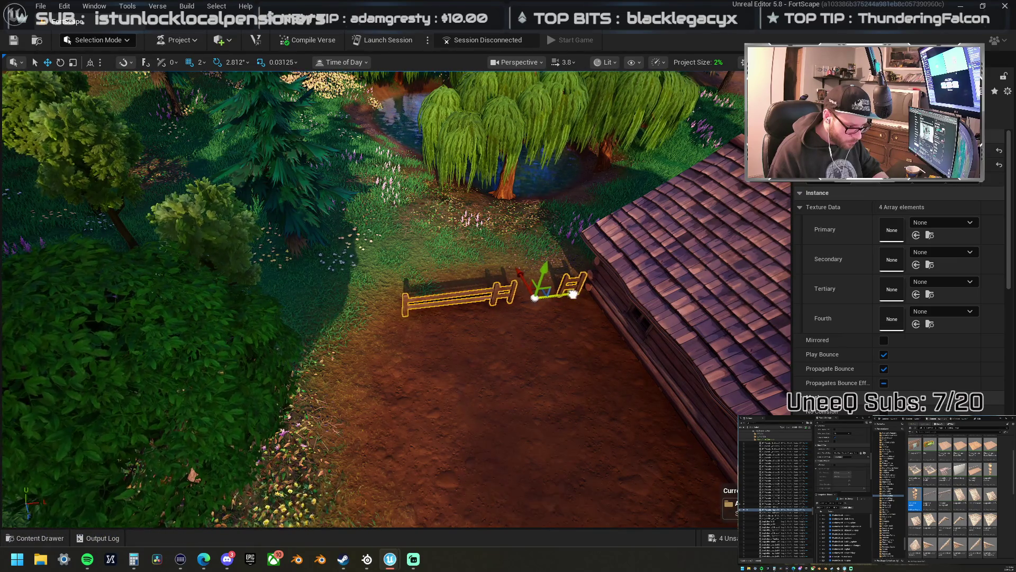
pyautogui.moveTo(581, 293); pyautogui.dragTo(575, 292)
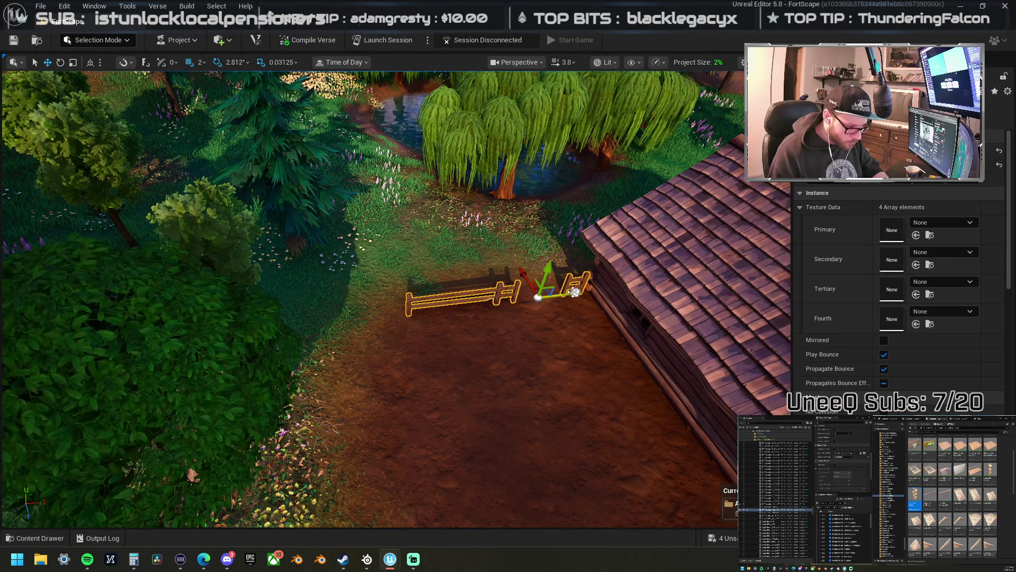
# - Rotate the left fence piece to run across the yard and slide it along the lower edge
pyautogui.click(480, 294)
pyautogui.press('e')
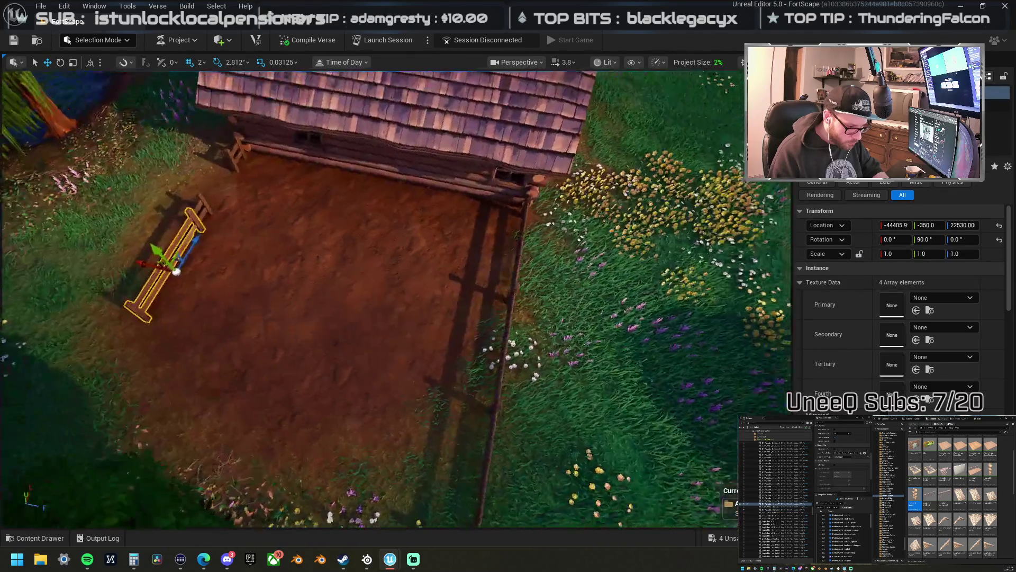
pyautogui.moveTo(215, 305); pyautogui.dragTo(242, 238)
pyautogui.press('w')
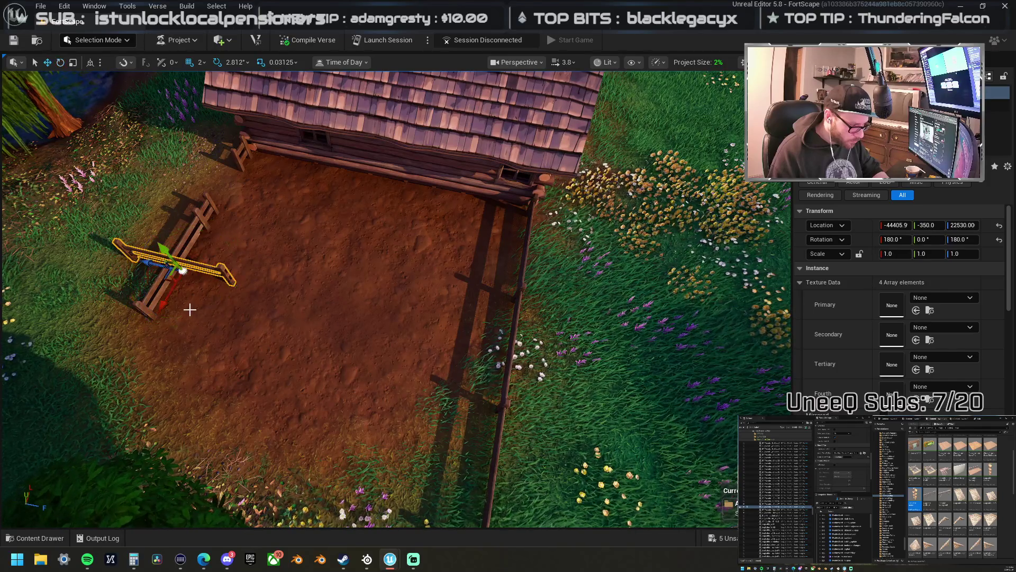
pyautogui.moveTo(170, 304); pyautogui.dragTo(164, 310)
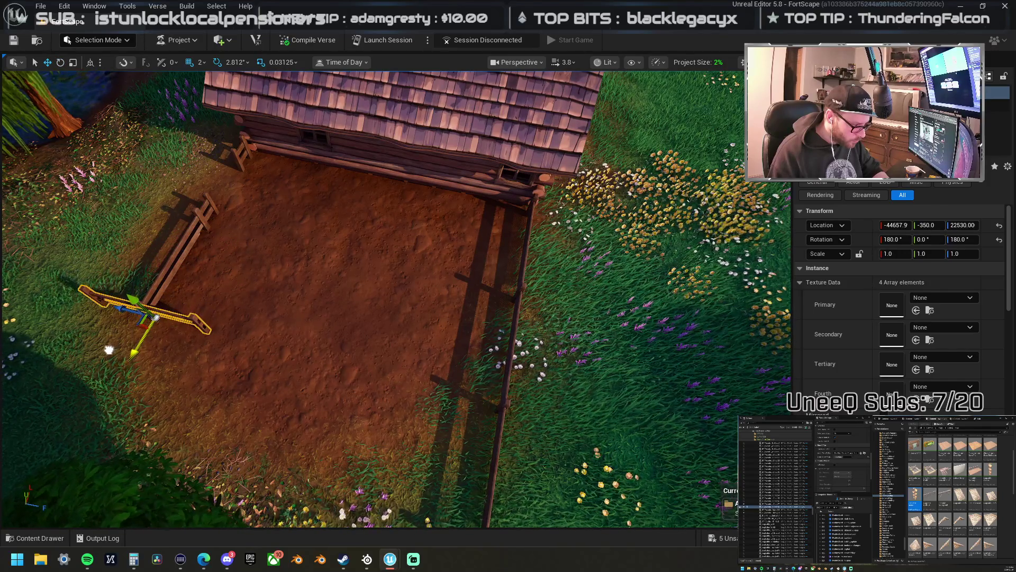
pyautogui.moveTo(117, 309)
pyautogui.mouseDown()
pyautogui.moveTo(168, 329)
pyautogui.moveTo(245, 335)
pyautogui.moveTo(271, 362)
pyautogui.mouseUp()
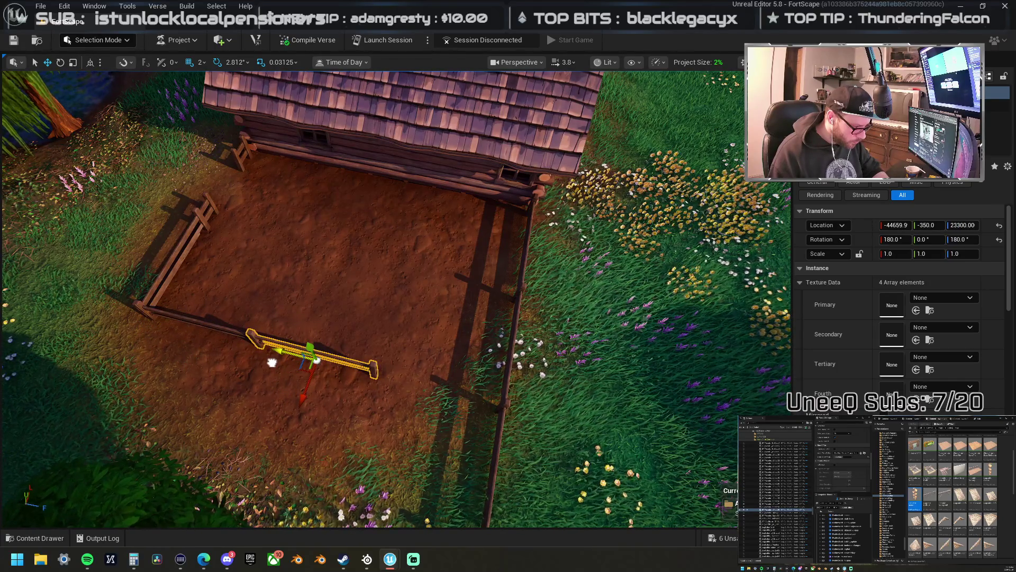
pyautogui.moveTo(280, 355); pyautogui.dragTo(365, 385)
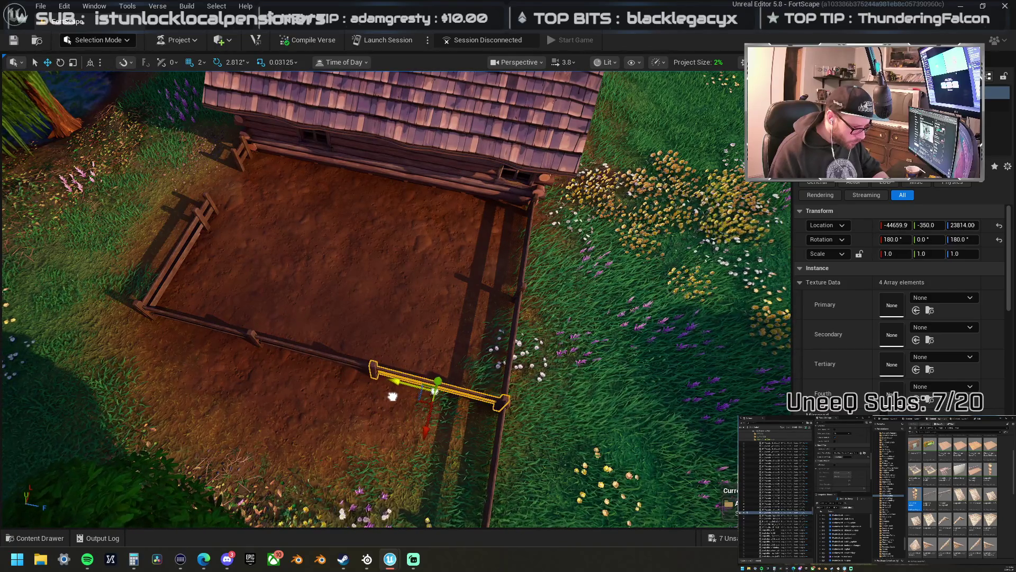
# - Alt-drag a duplicate of the fence piece along the X axis to close the pen's left side
pyautogui.moveTo(393, 396)
pyautogui.mouseDown()
pyautogui.moveTo(370, 403)
pyautogui.moveTo(328, 370)
pyautogui.mouseUp()
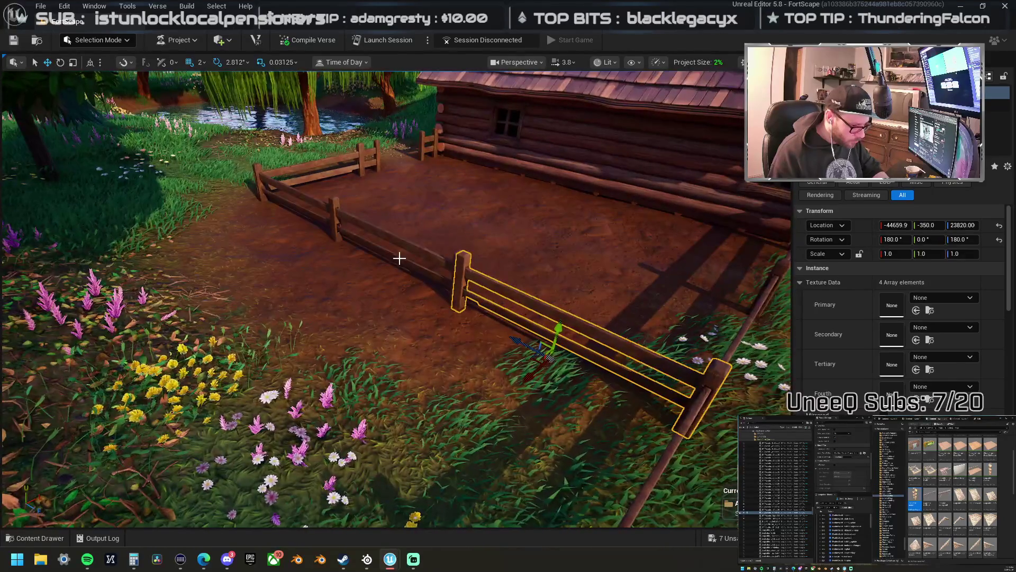
pyautogui.moveTo(403, 243)
pyautogui.mouseDown()
pyautogui.moveTo(386, 250)
pyautogui.moveTo(313, 179)
pyautogui.mouseUp()
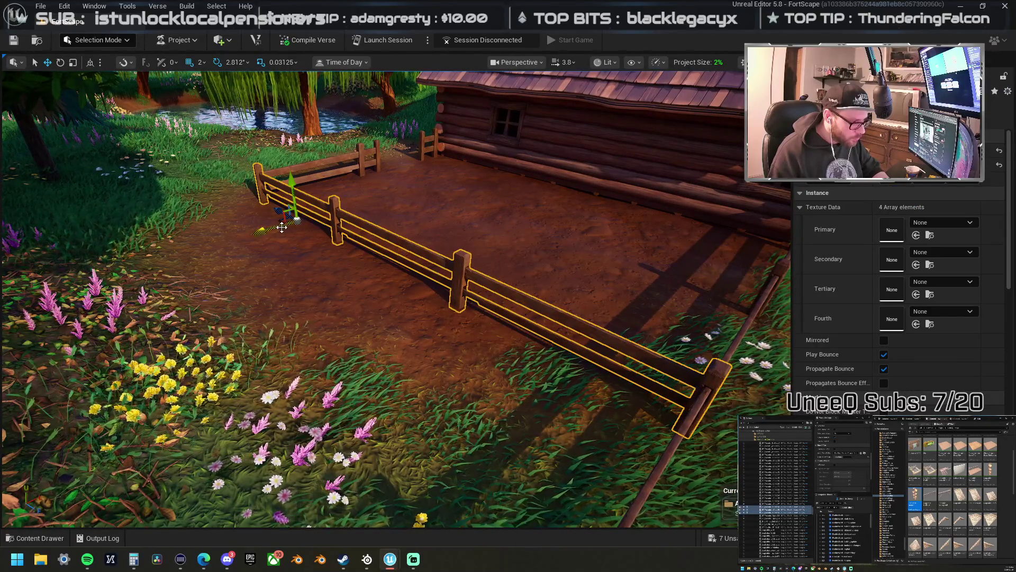
pyautogui.moveTo(276, 223)
pyautogui.mouseDown()
pyautogui.moveTo(259, 233)
pyautogui.moveTo(238, 223)
pyautogui.moveTo(232, 233)
pyautogui.moveTo(225, 217)
pyautogui.moveTo(358, 215)
pyautogui.moveTo(220, 255)
pyautogui.mouseUp()
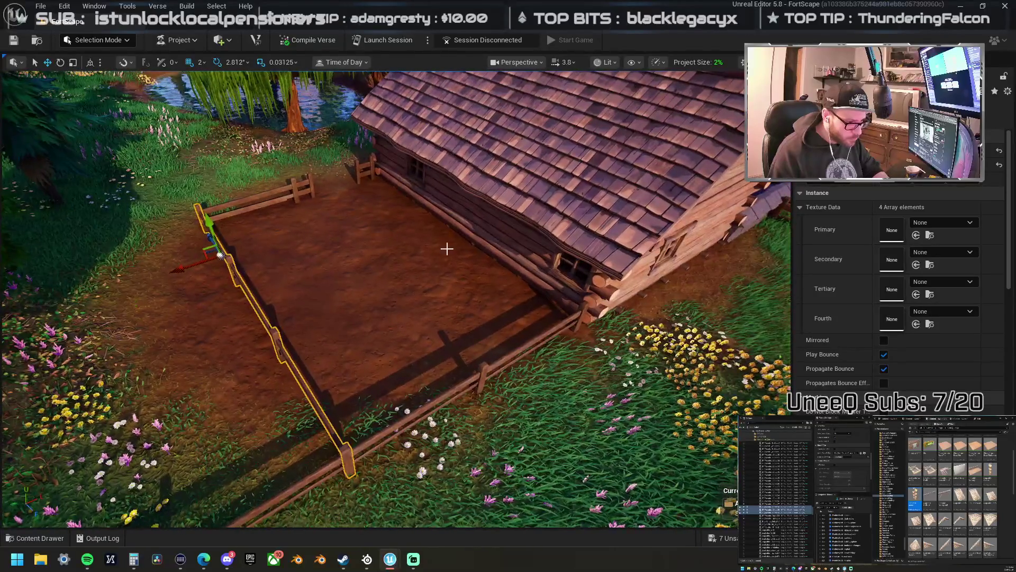
pyautogui.click(98, 40)
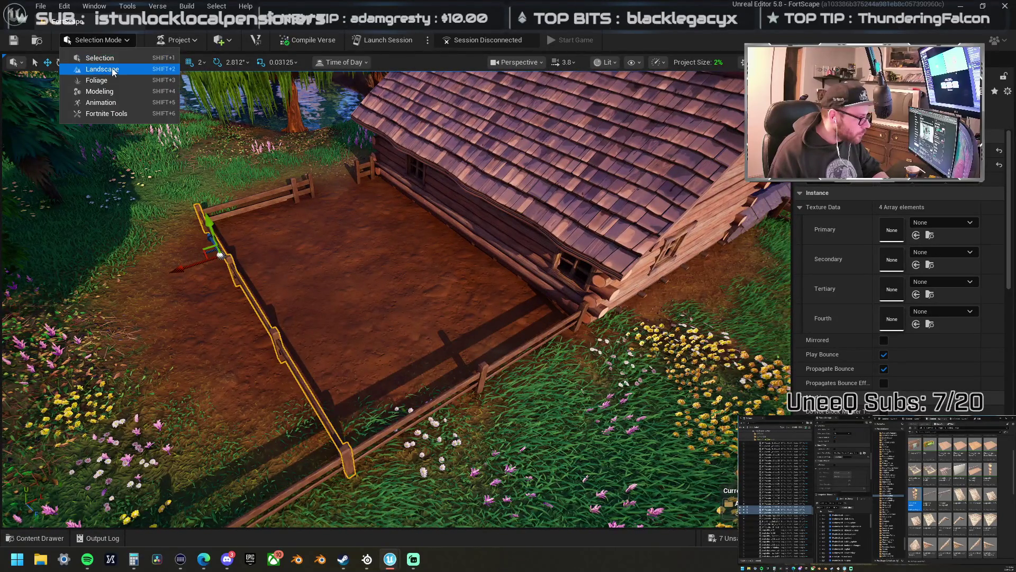
# - Sculpt a small raised mound in the pen's dirt floor in Landscape mode
pyautogui.click(102, 69)
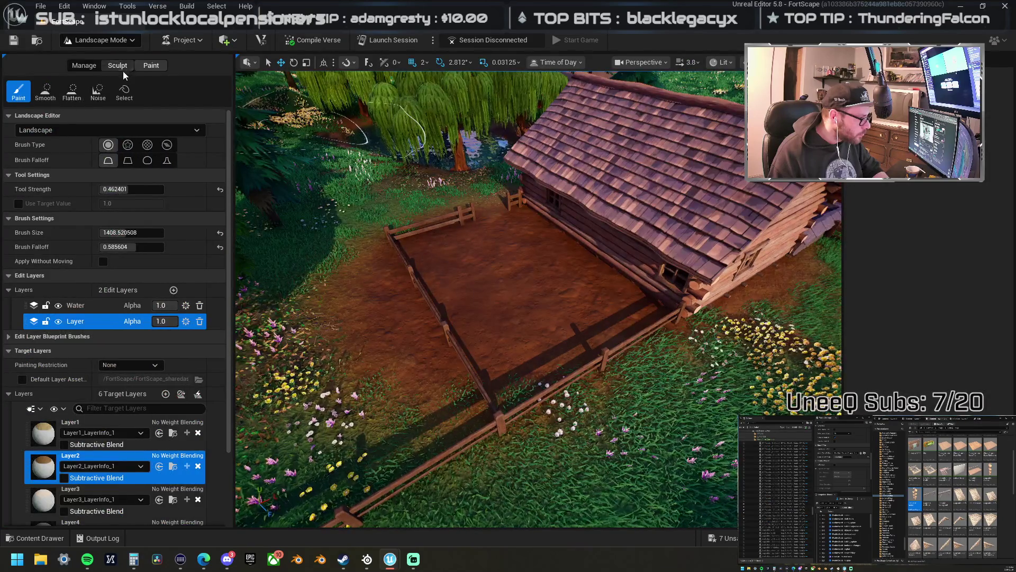
pyautogui.click(119, 66)
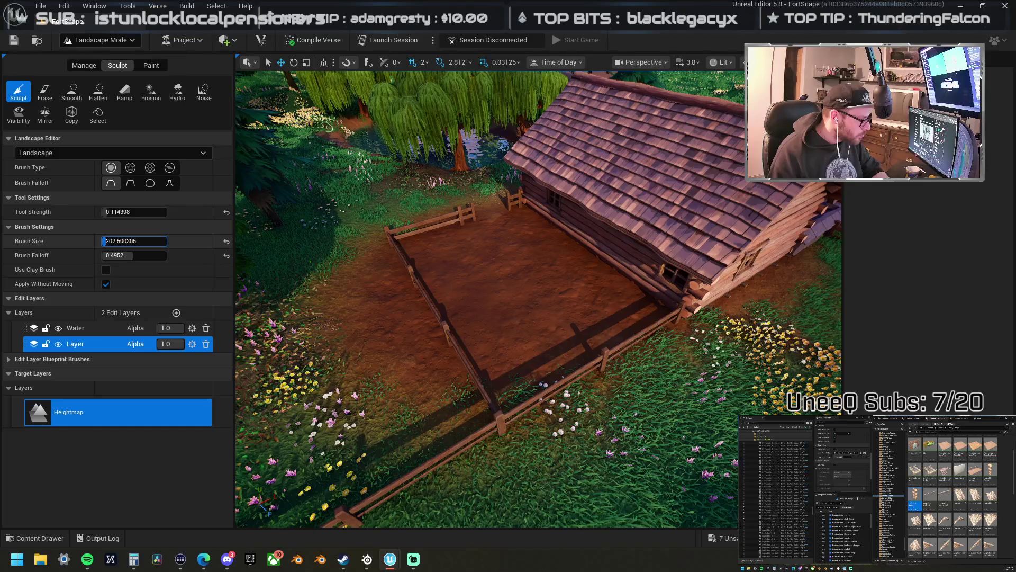
pyautogui.scroll(-5, 400, 289)
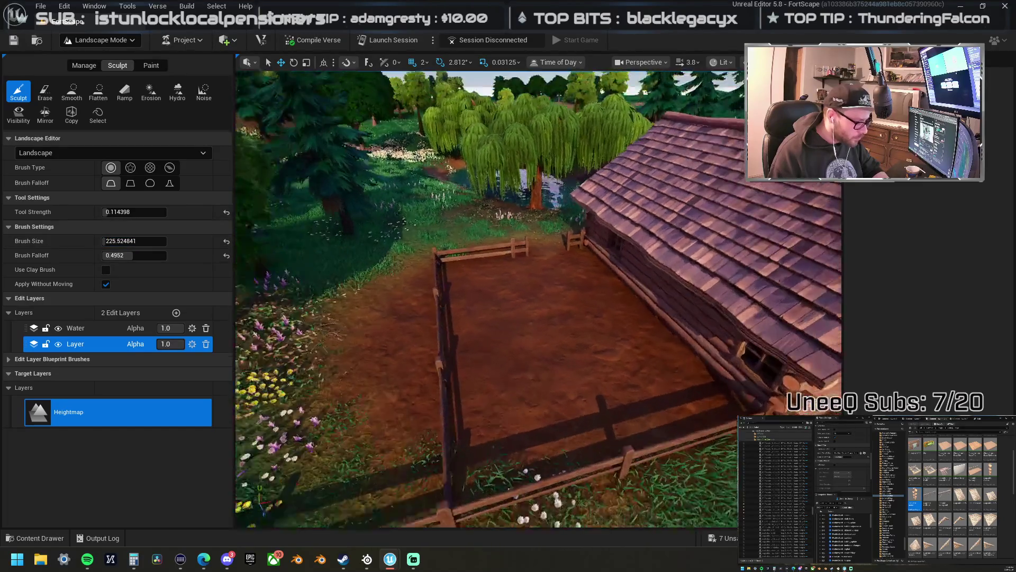
pyautogui.moveTo(465, 277); pyautogui.dragTo(467, 279)
pyautogui.scroll(5, 465, 442)
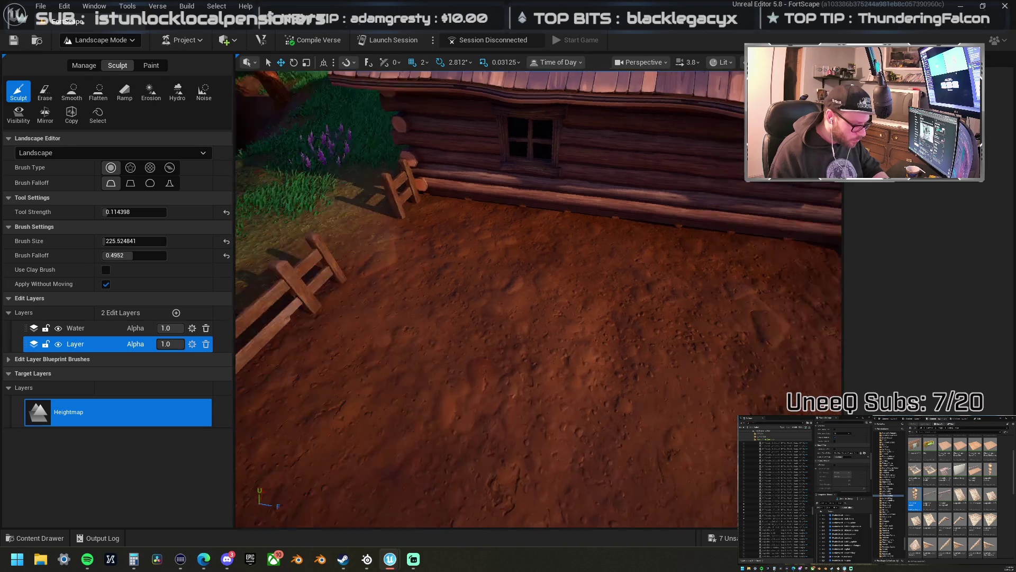
pyautogui.scroll(-5, 498, 390)
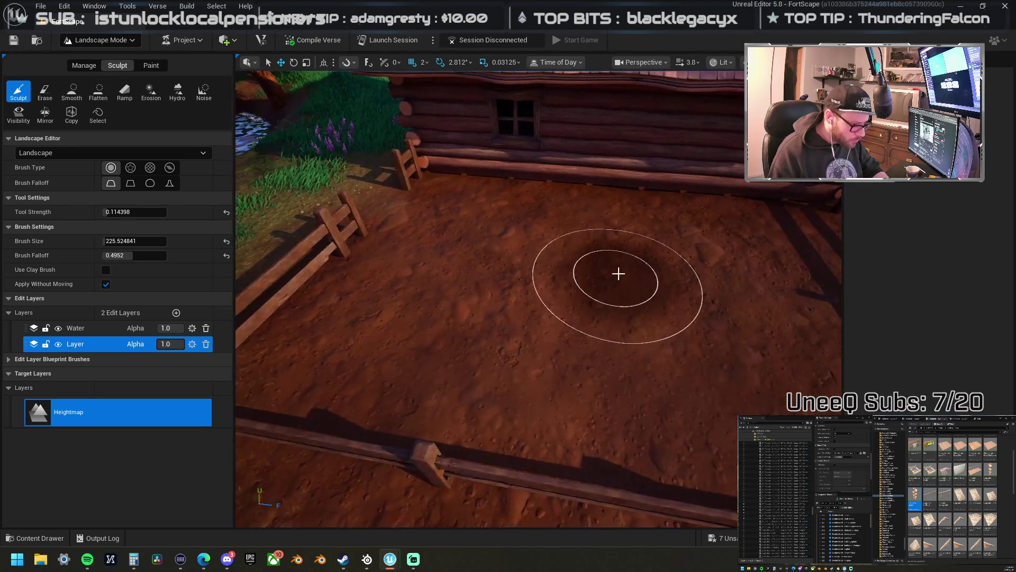
pyautogui.scroll(5, 561, 260)
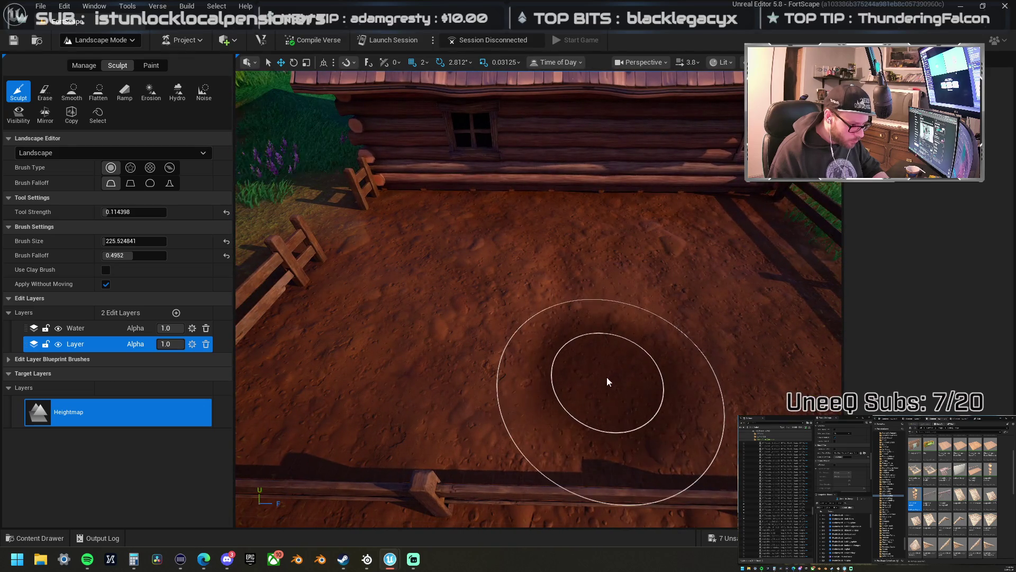
pyautogui.scroll(3, 607, 376)
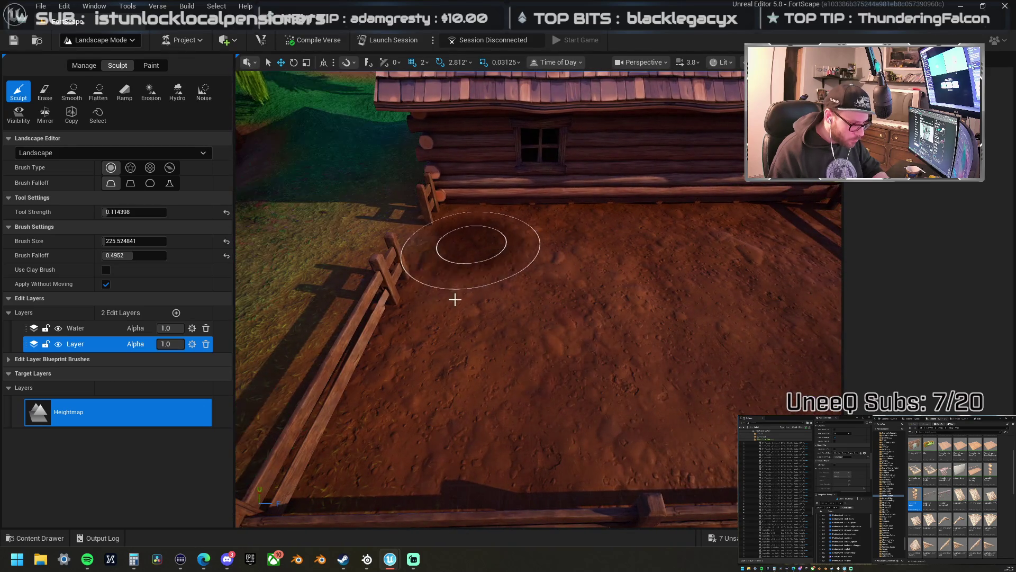
# - Pick Smooth, then switch to Paint and shrink the brush to about 202.5
pyautogui.click(75, 89)
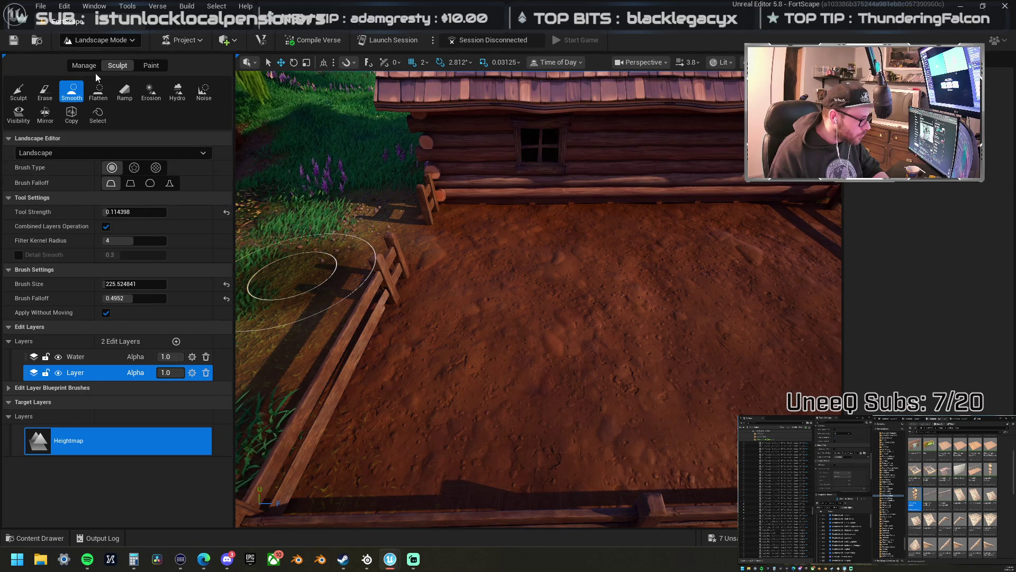
pyautogui.click(150, 66)
pyautogui.press('[')
pyautogui.press('[')
pyautogui.press('[')
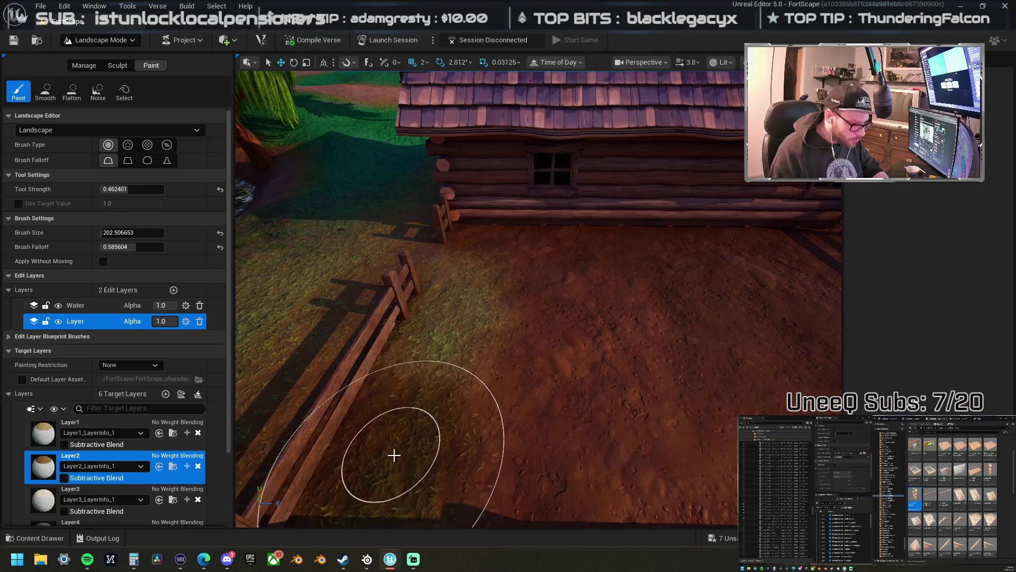
# - Paint Layer2 grass strips along the fence and across the pen's dirt floor
pyautogui.moveTo(386, 453); pyautogui.dragTo(431, 418)
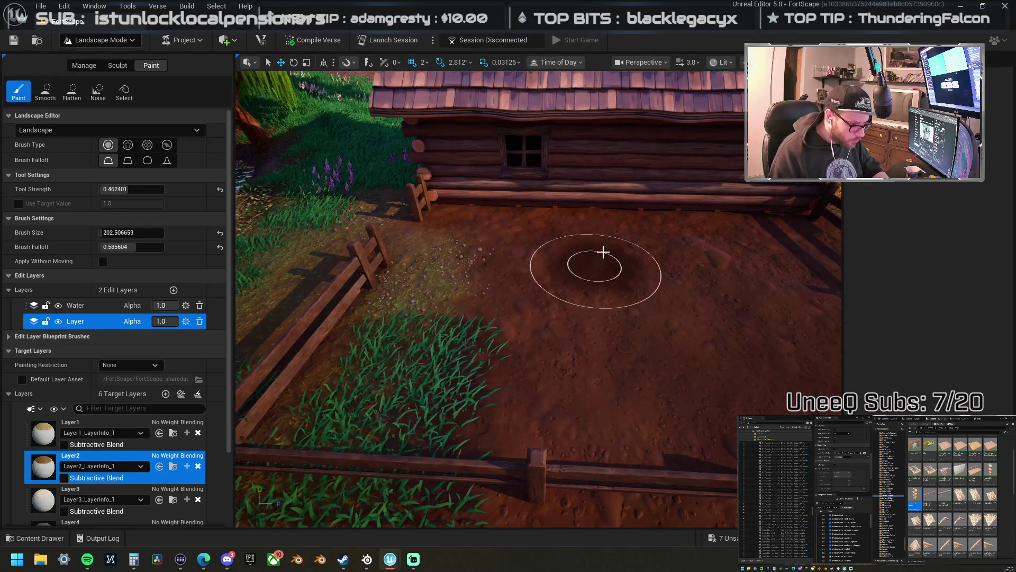
pyautogui.moveTo(601, 365)
pyautogui.mouseDown()
pyautogui.moveTo(603, 383)
pyautogui.moveTo(540, 397)
pyautogui.mouseUp()
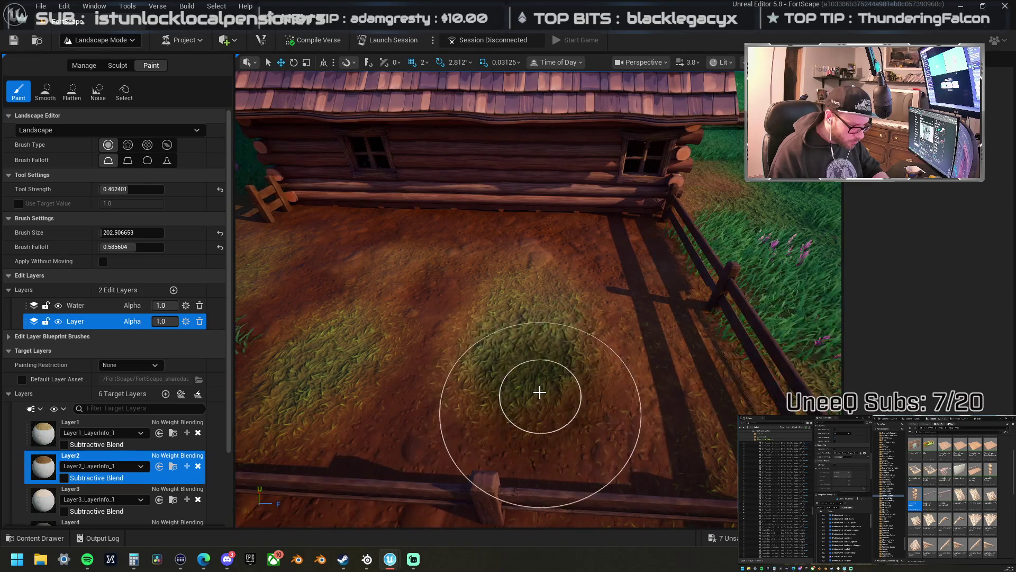
pyautogui.moveTo(670, 270)
pyautogui.mouseDown()
pyautogui.moveTo(712, 403)
pyautogui.moveTo(691, 272)
pyautogui.mouseUp()
pyautogui.moveTo(653, 296); pyautogui.dragTo(587, 264)
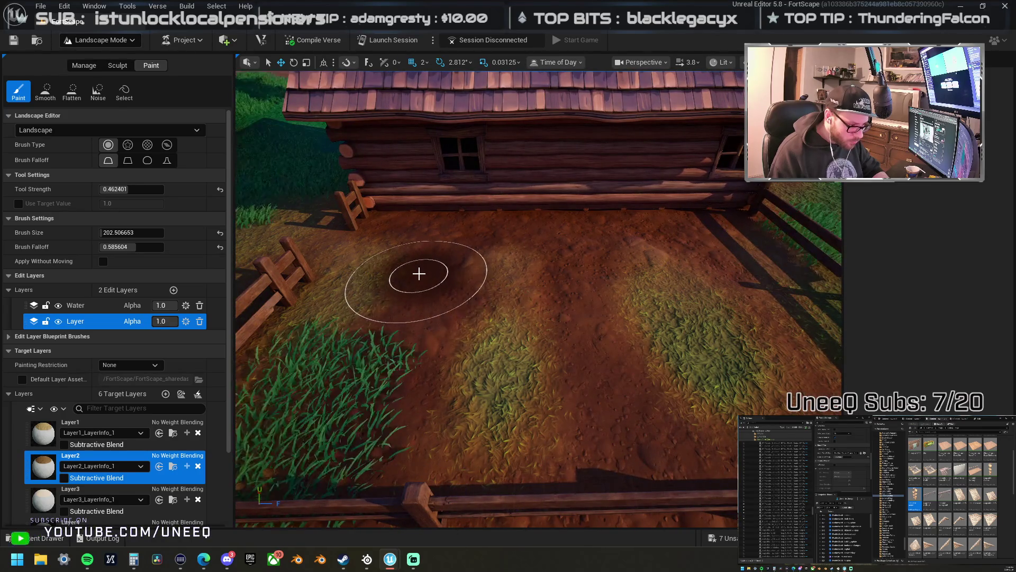
# - Paint another grass strip left of centre inside the fence, then select Layer1
pyautogui.press('Right')
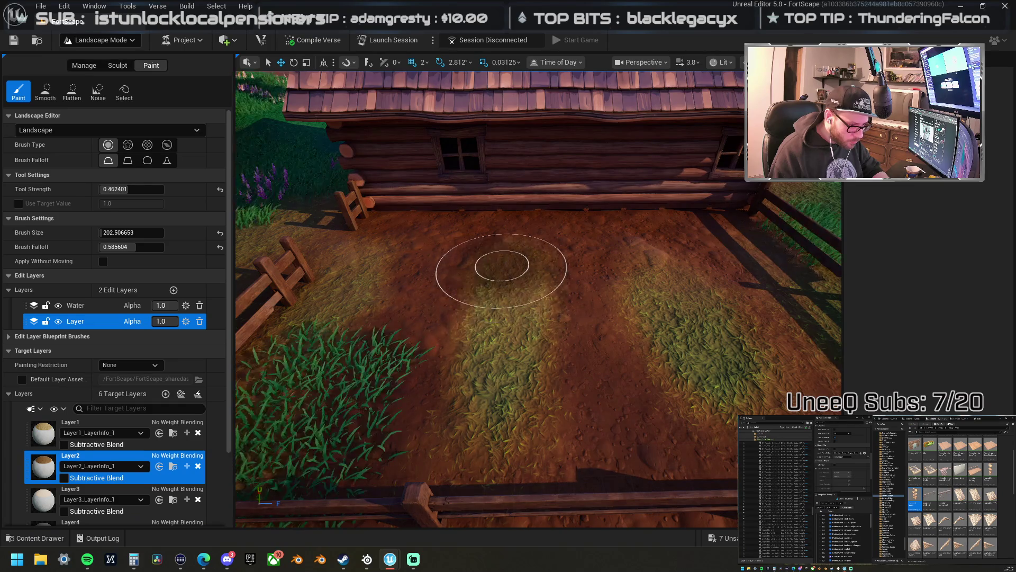
pyautogui.press('Left')
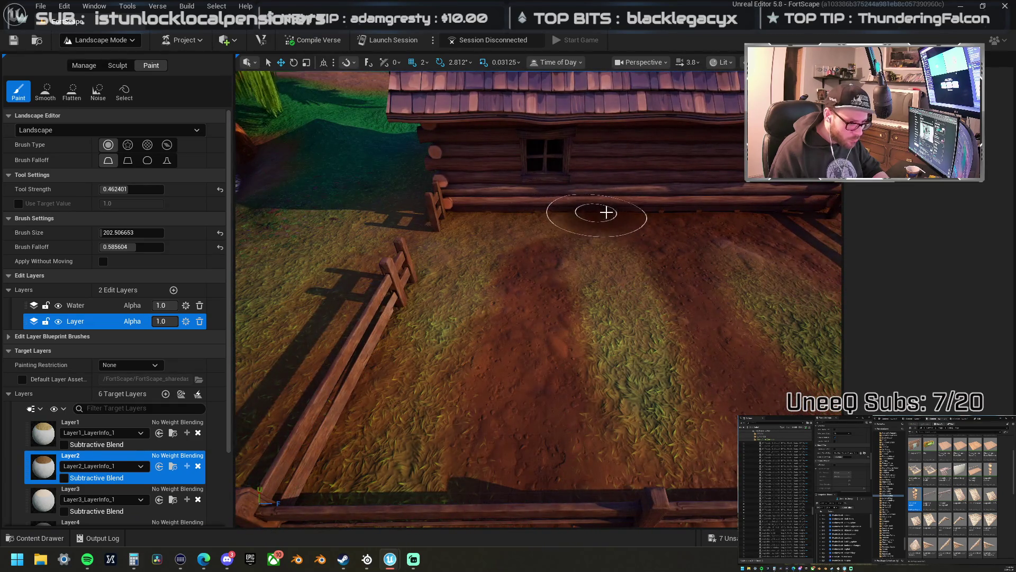
pyautogui.moveTo(760, 213)
pyautogui.mouseDown()
pyautogui.moveTo(693, 339)
pyautogui.moveTo(734, 307)
pyautogui.moveTo(772, 360)
pyautogui.moveTo(545, 420)
pyautogui.mouseUp()
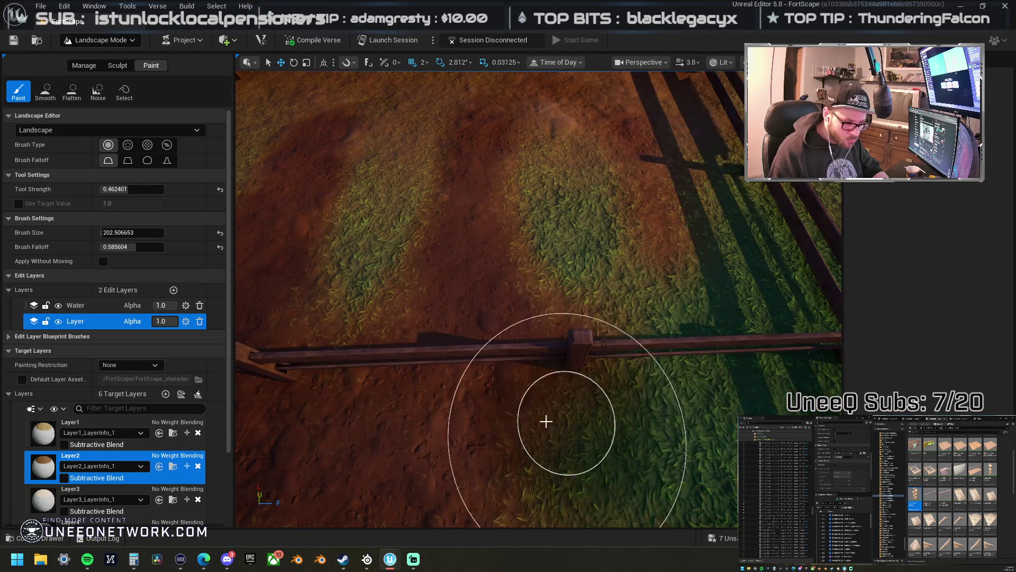
pyautogui.moveTo(323, 415)
pyautogui.mouseDown()
pyautogui.moveTo(517, 447)
pyautogui.moveTo(395, 447)
pyautogui.mouseUp()
pyautogui.moveTo(351, 363)
pyautogui.mouseDown()
pyautogui.moveTo(397, 208)
pyautogui.moveTo(438, 225)
pyautogui.moveTo(408, 392)
pyautogui.mouseUp()
pyautogui.click(106, 433)
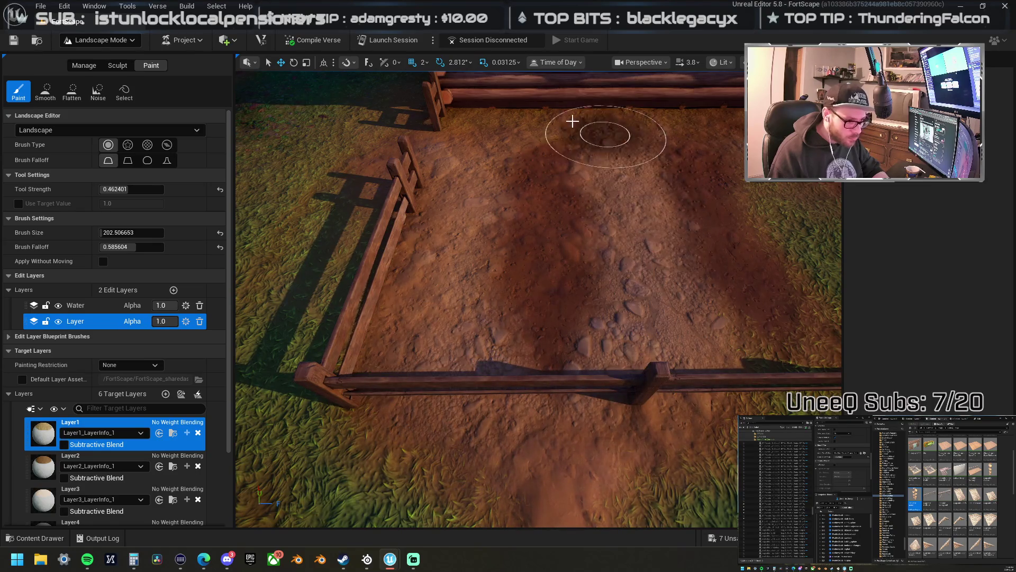
# - Paint the pen's middle back to Layer1 dirt, touching up by alternating Layer1 and Layer2
pyautogui.moveTo(483, 121); pyautogui.dragTo(478, 121)
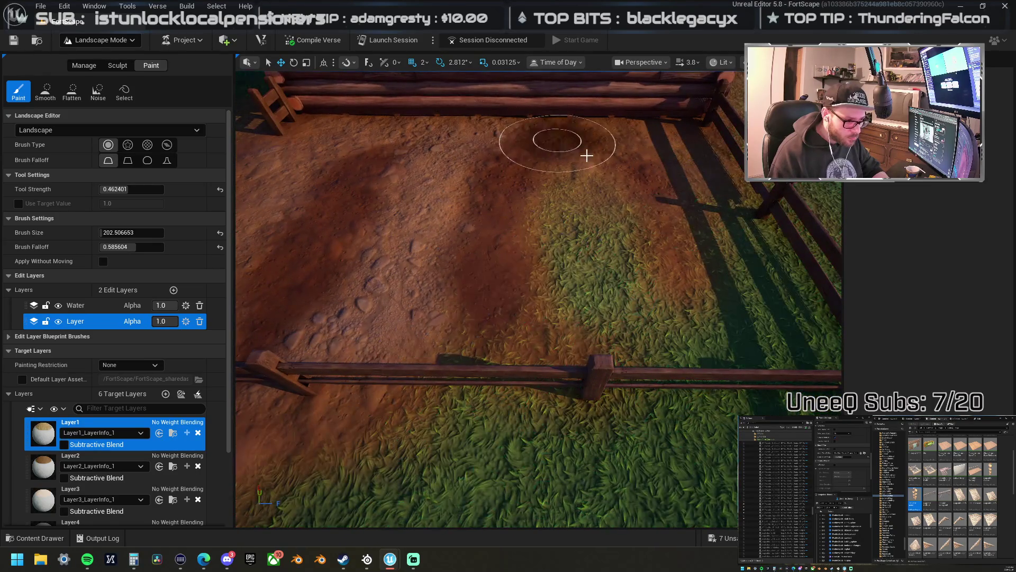
pyautogui.moveTo(586, 154); pyautogui.dragTo(554, 429)
pyautogui.moveTo(477, 426)
pyautogui.mouseDown()
pyautogui.moveTo(431, 409)
pyautogui.moveTo(514, 388)
pyautogui.mouseUp()
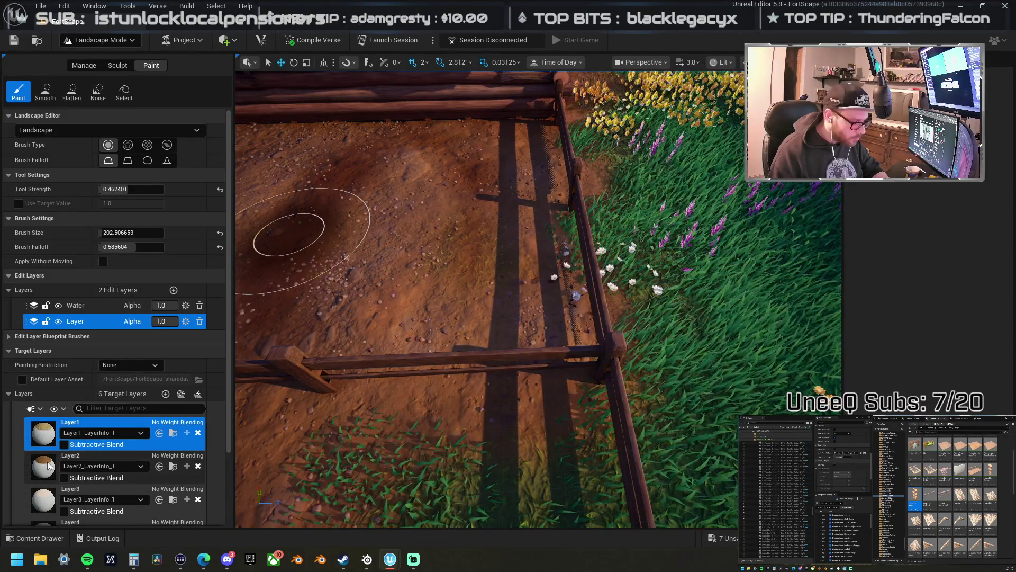
pyautogui.click(71, 455)
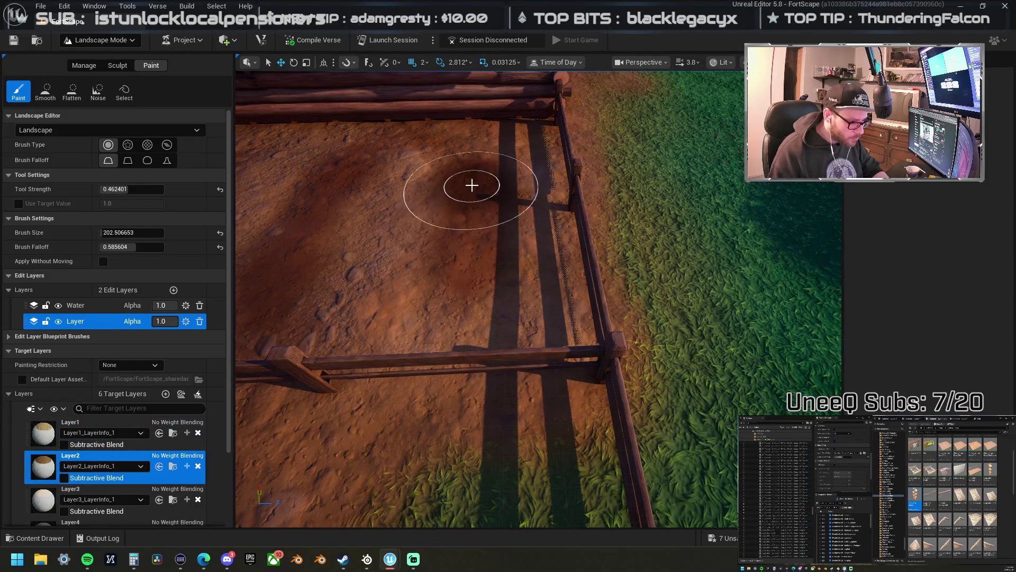
pyautogui.moveTo(470, 295)
pyautogui.mouseDown()
pyautogui.moveTo(461, 311)
pyautogui.moveTo(740, 337)
pyautogui.mouseUp()
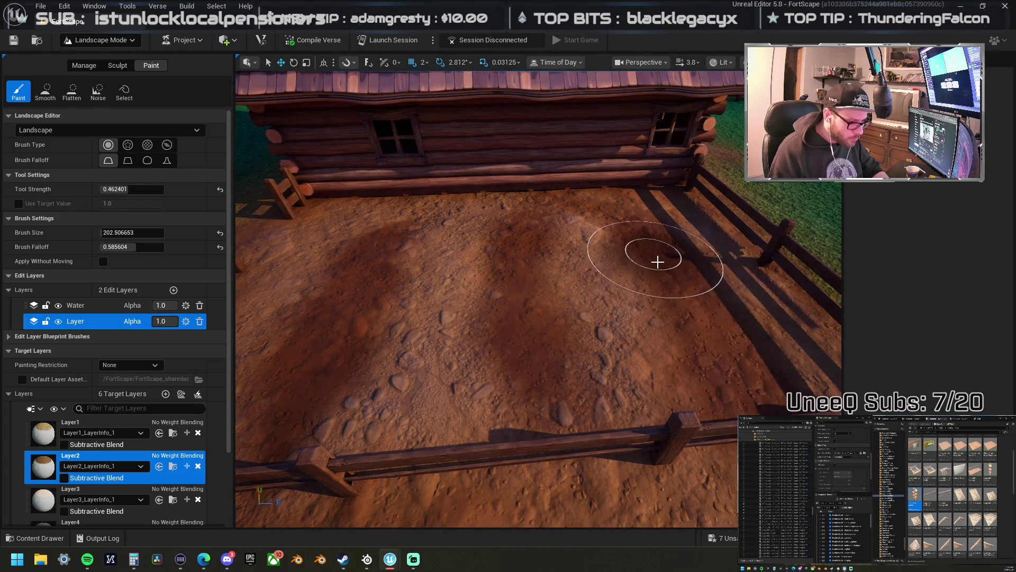
pyautogui.moveTo(657, 262); pyautogui.dragTo(317, 386)
pyautogui.click(40, 431)
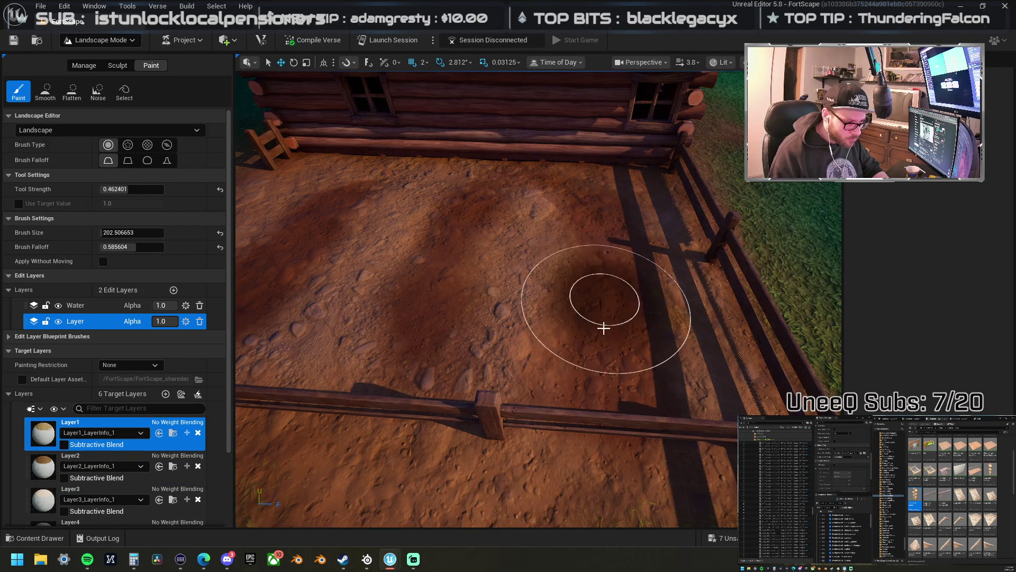
pyautogui.click(95, 460)
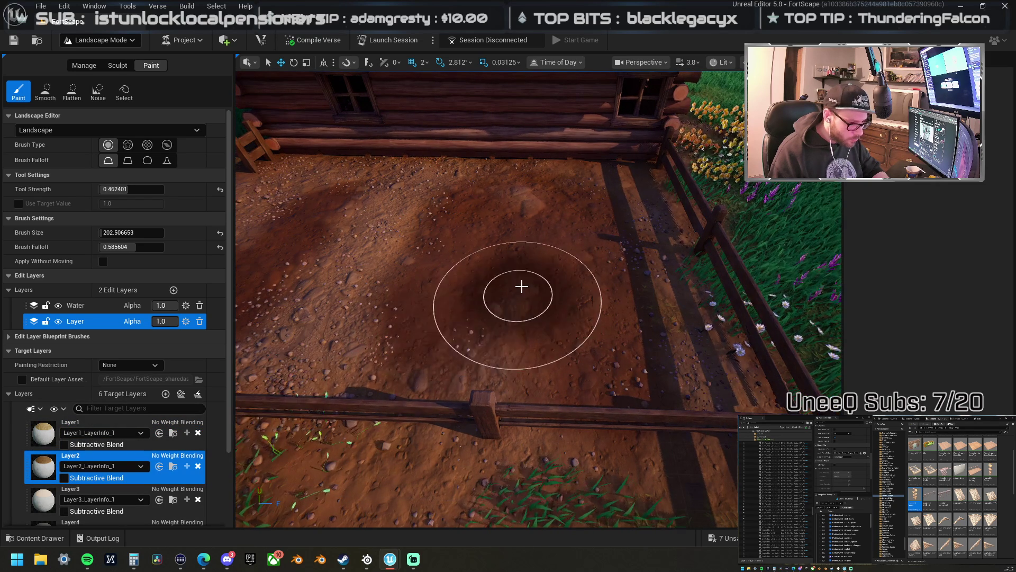
pyautogui.click(44, 431)
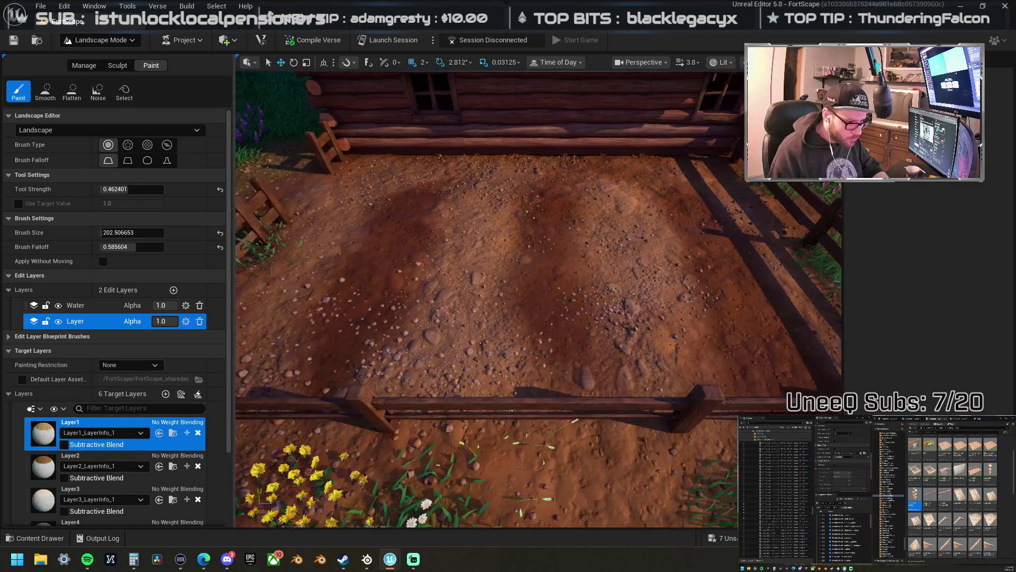
# - Place a potted leafy planter inside the cabin's fenced dirt yard beside the fence
pyautogui.press('s')
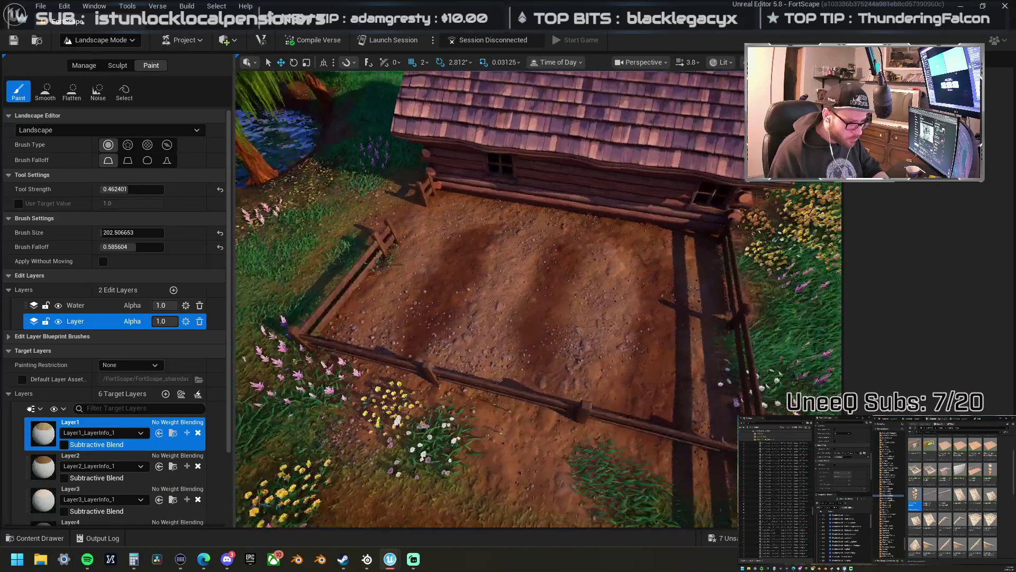
pyautogui.press('w')
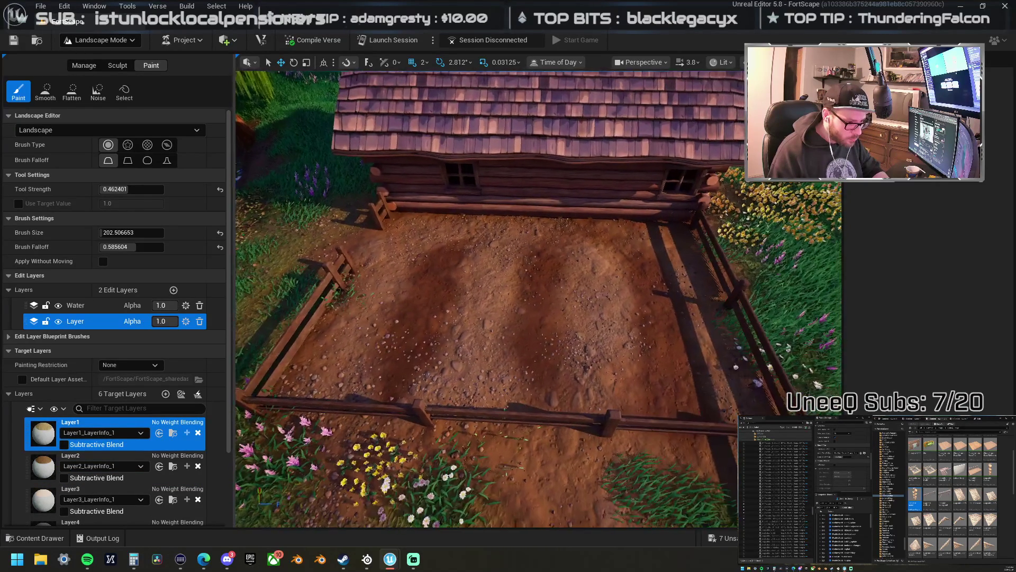
pyautogui.press('w')
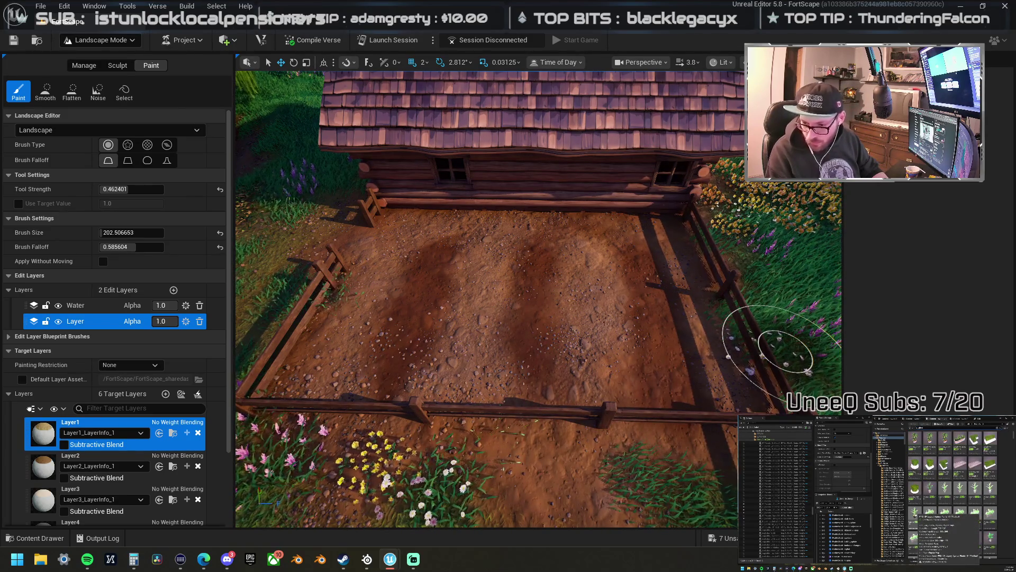
pyautogui.moveTo(914, 516); pyautogui.dragTo(545, 321)
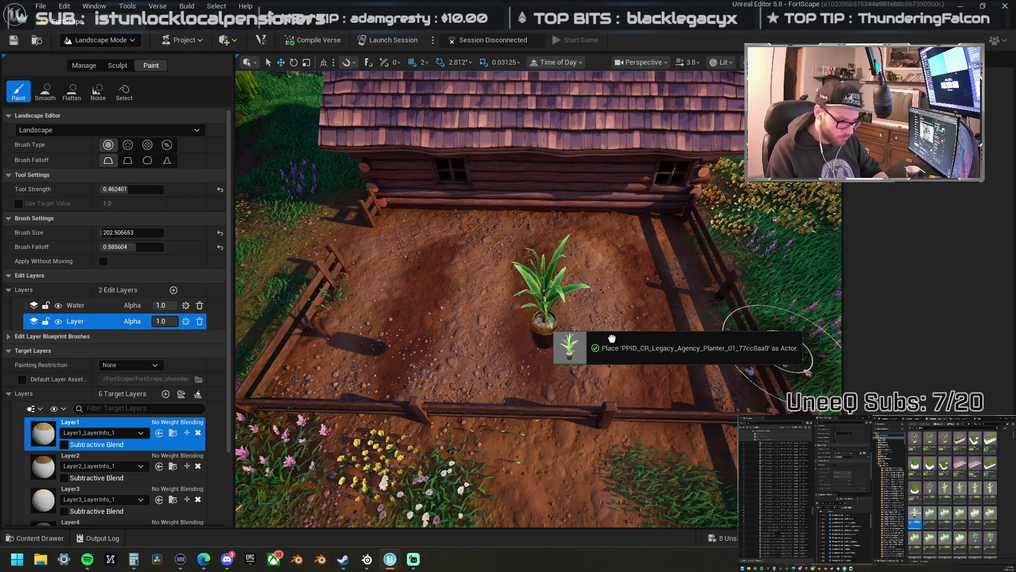
pyautogui.moveTo(612, 337); pyautogui.dragTo(608, 332)
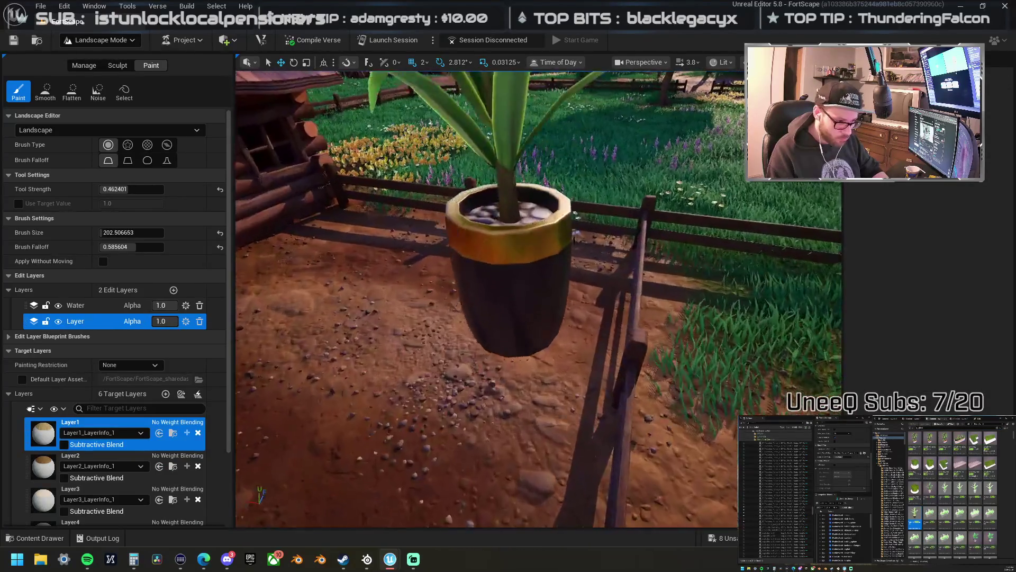
pyautogui.scroll(-8, 449, 310)
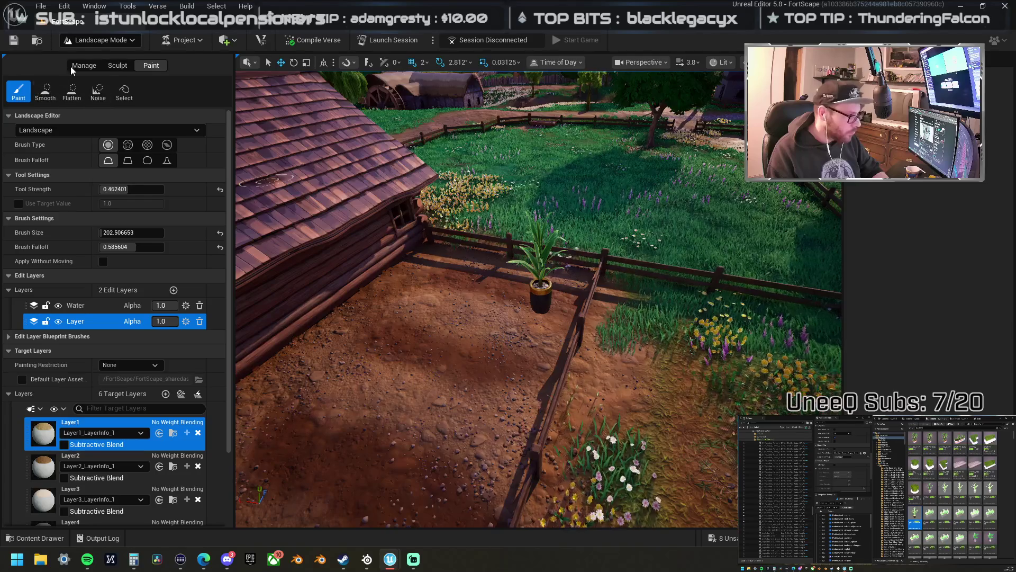
# - Leave Landscape Mode through Manage and switch to Selection Mode
pyautogui.click(80, 66)
pyautogui.click(106, 41)
pyautogui.click(90, 51)
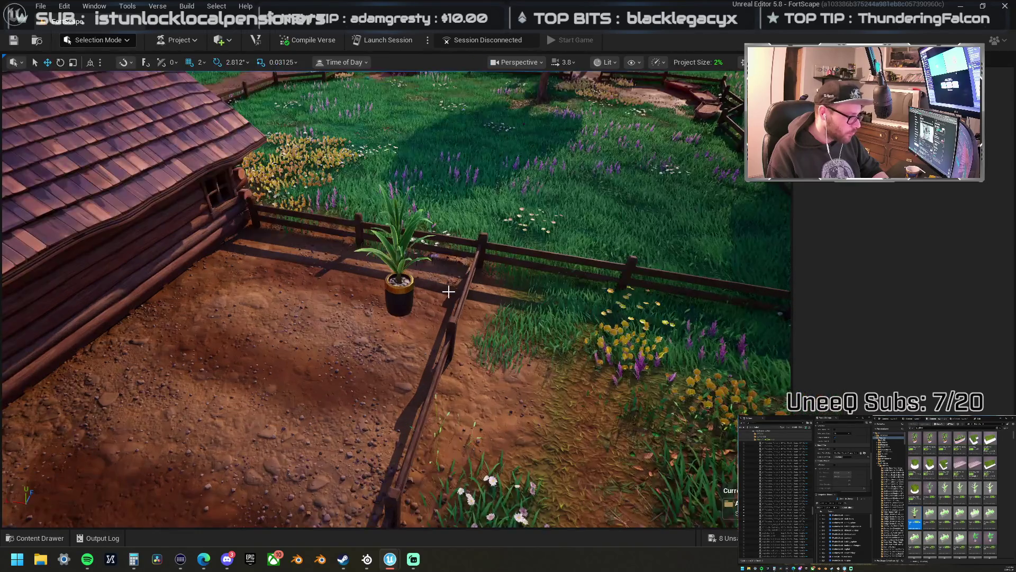
# - Drop the potted plant to the ground with End and position it inside the pen
pyautogui.click(400, 293)
pyautogui.press('End')
pyautogui.moveTo(396, 299)
pyautogui.mouseDown()
pyautogui.moveTo(377, 386)
pyautogui.moveTo(335, 411)
pyautogui.moveTo(420, 317)
pyautogui.moveTo(424, 296)
pyautogui.moveTo(381, 339)
pyautogui.mouseUp()
pyautogui.press('f')
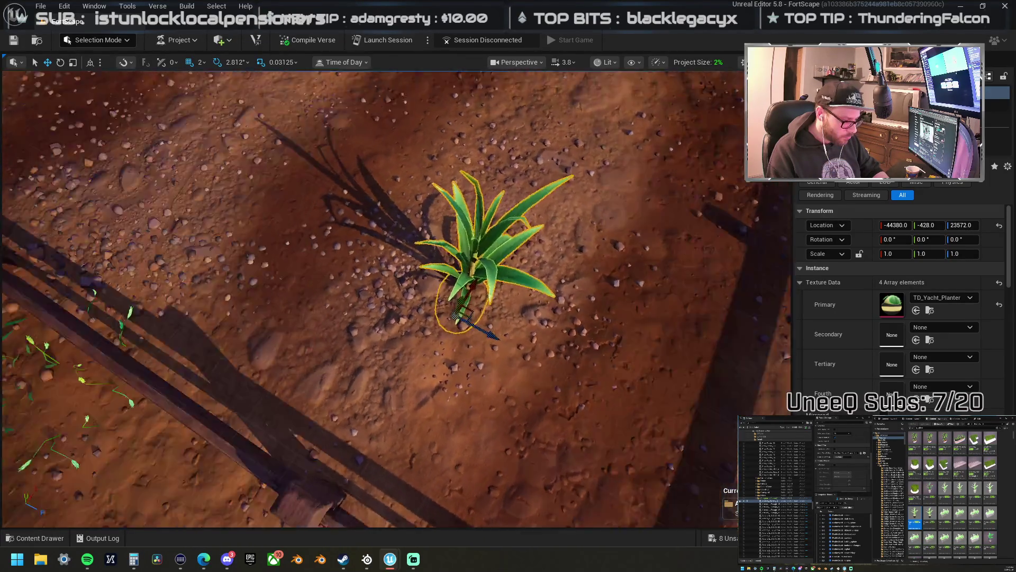
pyautogui.moveTo(339, 358); pyautogui.dragTo(416, 358)
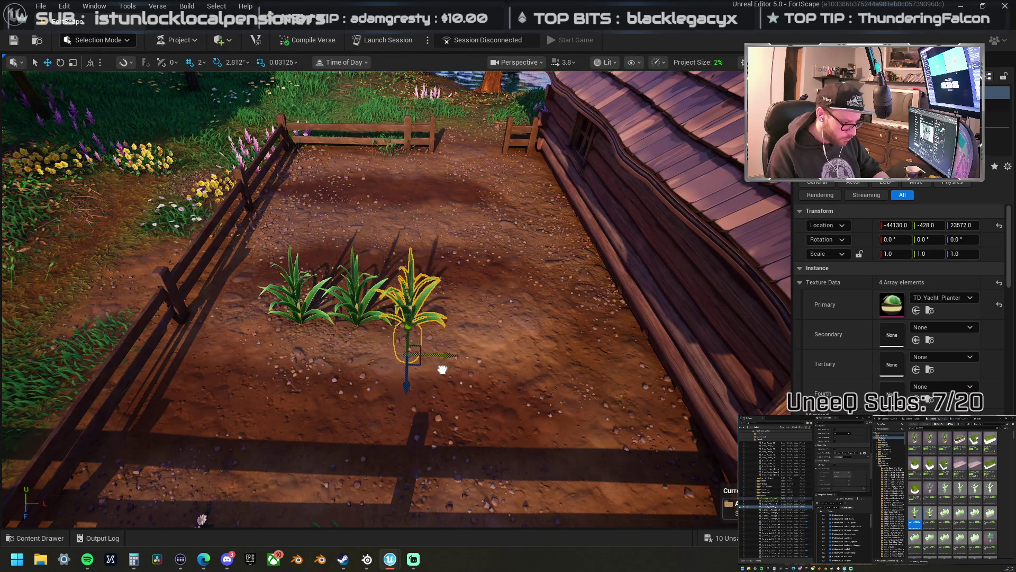
# - Alt-duplicate the plant into a row of four and shift the row within the pen
pyautogui.keyDown('alt'); pyautogui.moveTo(448, 359); pyautogui.dragTo(493, 369); pyautogui.keyUp('alt')
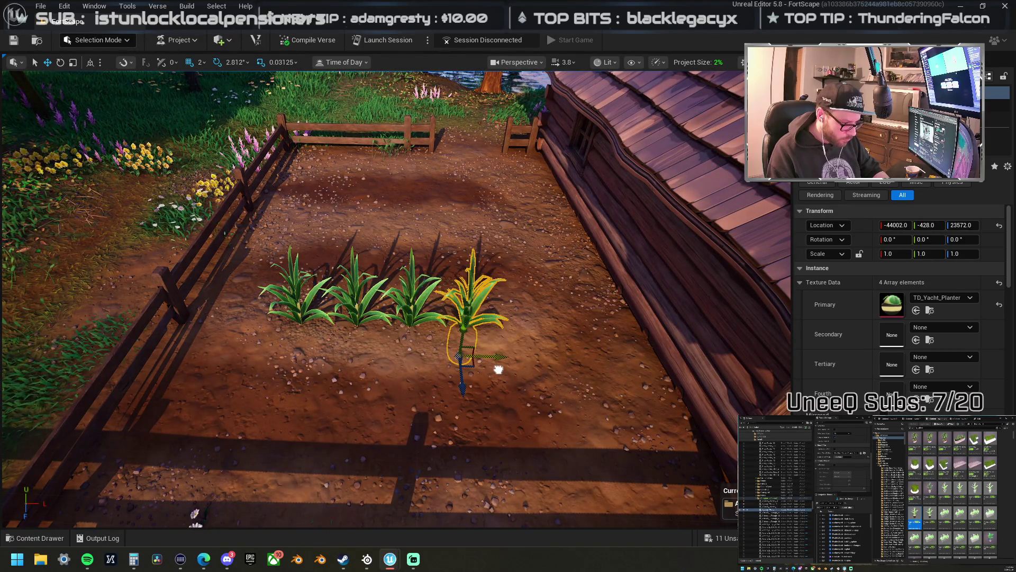
pyautogui.keyDown('ctrl'); pyautogui.click(411, 314); pyautogui.keyUp('ctrl')
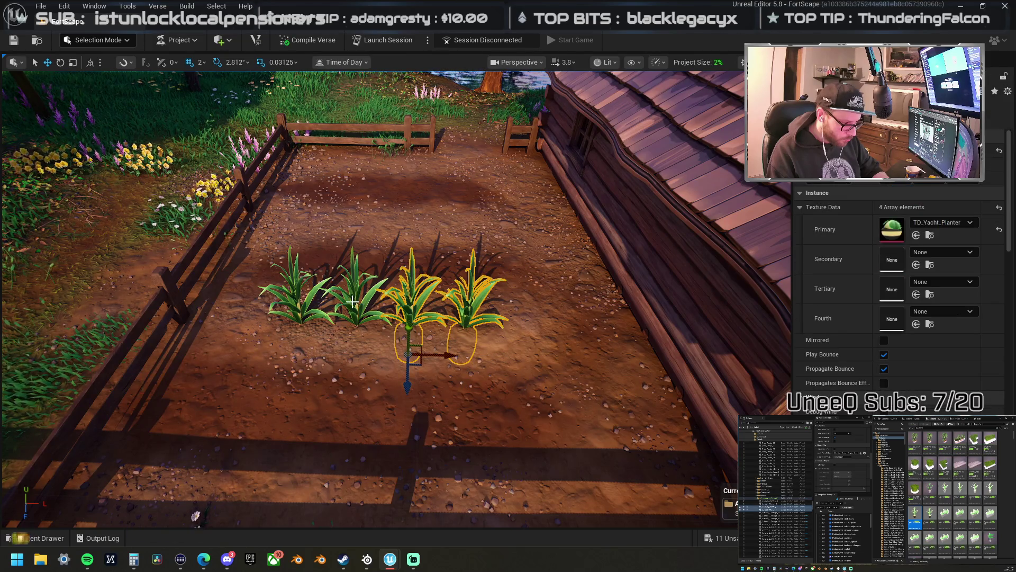
pyautogui.keyDown('ctrl'); pyautogui.click(300, 304); pyautogui.keyUp('ctrl')
pyautogui.moveTo(294, 380)
pyautogui.mouseDown()
pyautogui.moveTo(288, 490)
pyautogui.moveTo(288, 422)
pyautogui.moveTo(323, 325)
pyautogui.moveTo(452, 384)
pyautogui.moveTo(277, 383)
pyautogui.moveTo(402, 370)
pyautogui.mouseUp()
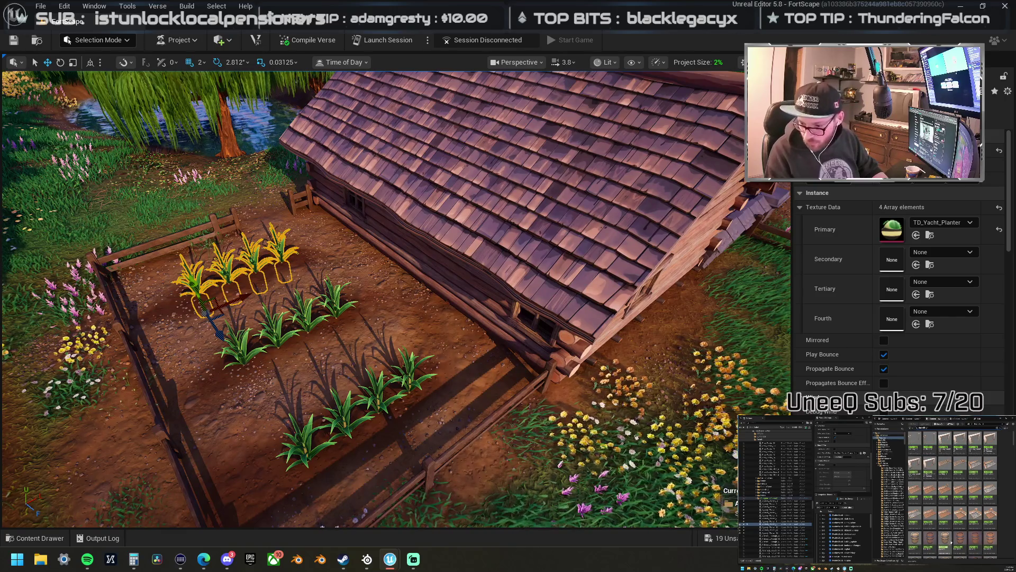
# - Place a barrel against the cabin wall and duplicate it beside the first
pyautogui.click(407, 302)
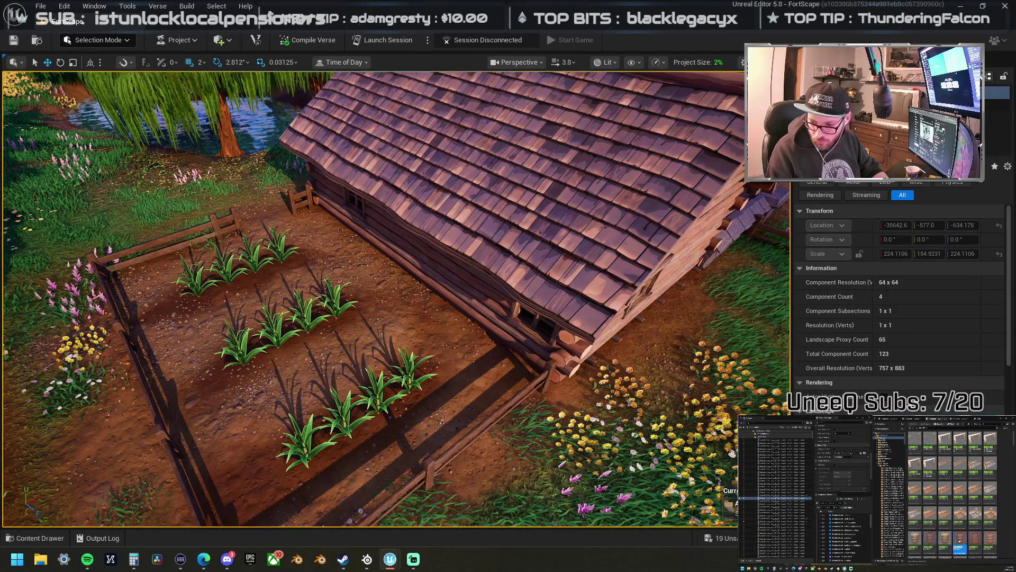
pyautogui.moveTo(1015, 249); pyautogui.dragTo(366, 238)
pyautogui.press('f')
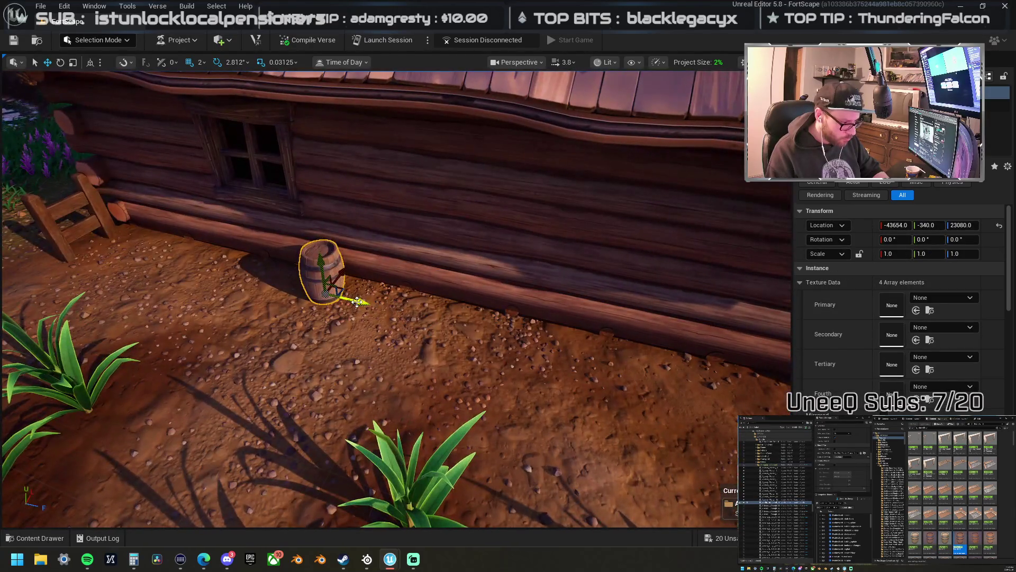
pyautogui.moveTo(361, 300); pyautogui.dragTo(403, 316)
pyautogui.scroll(-8, 402, 316)
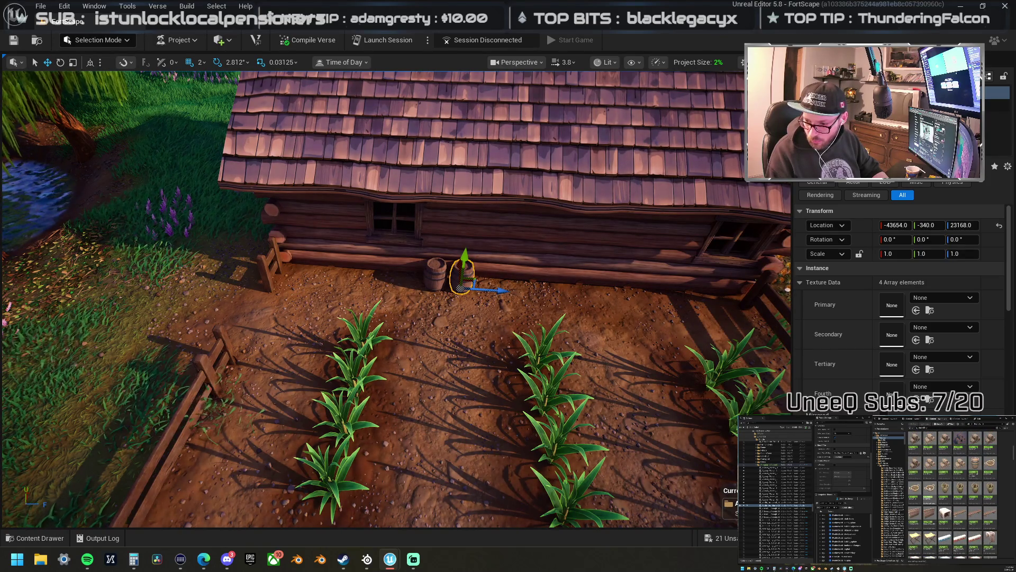
# - Add a basket, an angled chair and a low wooden counter beside the barrels
pyautogui.moveTo(553, 289)
pyautogui.mouseDown()
pyautogui.moveTo(434, 262)
pyautogui.moveTo(437, 248)
pyautogui.mouseUp()
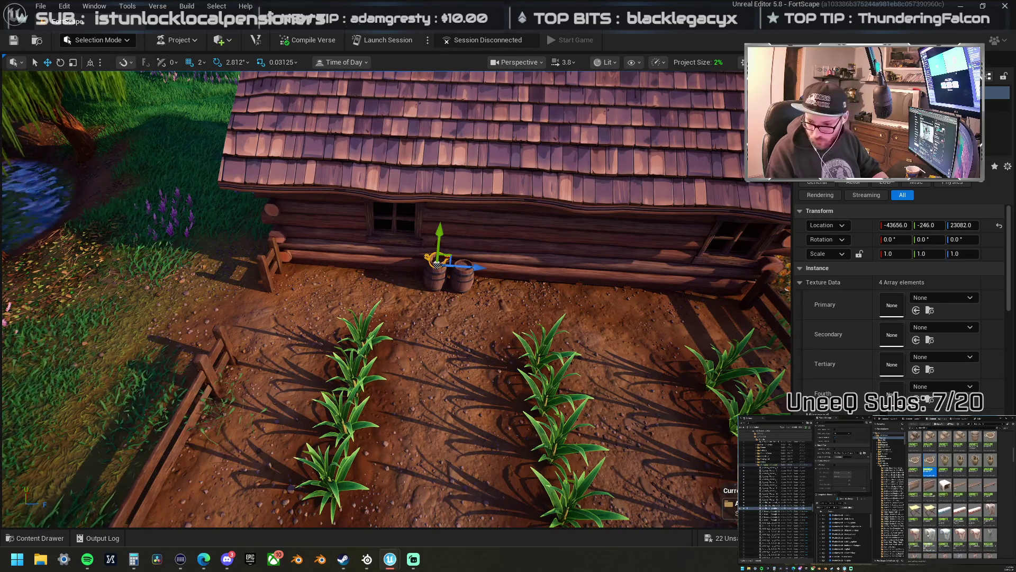
pyautogui.moveTo(1015, 366)
pyautogui.mouseDown()
pyautogui.moveTo(664, 358)
pyautogui.moveTo(408, 291)
pyautogui.moveTo(411, 279)
pyautogui.mouseUp()
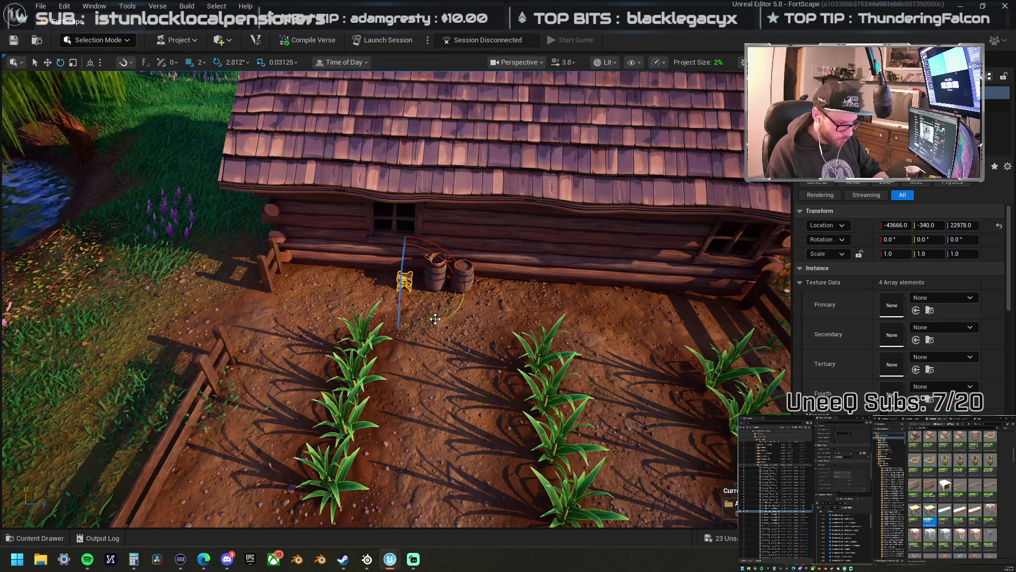
pyautogui.moveTo(456, 316); pyautogui.dragTo(427, 284)
pyautogui.press('w')
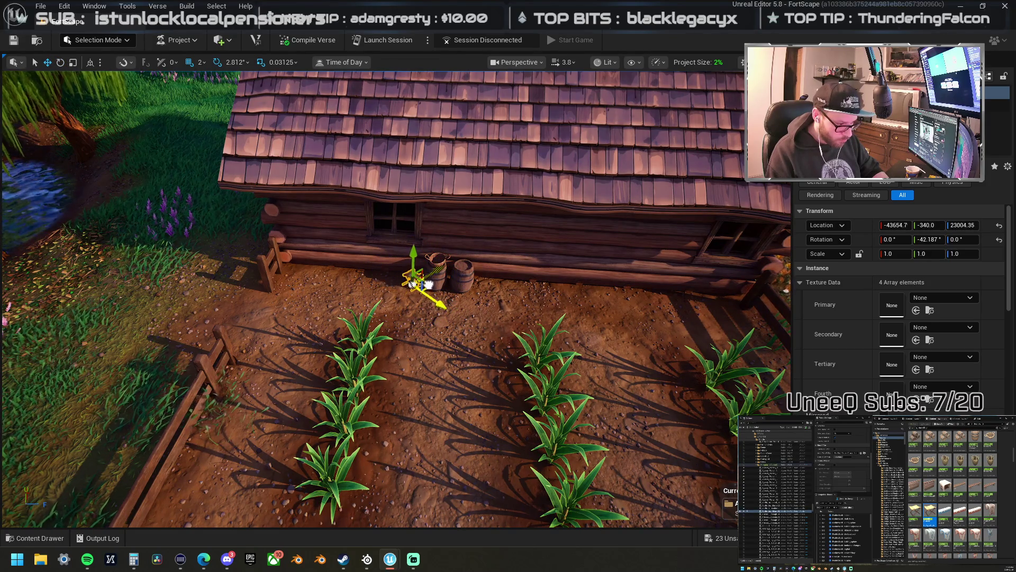
pyautogui.scroll(-3, 952, 495)
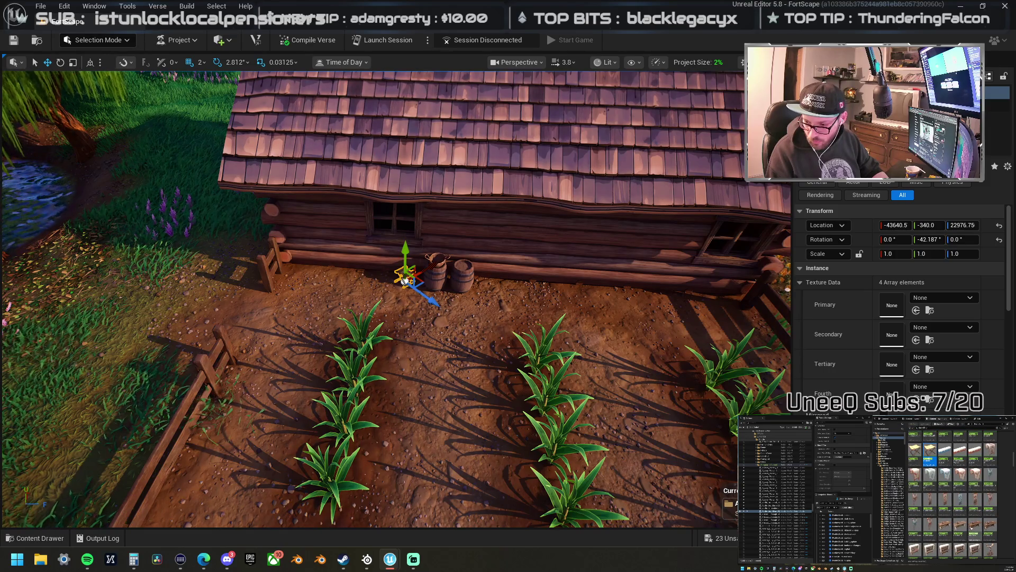
pyautogui.moveTo(976, 534)
pyautogui.mouseDown()
pyautogui.moveTo(551, 426)
pyautogui.moveTo(324, 259)
pyautogui.moveTo(397, 298)
pyautogui.mouseUp()
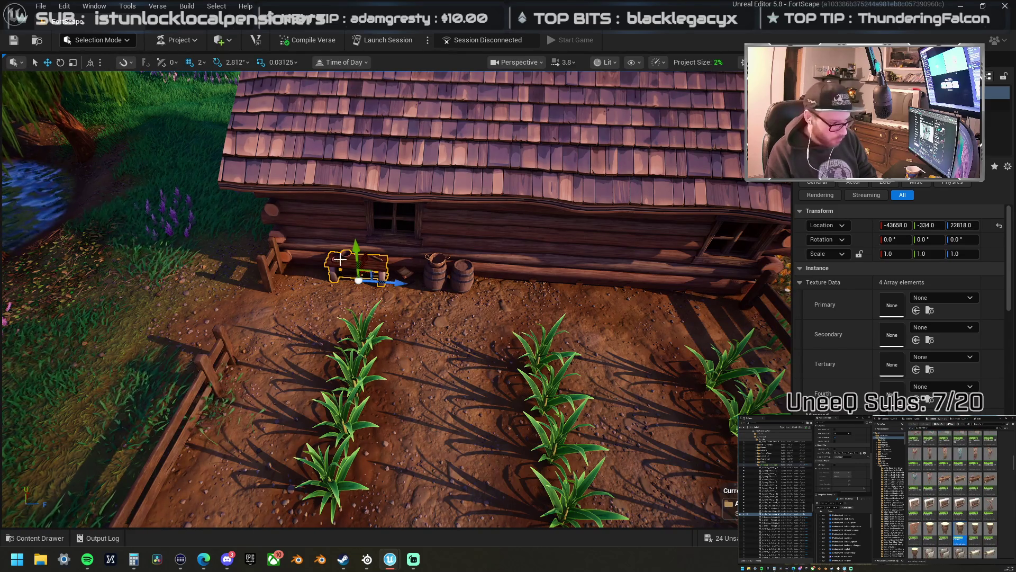
# - Locate the counter's asset in the Content Browser and add a rake by the fence corner
pyautogui.rightClick(380, 263)
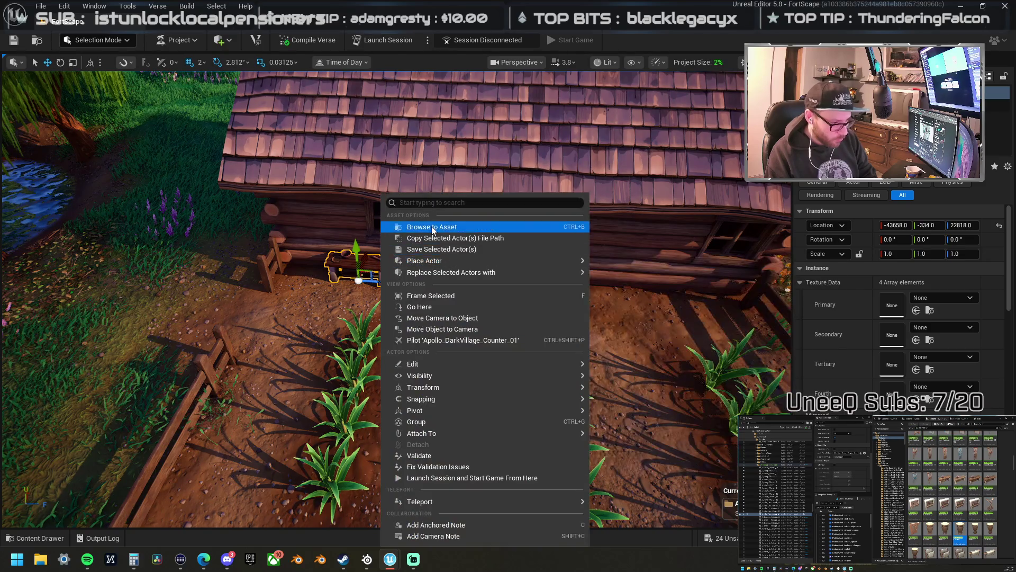
pyautogui.click(431, 226)
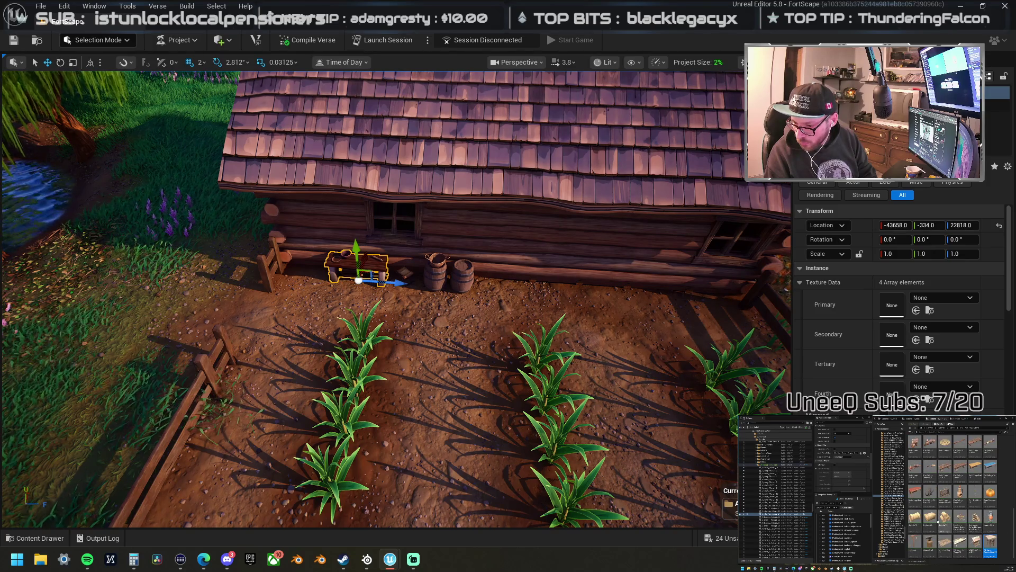
pyautogui.moveTo(318, 296); pyautogui.dragTo(328, 303)
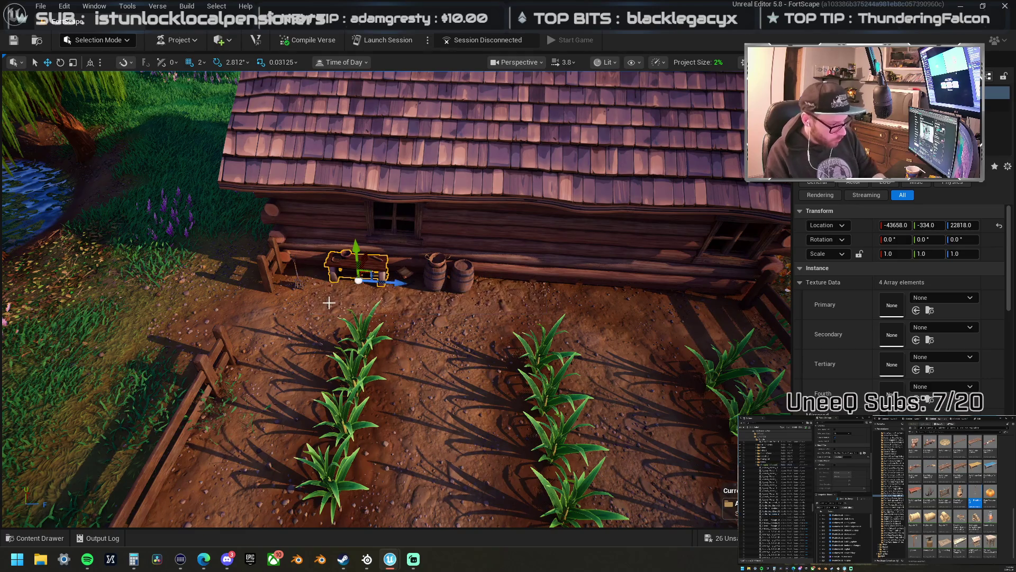
pyautogui.click(297, 276)
pyautogui.press('e')
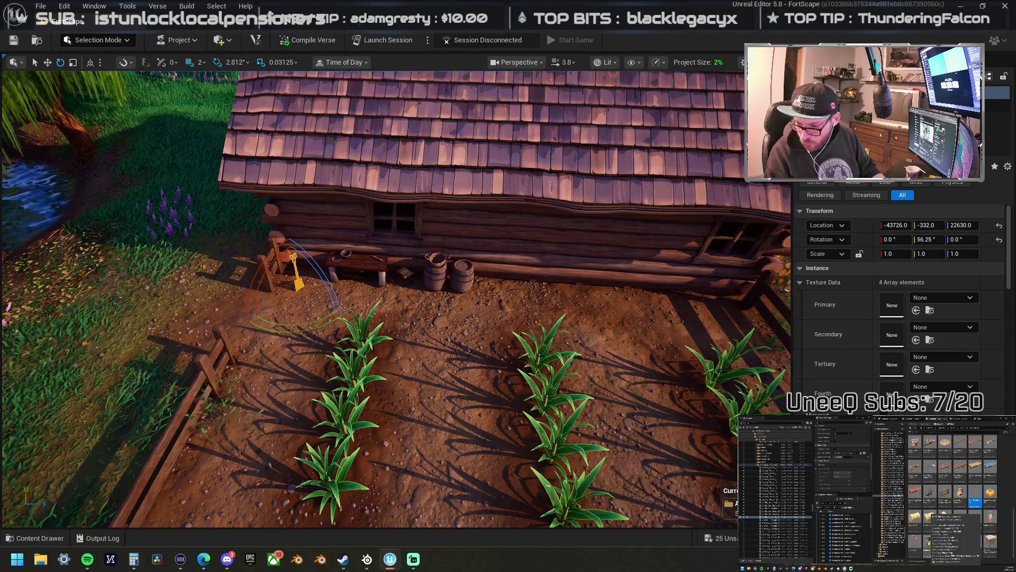
# - Add a stump anvil and a firewood log pile against the cabin wall
pyautogui.moveTo(762, 381)
pyautogui.mouseDown()
pyautogui.moveTo(517, 348)
pyautogui.moveTo(470, 305)
pyautogui.moveTo(415, 295)
pyautogui.moveTo(466, 292)
pyautogui.moveTo(315, 263)
pyautogui.mouseUp()
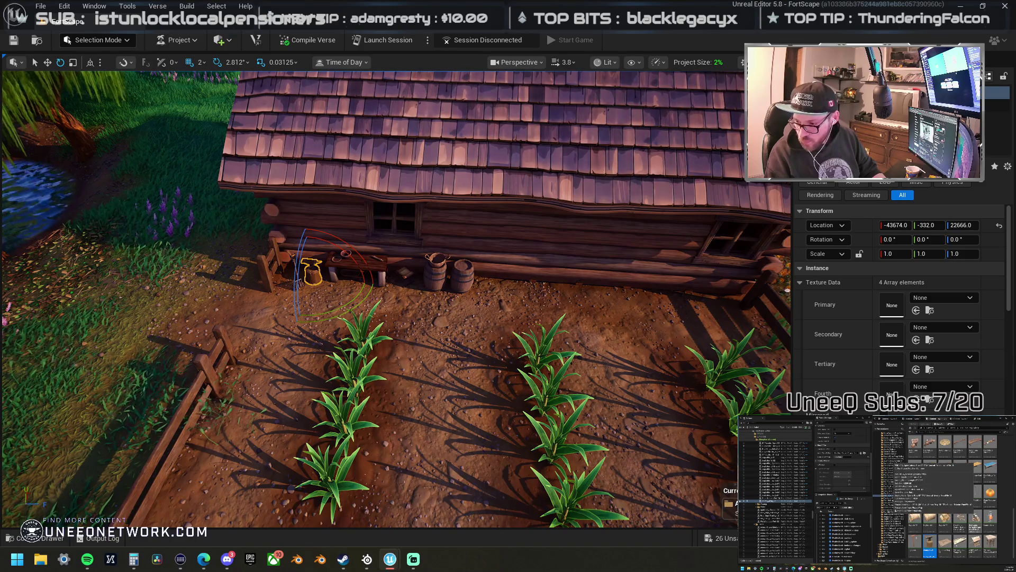
pyautogui.moveTo(1015, 339)
pyautogui.mouseDown()
pyautogui.moveTo(578, 333)
pyautogui.moveTo(631, 334)
pyautogui.moveTo(600, 357)
pyautogui.moveTo(608, 268)
pyautogui.mouseUp()
pyautogui.press('w')
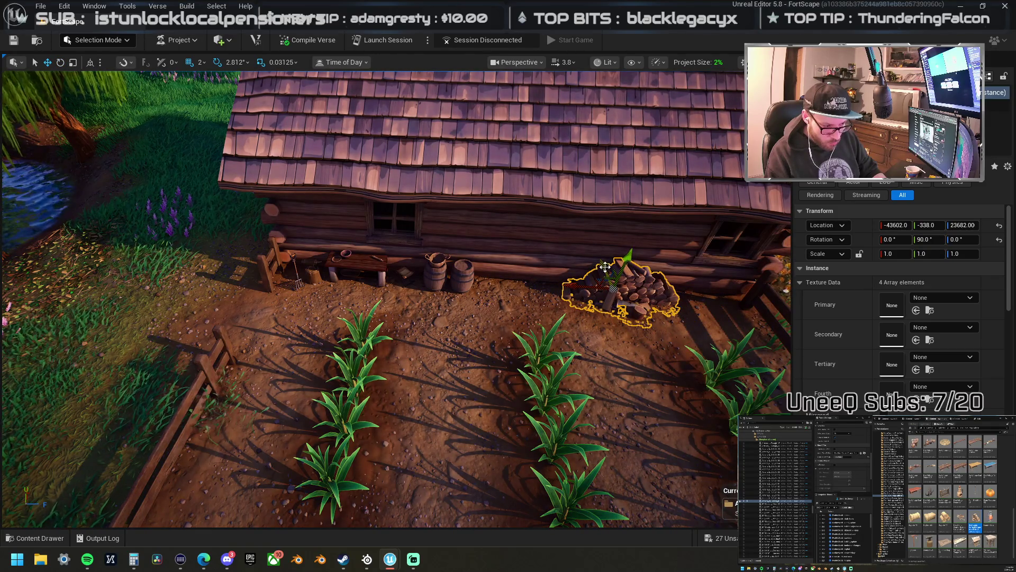
# - Frame the log pile and nudge it along the green arrow closer to the wall
pyautogui.press('f')
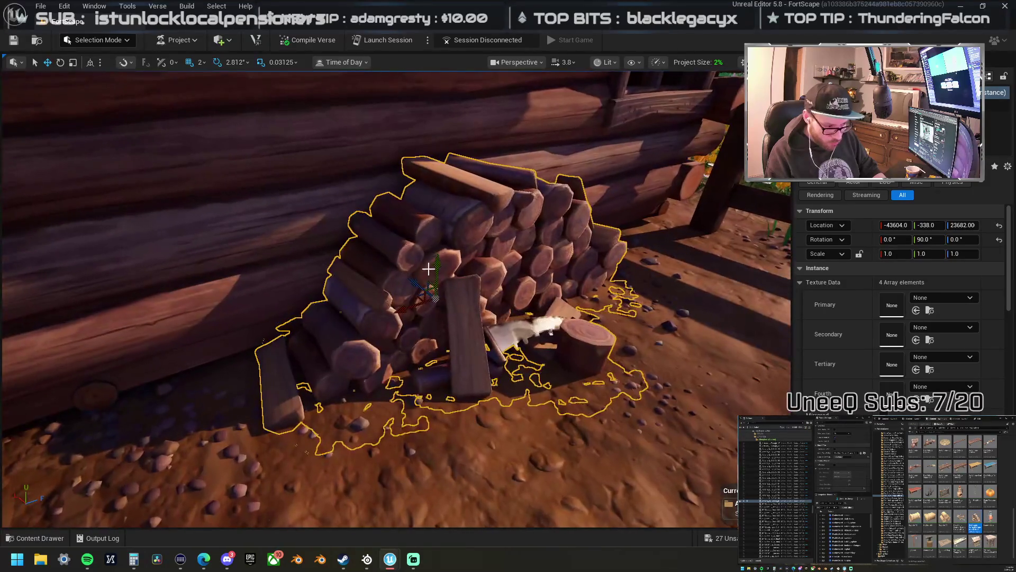
pyautogui.moveTo(439, 257); pyautogui.dragTo(439, 254)
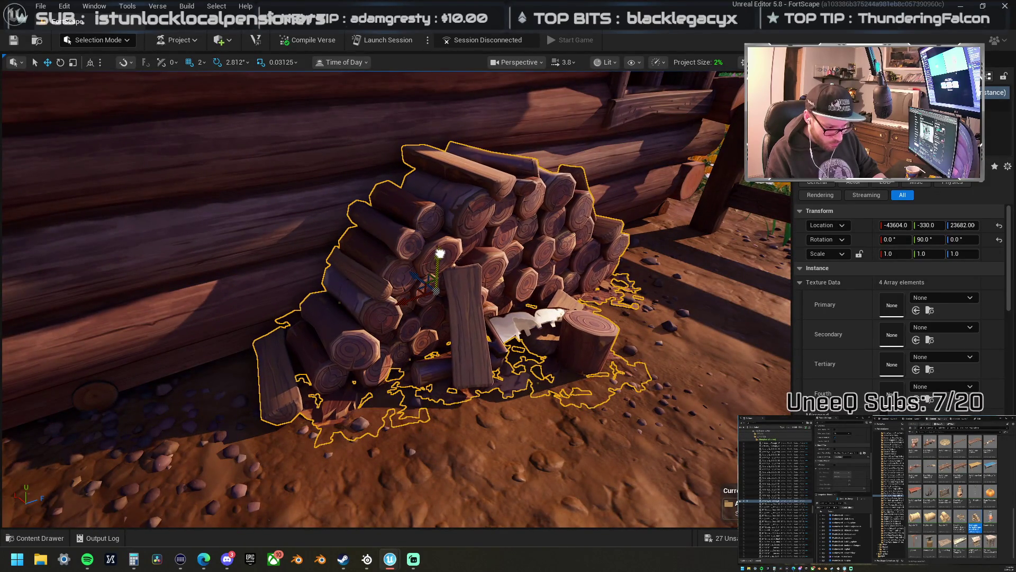
pyautogui.scroll(-10, 440, 254)
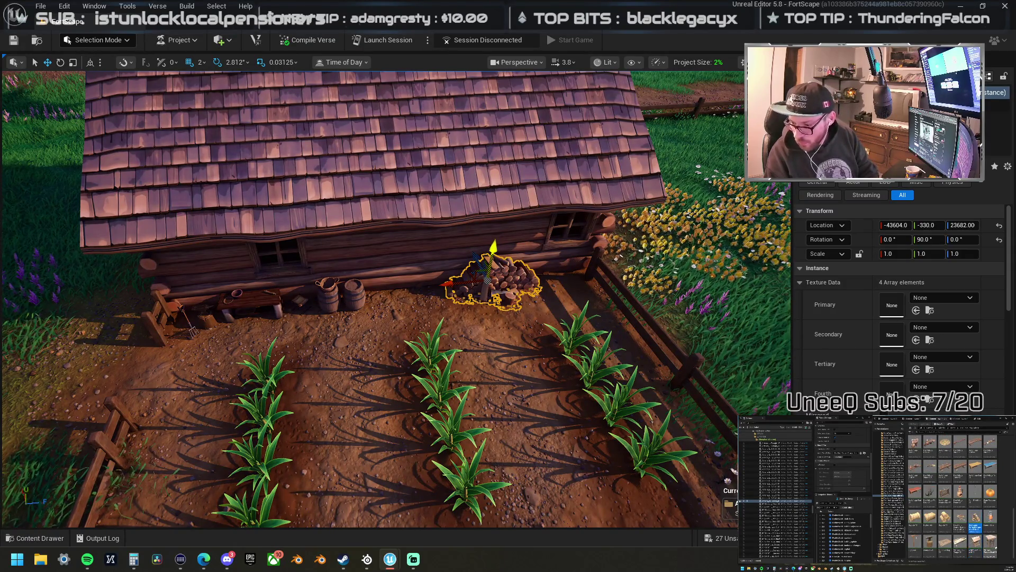
pyautogui.scroll(-3, 999, 548)
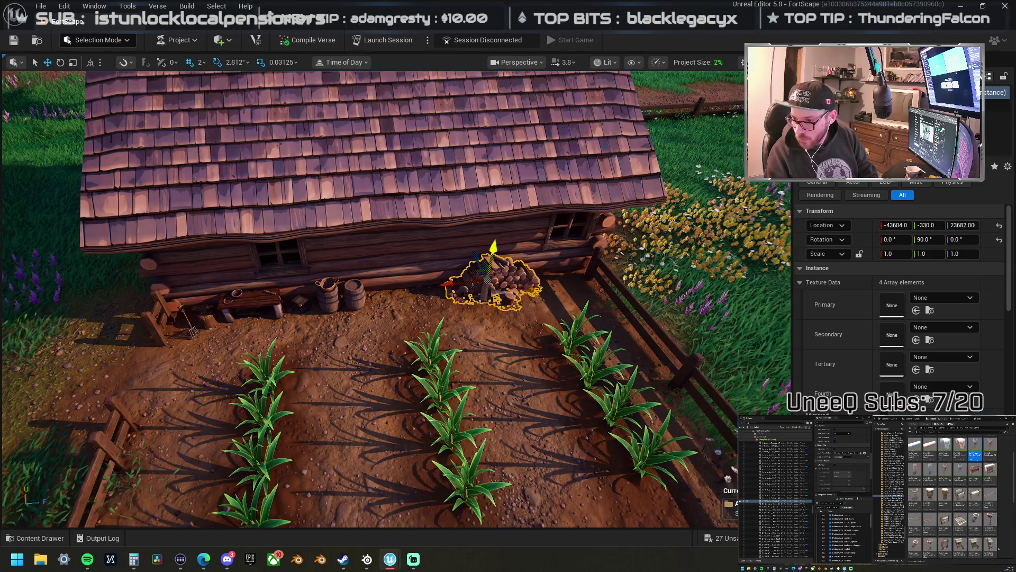
# - Browse the Content Browser folders and show the assets of another folder
pyautogui.scroll(1, 999, 547)
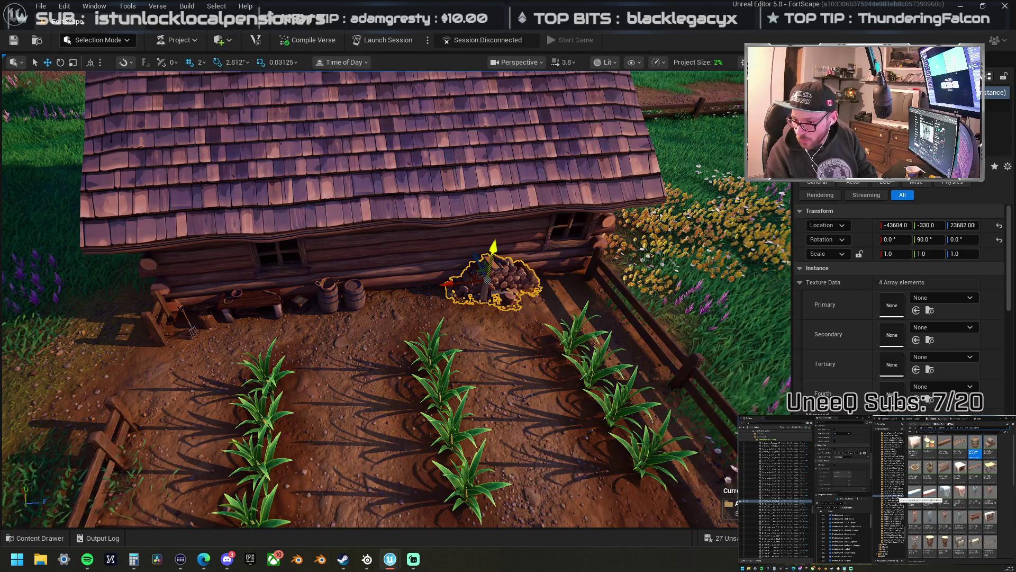
pyautogui.scroll(-3, 942, 505)
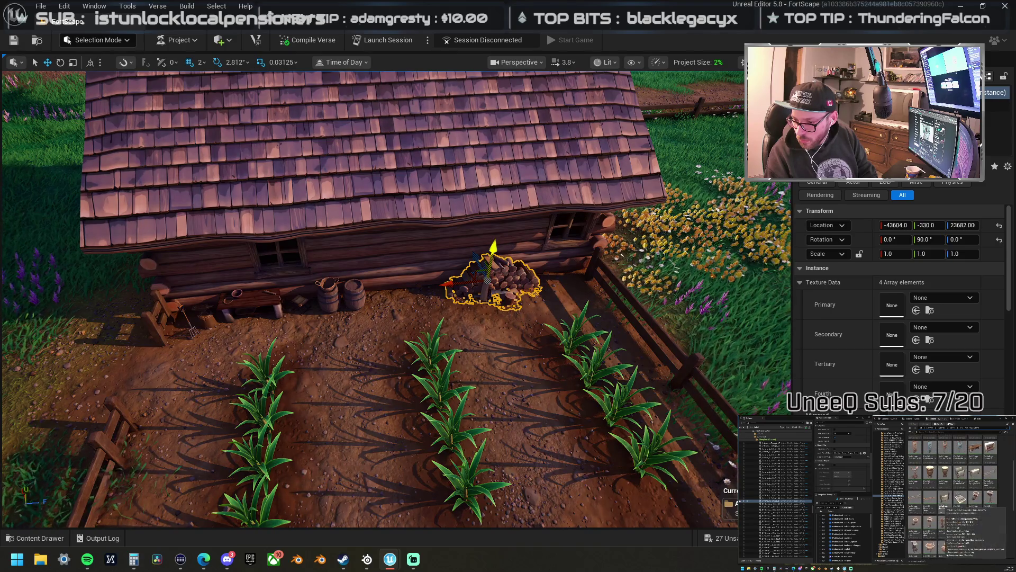
pyautogui.scroll(-3, 942, 505)
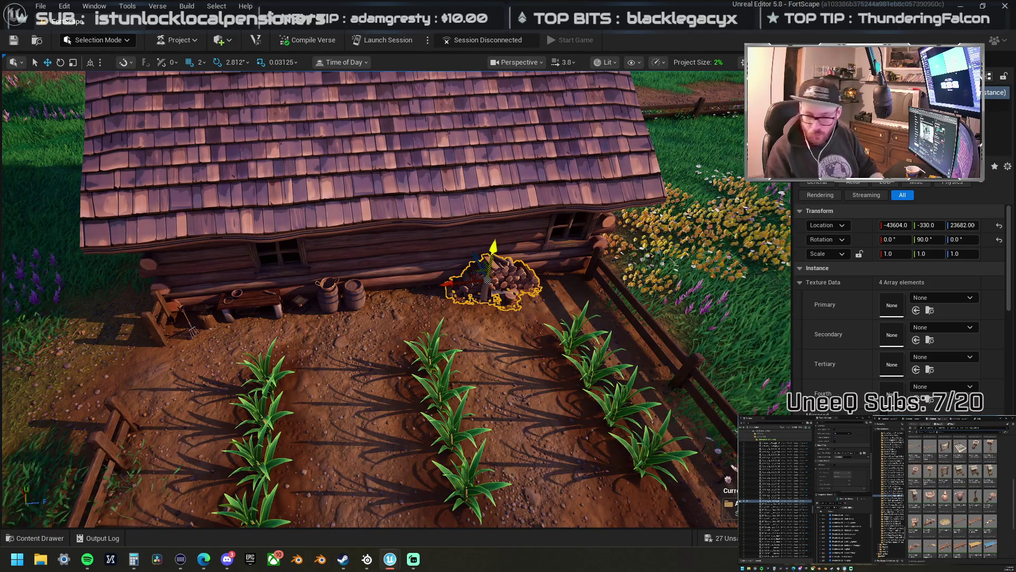
pyautogui.scroll(-3, 942, 505)
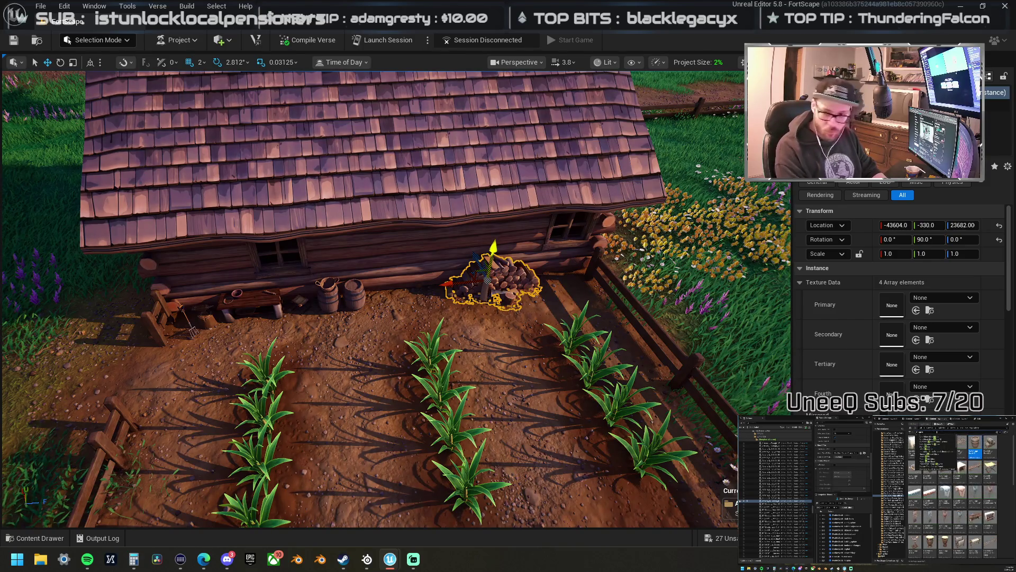
pyautogui.click(889, 530)
pyautogui.scroll(10, 900, 476)
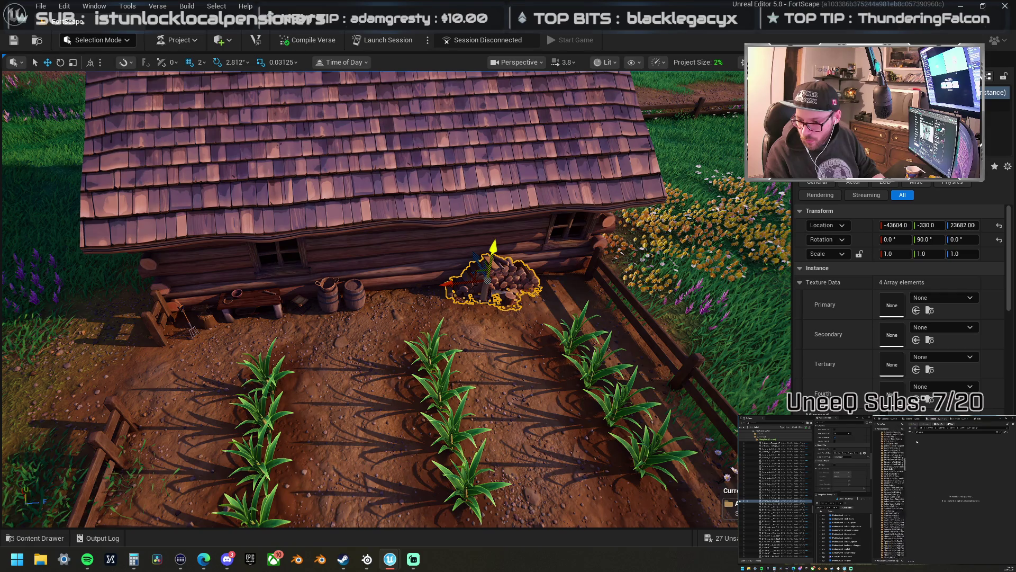
pyautogui.click(906, 447)
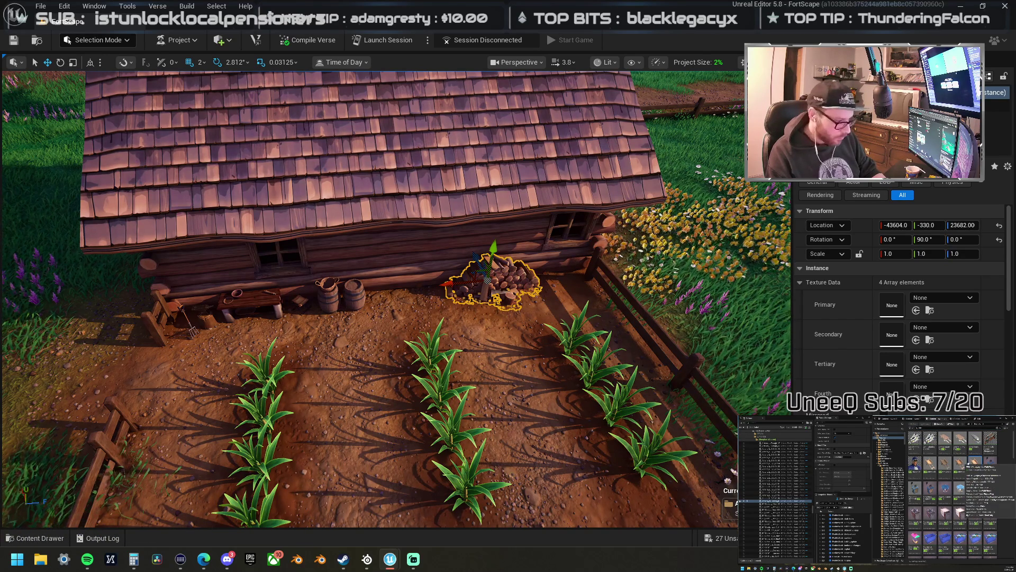
# - Orbit around to the cabin's back yard with low stone walls and purple flowers
pyautogui.moveTo(370, 296); pyautogui.dragTo(275, 296)
pyautogui.moveTo(423, 328); pyautogui.dragTo(519, 328)
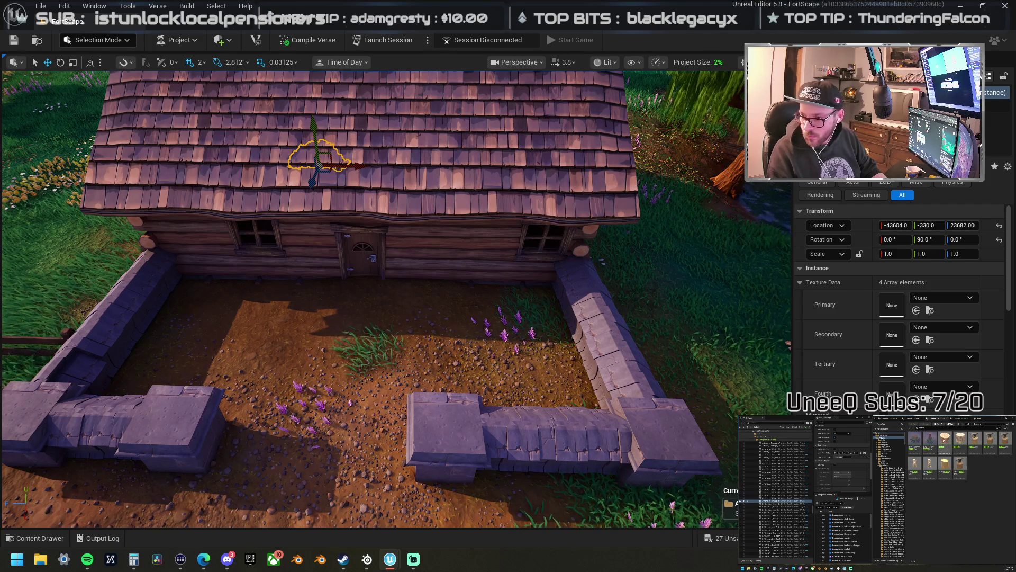
# - Place a tree stump in the walled yard and set an axe on top of it
pyautogui.moveTo(945, 442)
pyautogui.mouseDown()
pyautogui.moveTo(871, 472)
pyautogui.moveTo(516, 334)
pyautogui.moveTo(485, 336)
pyautogui.moveTo(479, 349)
pyautogui.mouseUp()
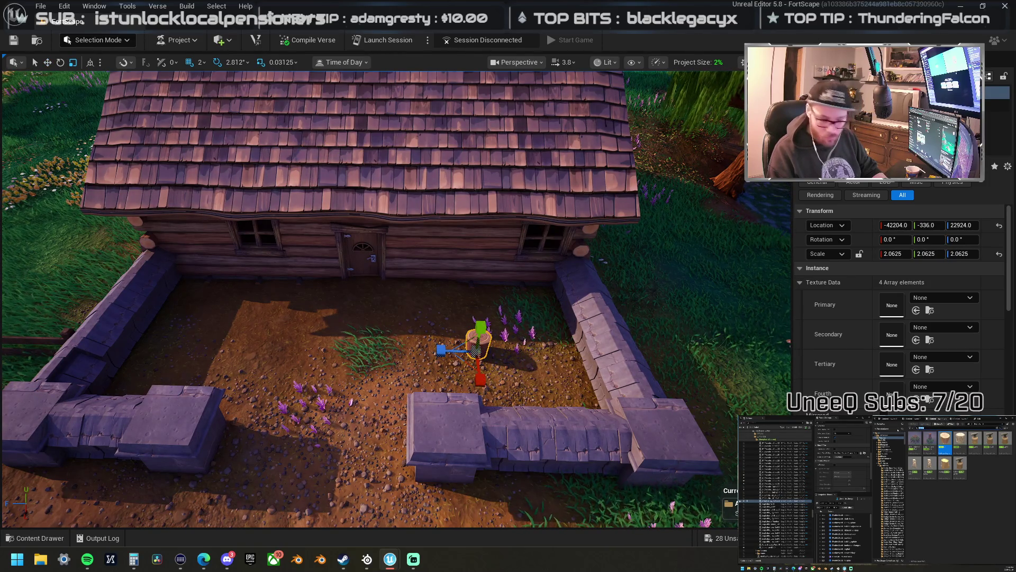
pyautogui.scroll(-3, 953, 452)
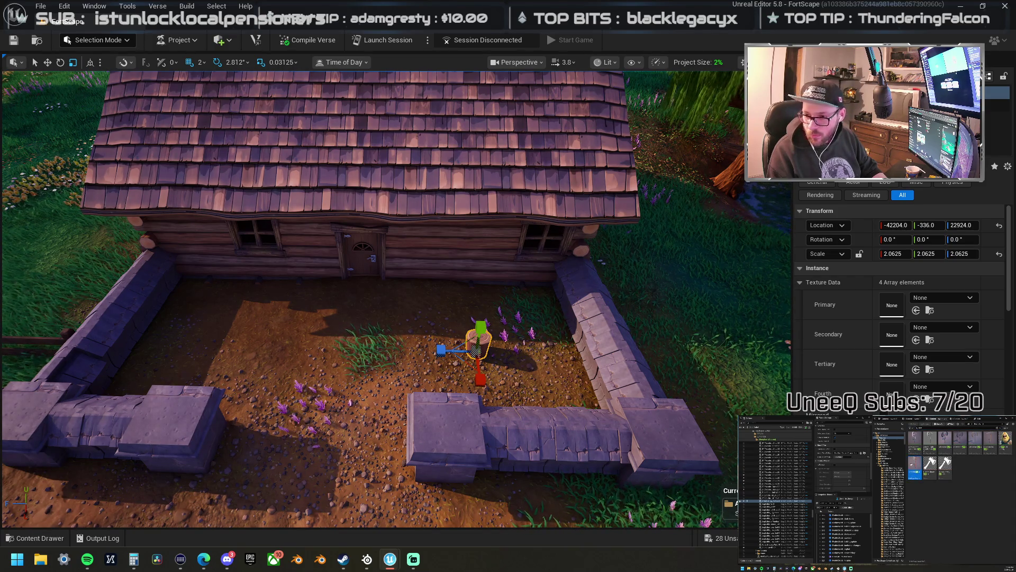
pyautogui.moveTo(480, 340)
pyautogui.mouseDown()
pyautogui.moveTo(489, 365)
pyautogui.moveTo(505, 363)
pyautogui.mouseUp()
pyautogui.press('e')
pyautogui.scroll(6, 463, 394)
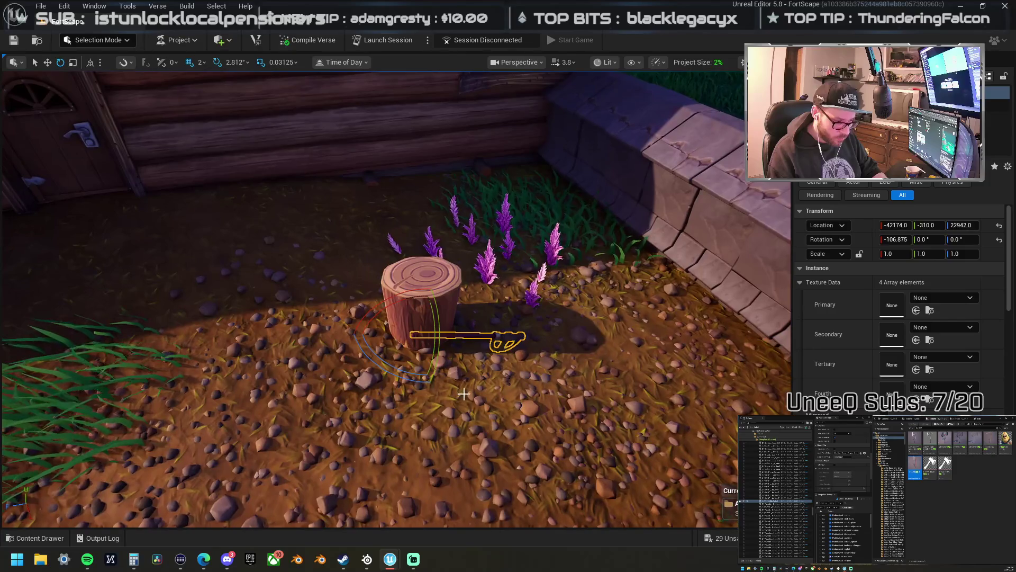
pyautogui.press('w')
pyautogui.moveTo(424, 329)
pyautogui.mouseDown()
pyautogui.moveTo(293, 274)
pyautogui.moveTo(311, 252)
pyautogui.moveTo(296, 290)
pyautogui.moveTo(297, 223)
pyautogui.moveTo(304, 231)
pyautogui.mouseUp()
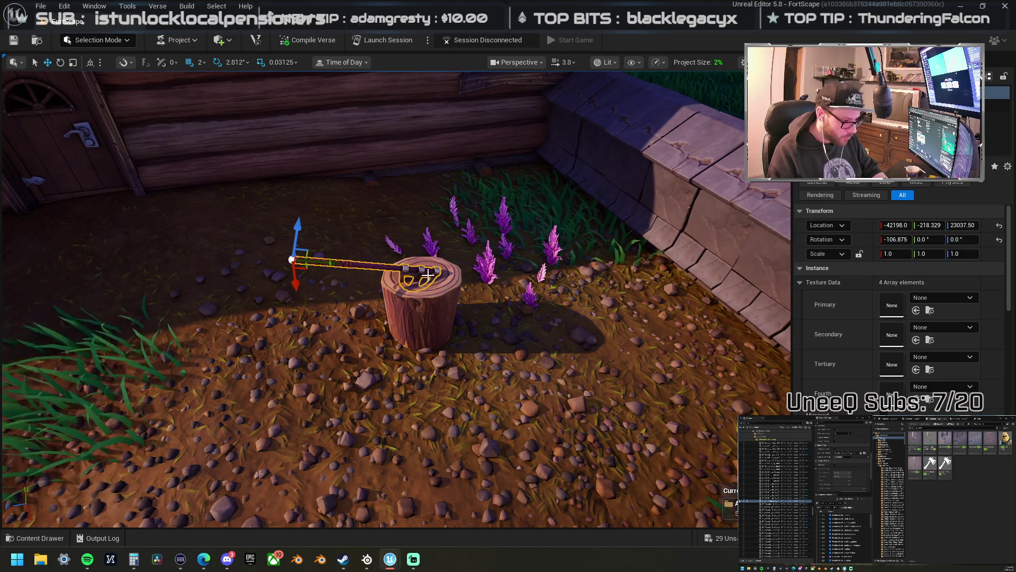
# - Rotate the stump and axe together around the stump's base, then reselect the axe
pyautogui.click(429, 293)
pyautogui.keyDown('ctrl'); pyautogui.click(417, 270); pyautogui.keyUp('ctrl')
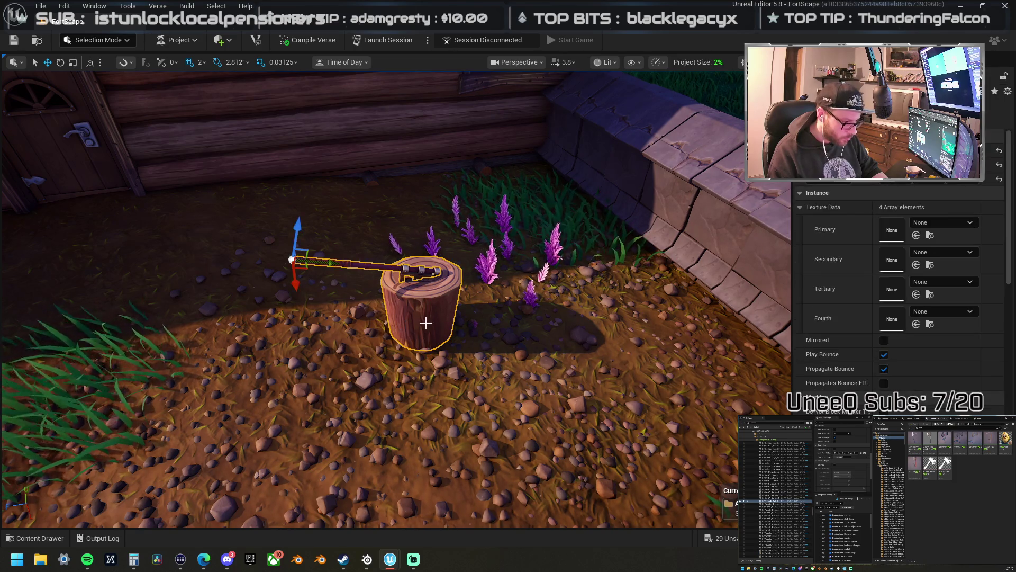
pyautogui.keyDown('shift'); pyautogui.click(430, 332); pyautogui.keyUp('shift')
pyautogui.press('e')
pyautogui.moveTo(410, 371)
pyautogui.mouseDown()
pyautogui.moveTo(421, 284)
pyautogui.moveTo(397, 299)
pyautogui.moveTo(422, 324)
pyautogui.mouseUp()
pyautogui.click(422, 284)
pyautogui.press('w')
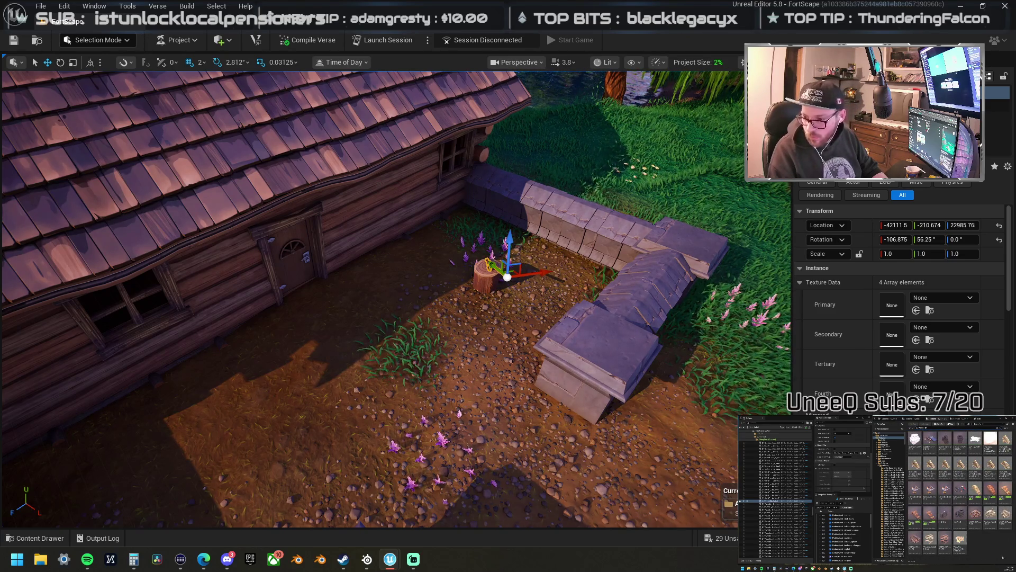
# - Add three woodpiles by the cabin wall and stump, then switch to Landscape mode
pyautogui.moveTo(688, 418)
pyautogui.mouseDown()
pyautogui.moveTo(507, 290)
pyautogui.moveTo(513, 267)
pyautogui.moveTo(459, 252)
pyautogui.moveTo(501, 259)
pyautogui.mouseUp()
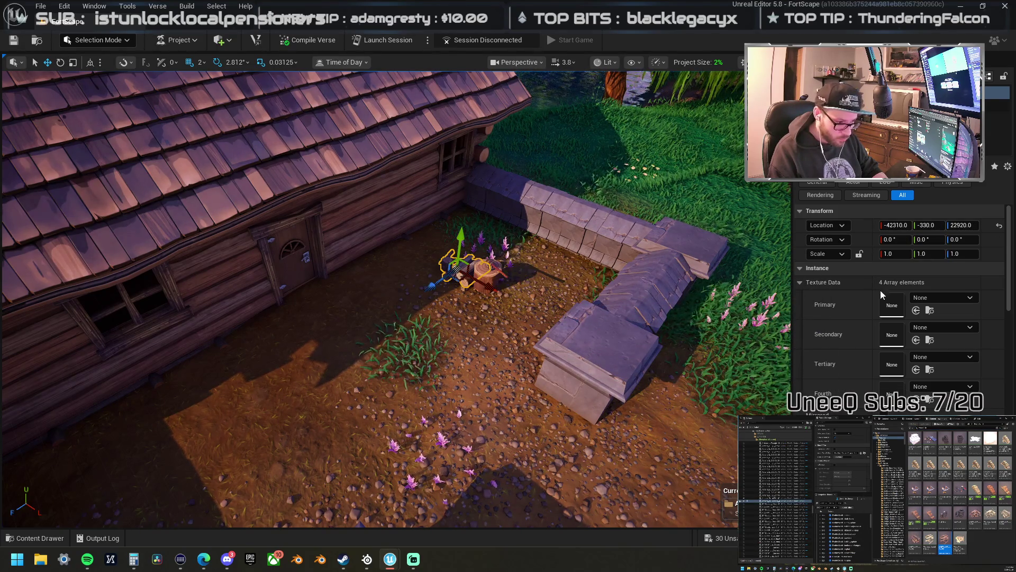
pyautogui.moveTo(914, 542)
pyautogui.mouseDown()
pyautogui.moveTo(386, 274)
pyautogui.moveTo(368, 254)
pyautogui.moveTo(377, 274)
pyautogui.mouseUp()
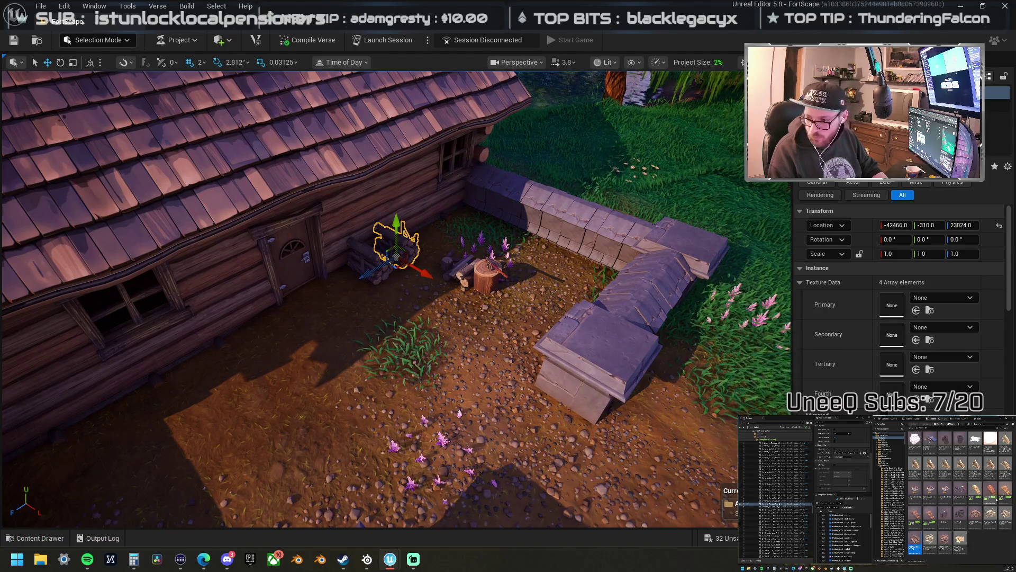
pyautogui.moveTo(1015, 275)
pyautogui.mouseDown()
pyautogui.moveTo(608, 259)
pyautogui.moveTo(487, 211)
pyautogui.mouseUp()
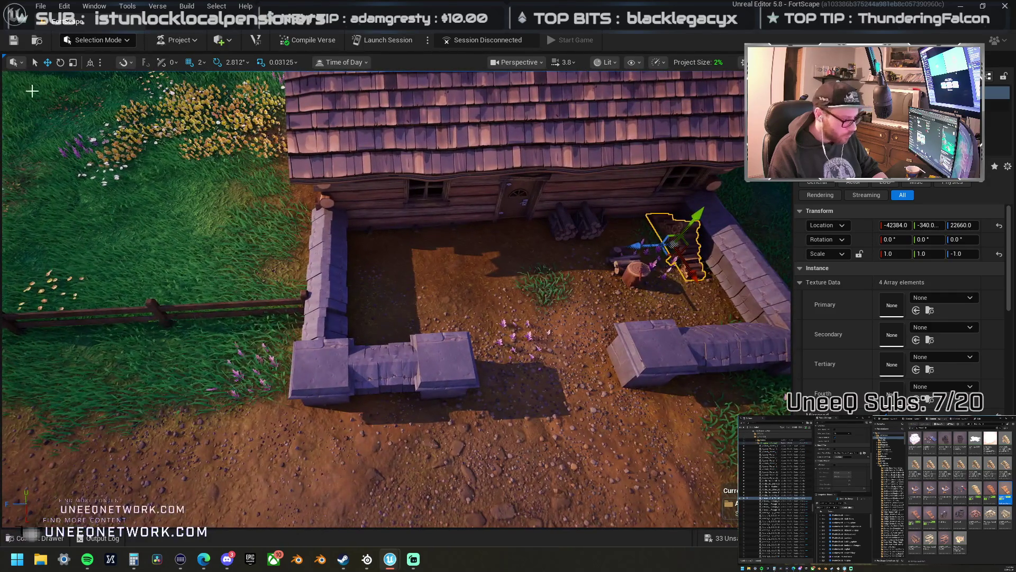
pyautogui.click(97, 41)
pyautogui.click(106, 68)
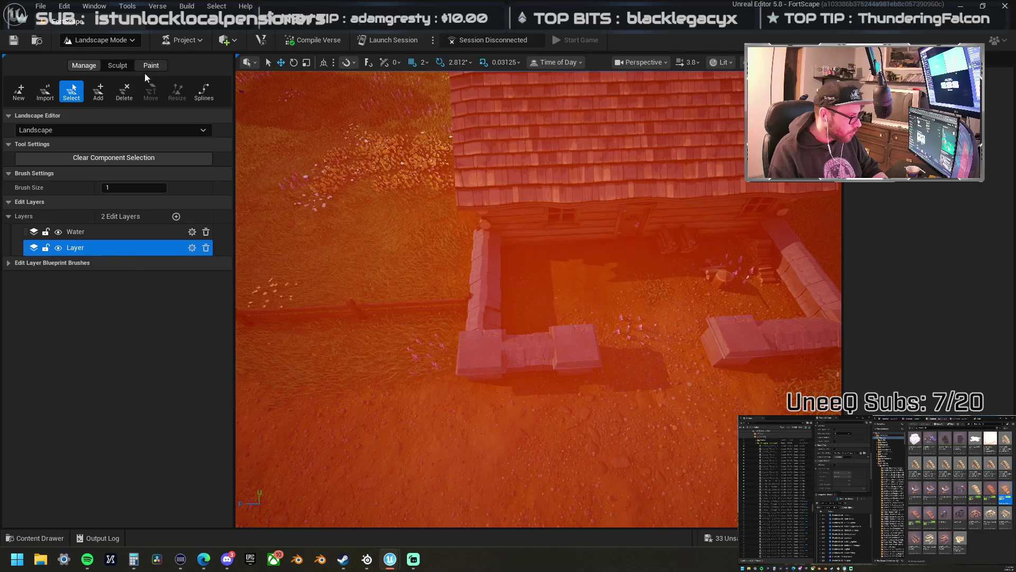
# - Paint Layer1 (brush 202.5, strength 0.46) around the outside of the stone-walled yard
pyautogui.click(147, 67)
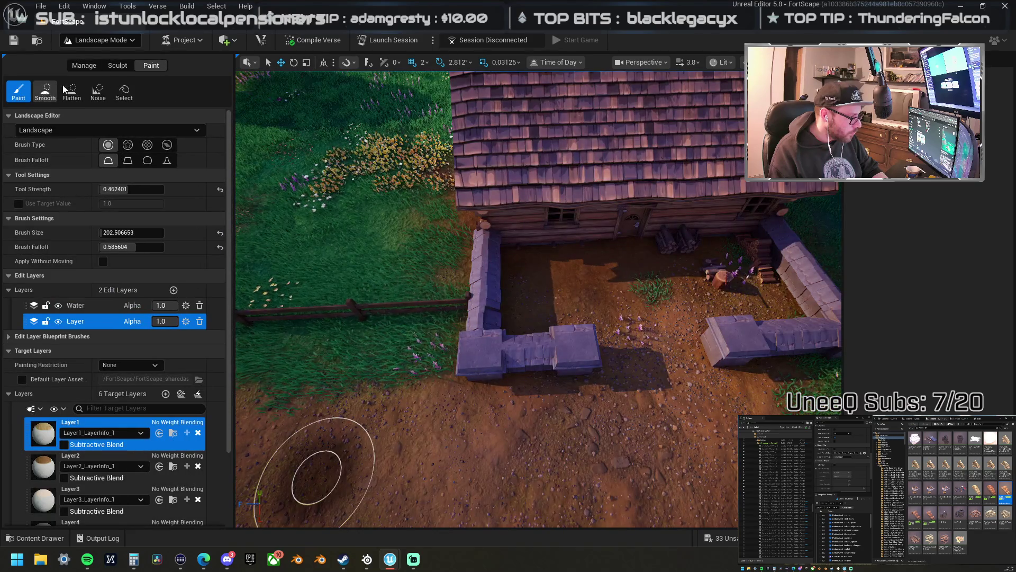
pyautogui.scroll(-3, 127, 388)
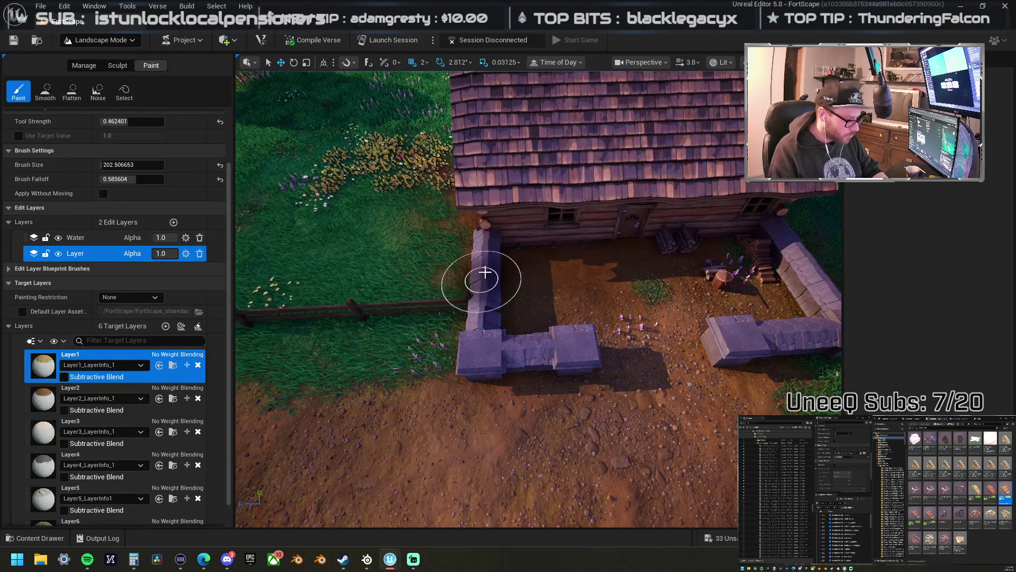
pyautogui.moveTo(489, 317); pyautogui.dragTo(570, 379)
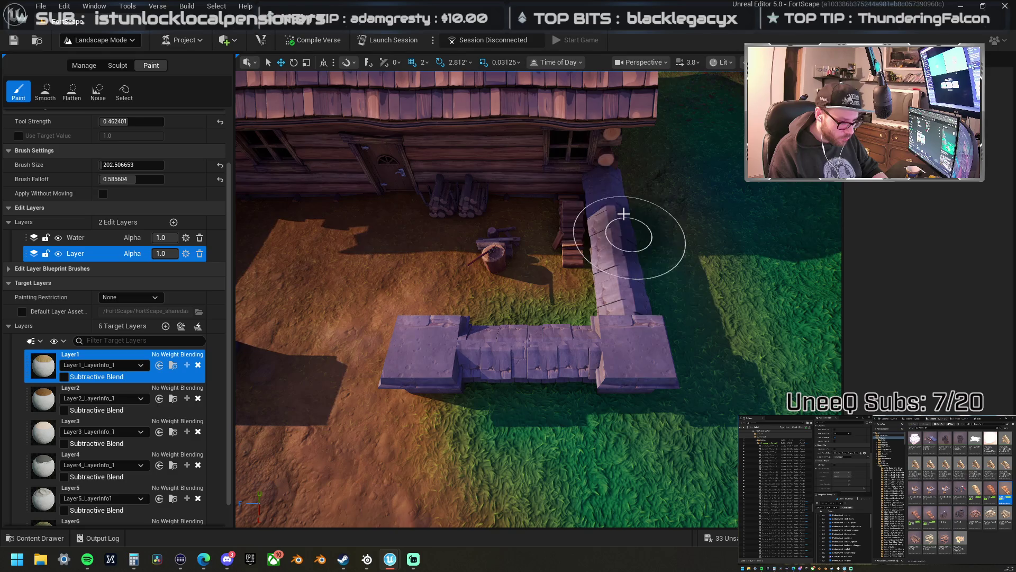
pyautogui.moveTo(735, 382); pyautogui.dragTo(685, 265)
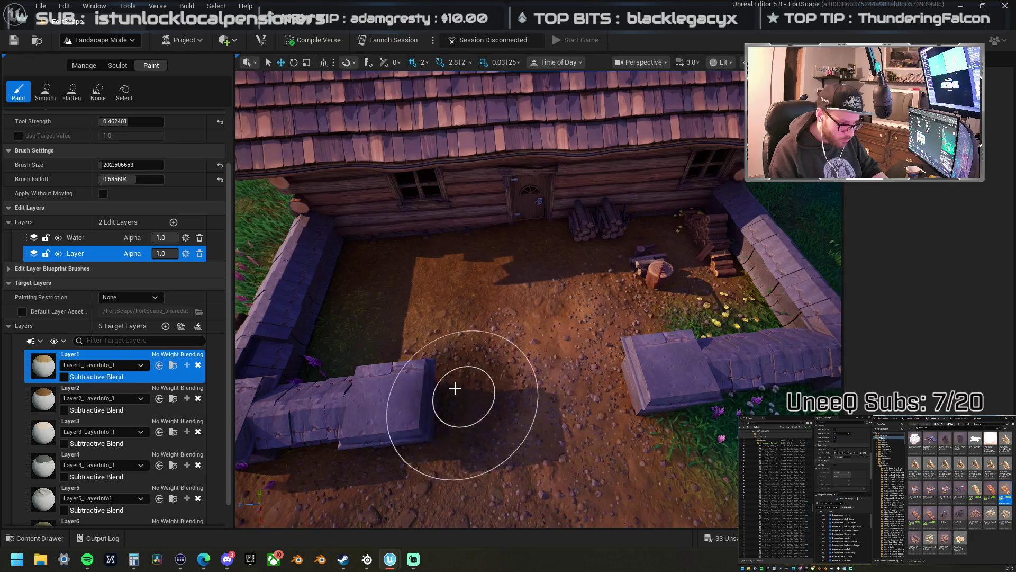
pyautogui.moveTo(533, 331)
pyautogui.mouseDown()
pyautogui.moveTo(519, 343)
pyautogui.moveTo(494, 326)
pyautogui.mouseUp()
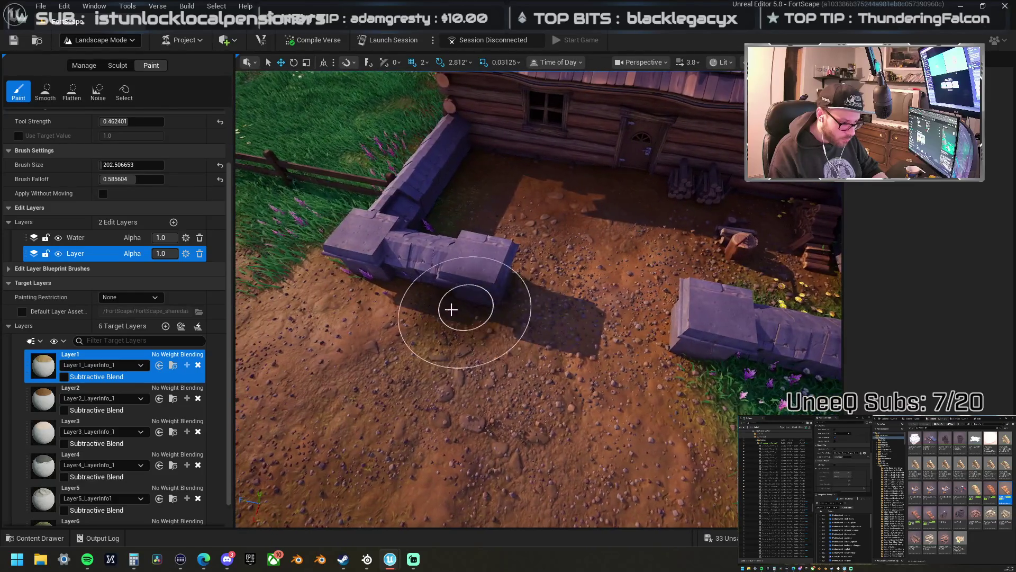
pyautogui.moveTo(416, 306)
pyautogui.mouseDown()
pyautogui.moveTo(374, 351)
pyautogui.moveTo(538, 320)
pyautogui.mouseUp()
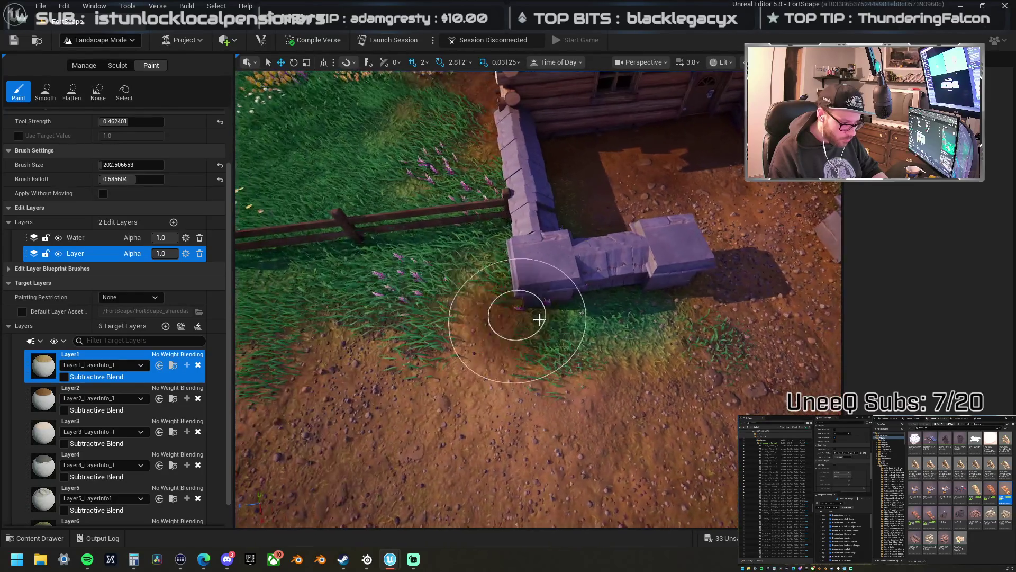
pyautogui.moveTo(422, 292)
pyautogui.mouseDown()
pyautogui.moveTo(384, 281)
pyautogui.moveTo(362, 301)
pyautogui.moveTo(339, 304)
pyautogui.mouseUp()
pyautogui.moveTo(592, 303)
pyautogui.mouseDown()
pyautogui.moveTo(550, 264)
pyautogui.moveTo(616, 297)
pyautogui.mouseUp()
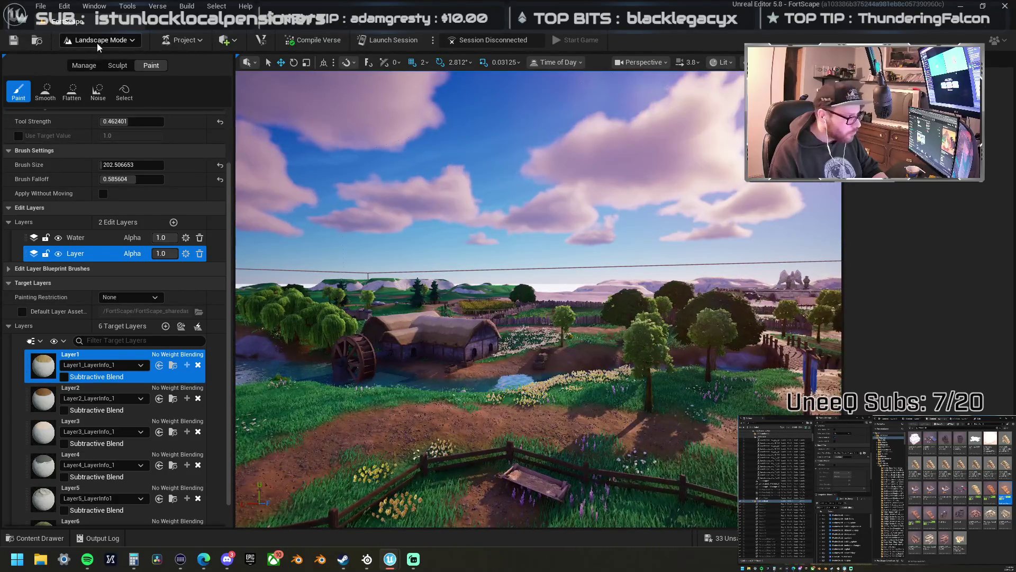
# - Return to Selection Mode and move the right grain sack beside the cabin at the crop plot
pyautogui.click(97, 46)
pyautogui.click(97, 62)
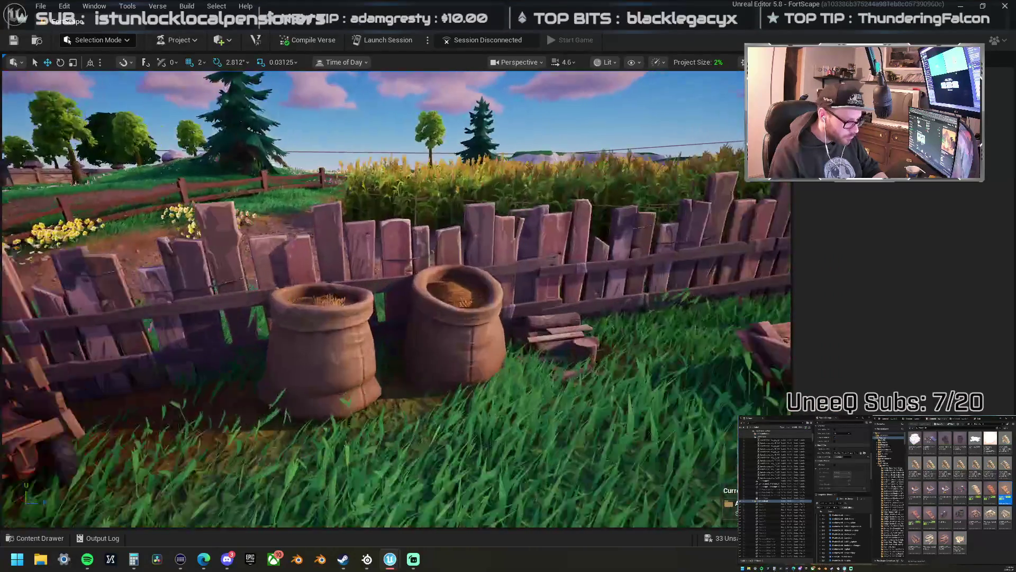
pyautogui.click(469, 356)
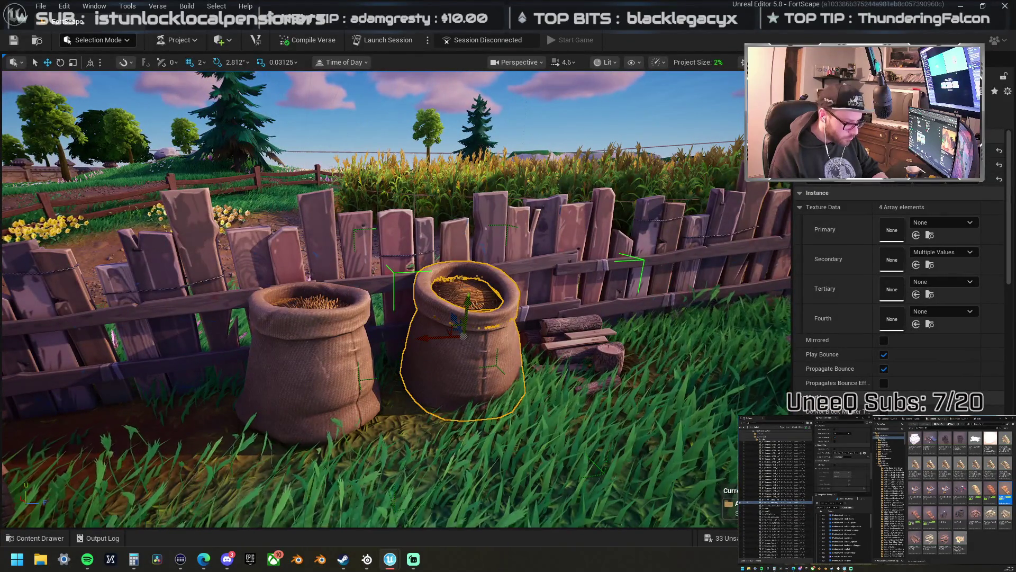
pyautogui.scroll(-10, 397, 299)
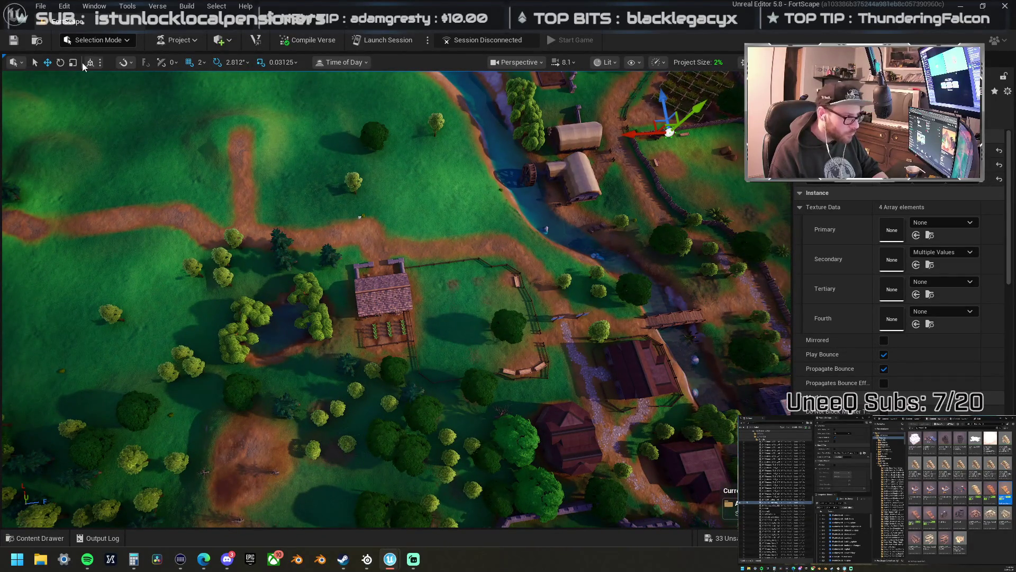
pyautogui.moveTo(708, 129); pyautogui.dragTo(447, 151)
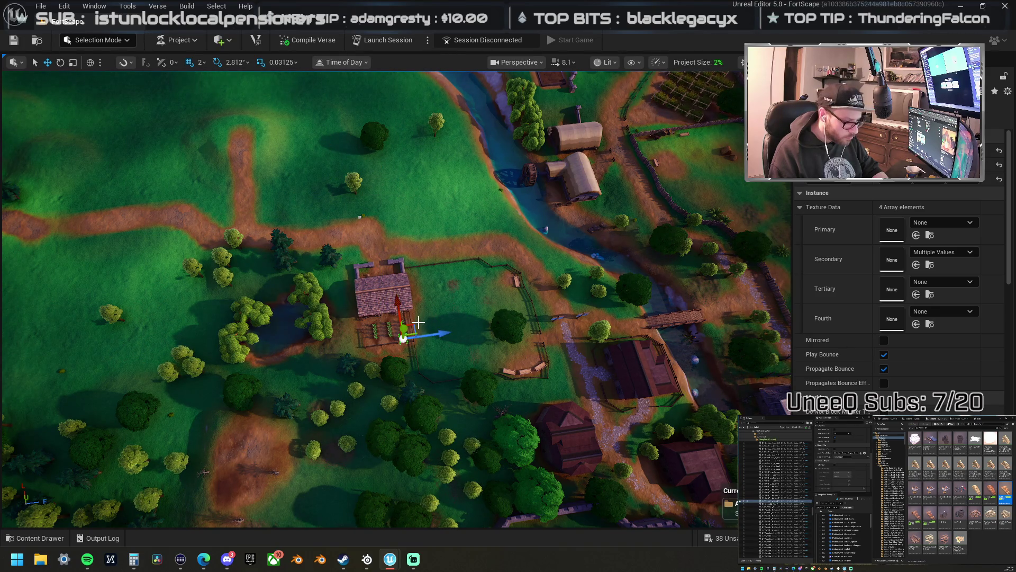
pyautogui.press('f')
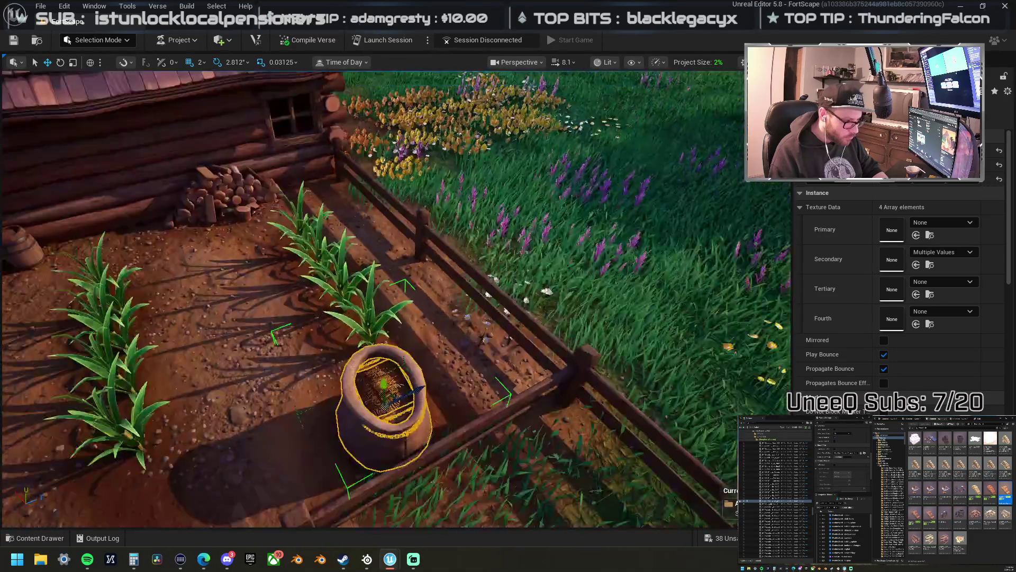
pyautogui.moveTo(217, 212)
pyautogui.mouseDown()
pyautogui.moveTo(463, 254)
pyautogui.moveTo(503, 217)
pyautogui.mouseUp()
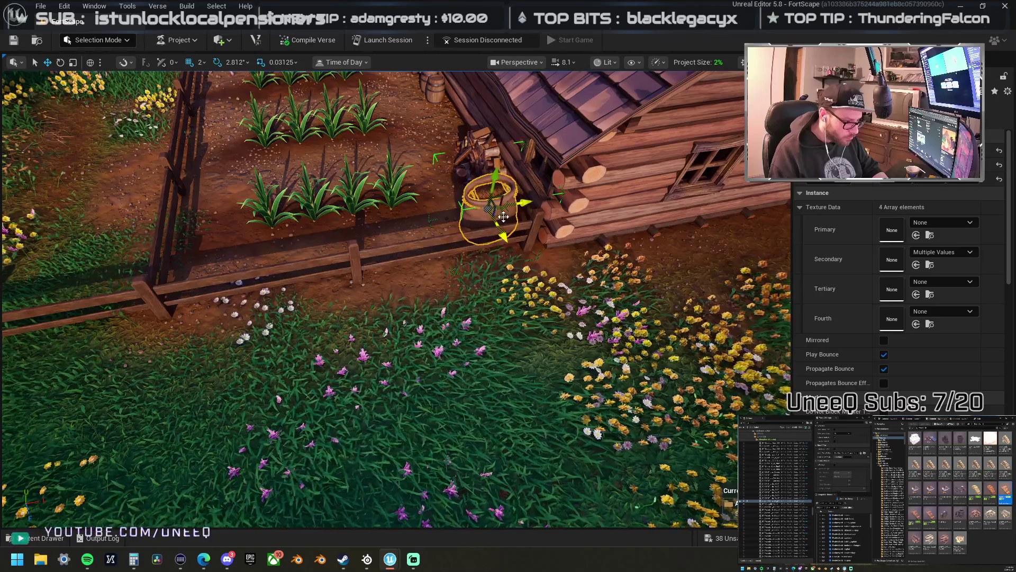
pyautogui.press('f')
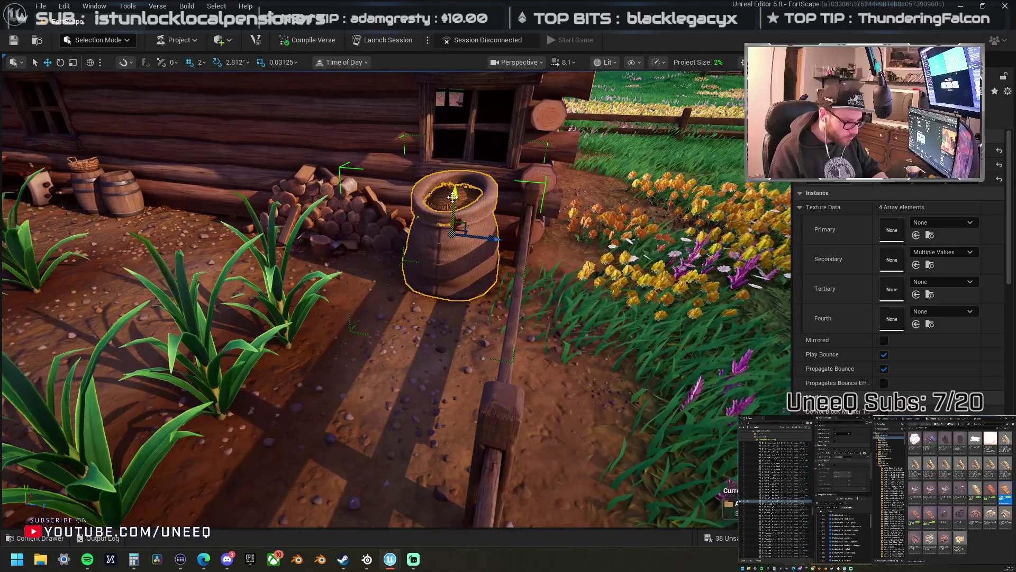
pyautogui.moveTo(458, 207); pyautogui.dragTo(455, 201)
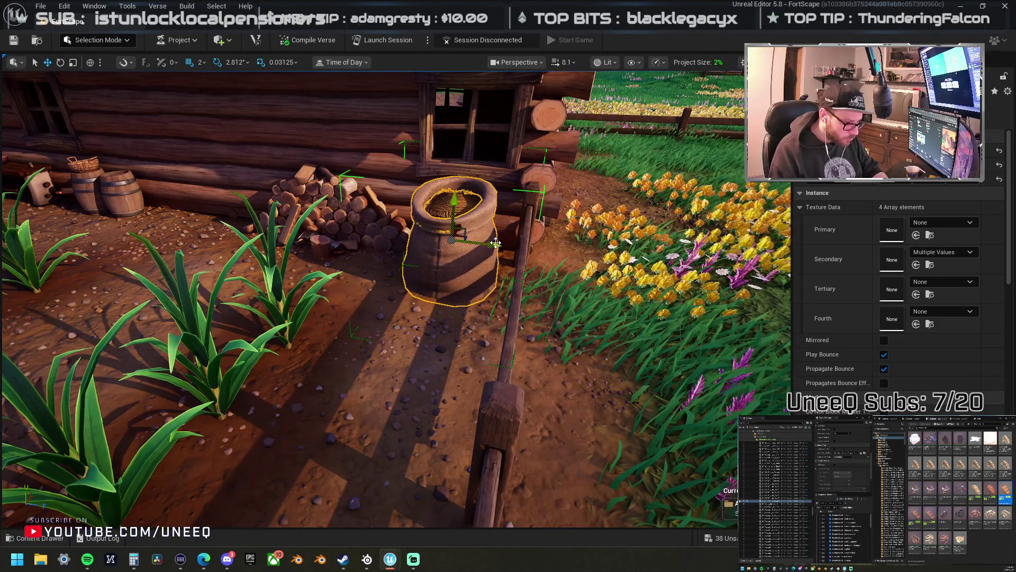
# - Duplicate the grain sack and set the copy beside the original
pyautogui.moveTo(503, 249)
pyautogui.mouseDown()
pyautogui.moveTo(434, 248)
pyautogui.moveTo(291, 304)
pyautogui.mouseUp()
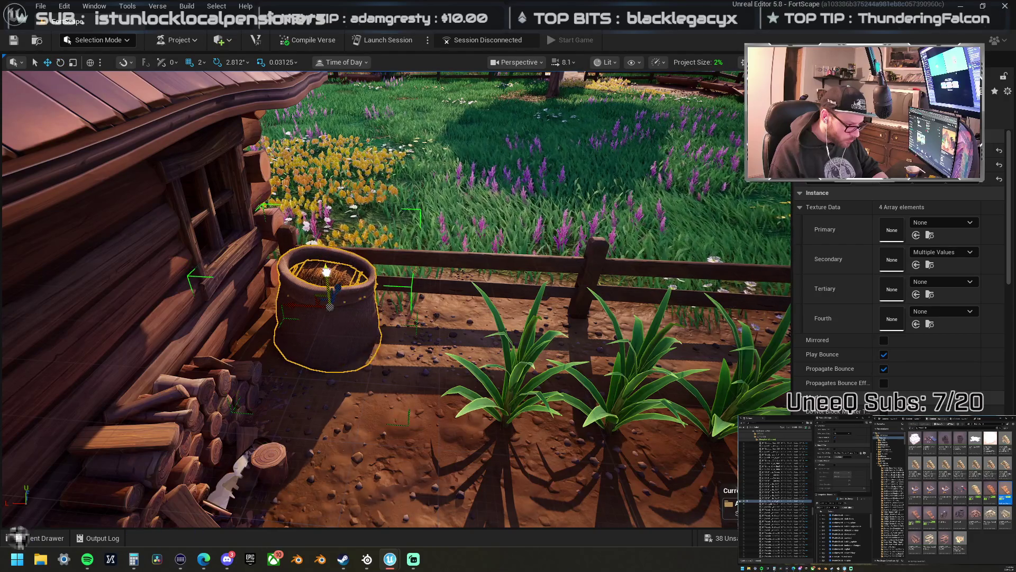
pyautogui.keyDown('alt'); pyautogui.moveTo(297, 311); pyautogui.dragTo(396, 318); pyautogui.keyUp('alt')
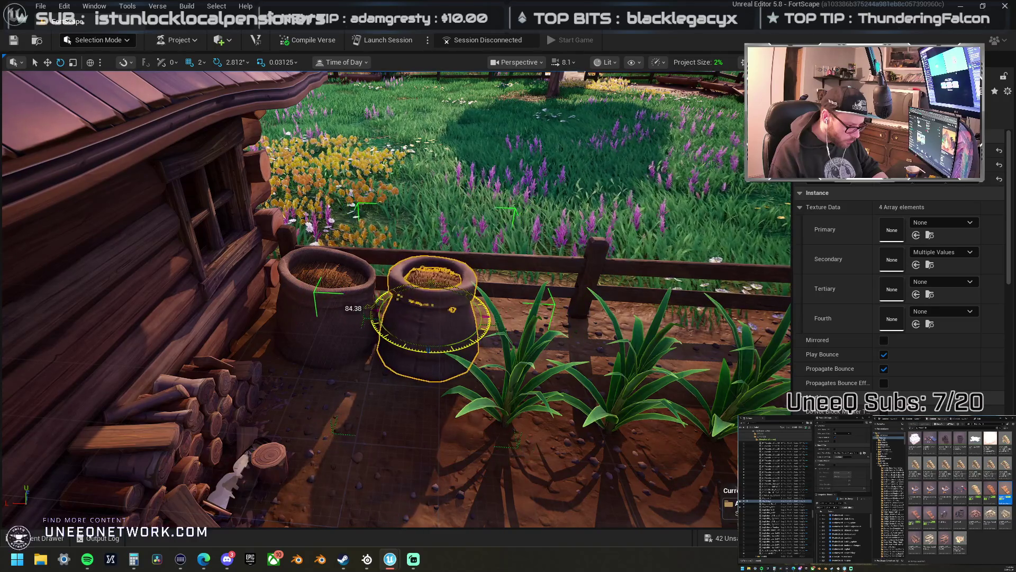
pyautogui.press('w')
pyautogui.keyDown('alt'); pyautogui.moveTo(417, 309); pyautogui.dragTo(500, 345); pyautogui.keyUp('alt')
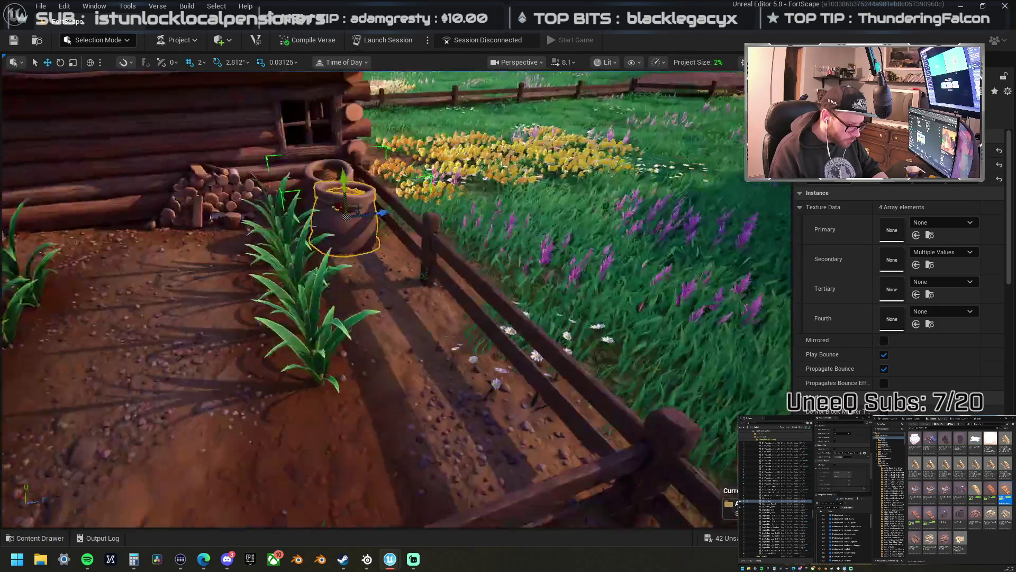
pyautogui.scroll(-6, 500, 345)
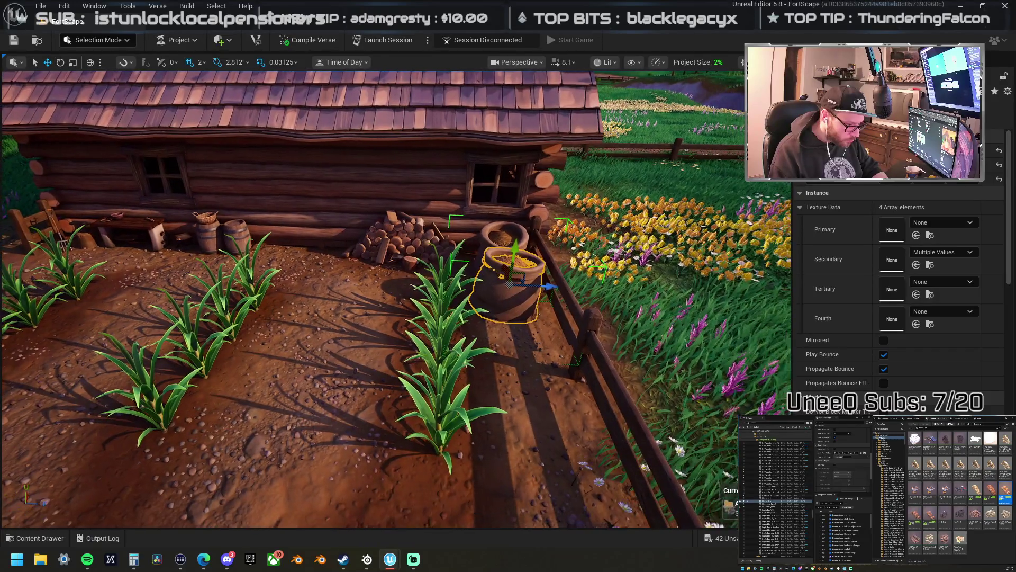
pyautogui.keyDown('alt'); pyautogui.moveTo(550, 294); pyautogui.dragTo(731, 254); pyautogui.keyUp('alt')
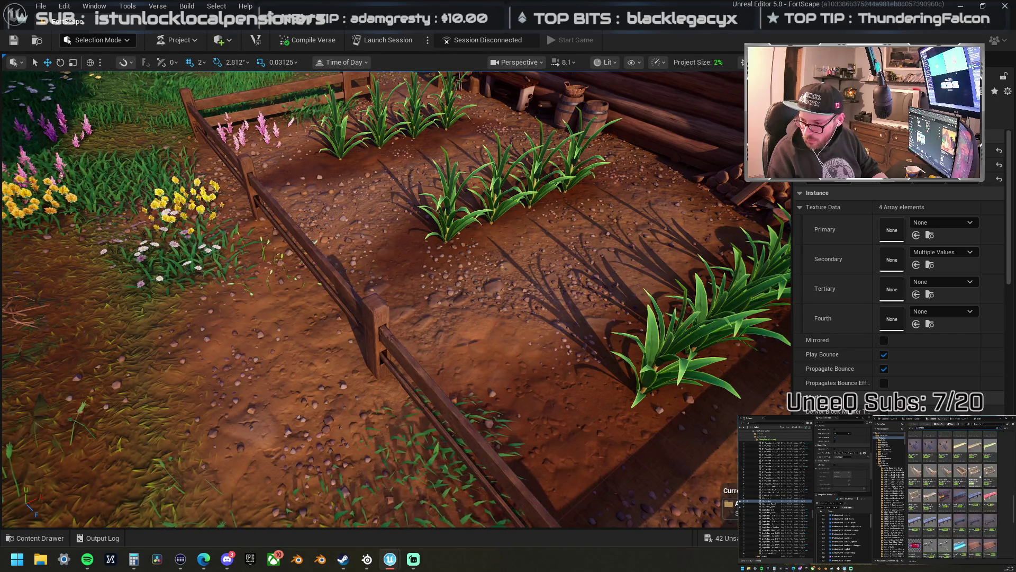
# - Drop a wooden bench at the end of the crop row and rotate it 180°
pyautogui.moveTo(741, 344)
pyautogui.mouseDown()
pyautogui.moveTo(437, 308)
pyautogui.moveTo(389, 283)
pyautogui.moveTo(399, 285)
pyautogui.mouseUp()
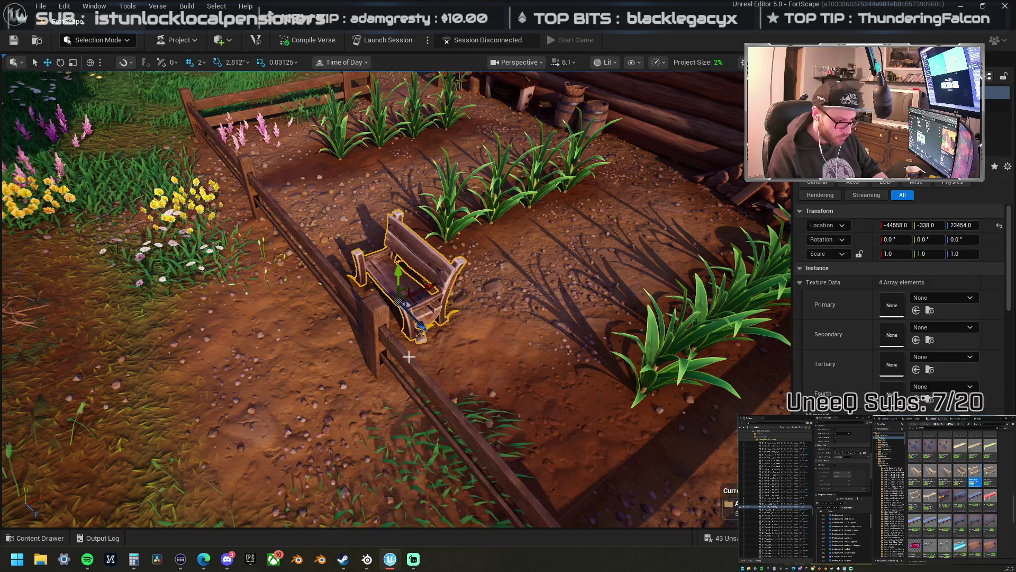
pyautogui.moveTo(396, 345)
pyautogui.mouseDown()
pyautogui.moveTo(352, 321)
pyautogui.moveTo(347, 299)
pyautogui.moveTo(403, 320)
pyautogui.moveTo(499, 318)
pyautogui.mouseUp()
pyautogui.press('w')
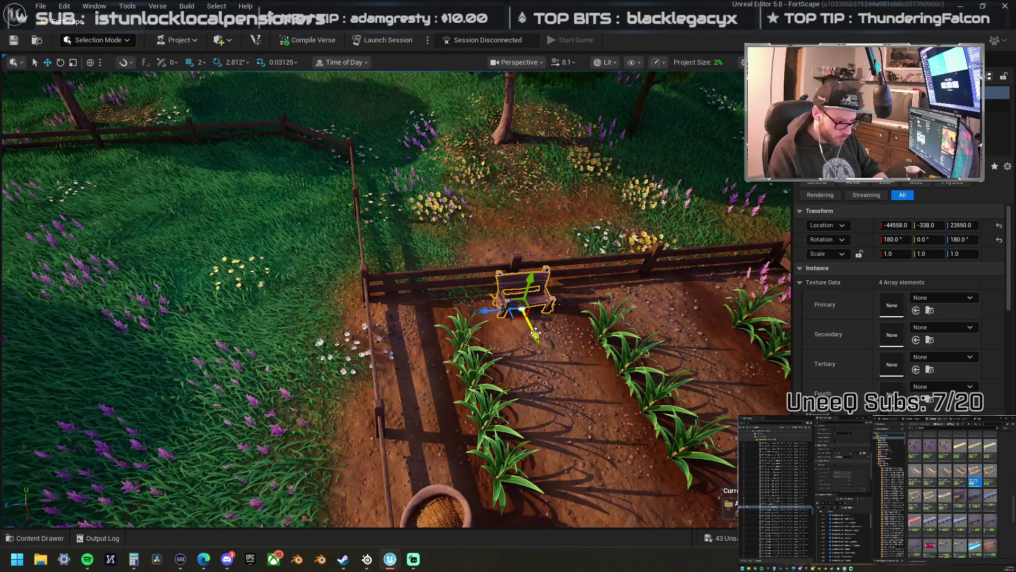
pyautogui.moveTo(534, 333)
pyautogui.mouseDown()
pyautogui.moveTo(487, 328)
pyautogui.moveTo(683, 224)
pyautogui.moveTo(624, 352)
pyautogui.moveTo(784, 290)
pyautogui.moveTo(627, 126)
pyautogui.moveTo(626, 155)
pyautogui.moveTo(635, 151)
pyautogui.mouseUp()
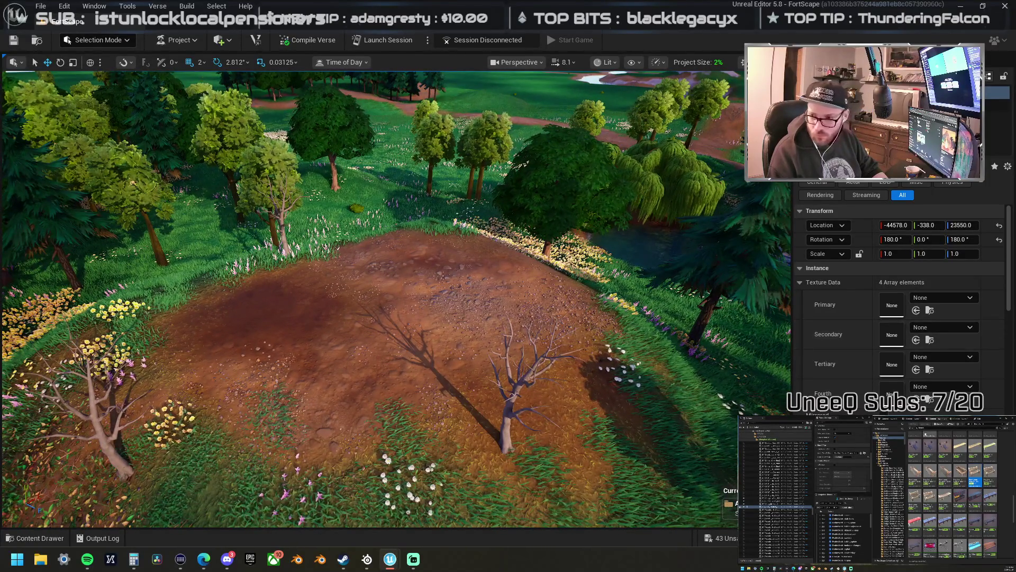
# - Select a wall piece of the stone cabin and show its asset in the Content Browser
pyautogui.moveTo(596, 289)
pyautogui.mouseDown()
pyautogui.moveTo(590, 254)
pyautogui.moveTo(596, 296)
pyautogui.mouseUp()
pyautogui.scroll(2, 590, 254)
pyautogui.moveTo(459, 305)
pyautogui.mouseDown()
pyautogui.moveTo(459, 270)
pyautogui.moveTo(459, 305)
pyautogui.mouseUp()
pyautogui.click(479, 249)
pyautogui.rightClick(466, 212)
pyautogui.click(516, 227)
# - Deselect the wall and drop the ruined stone building asset onto the hilltop dirt clearing
pyautogui.moveTo(549, 272)
pyautogui.mouseDown()
pyautogui.moveTo(550, 286)
pyautogui.moveTo(551, 264)
pyautogui.mouseUp()
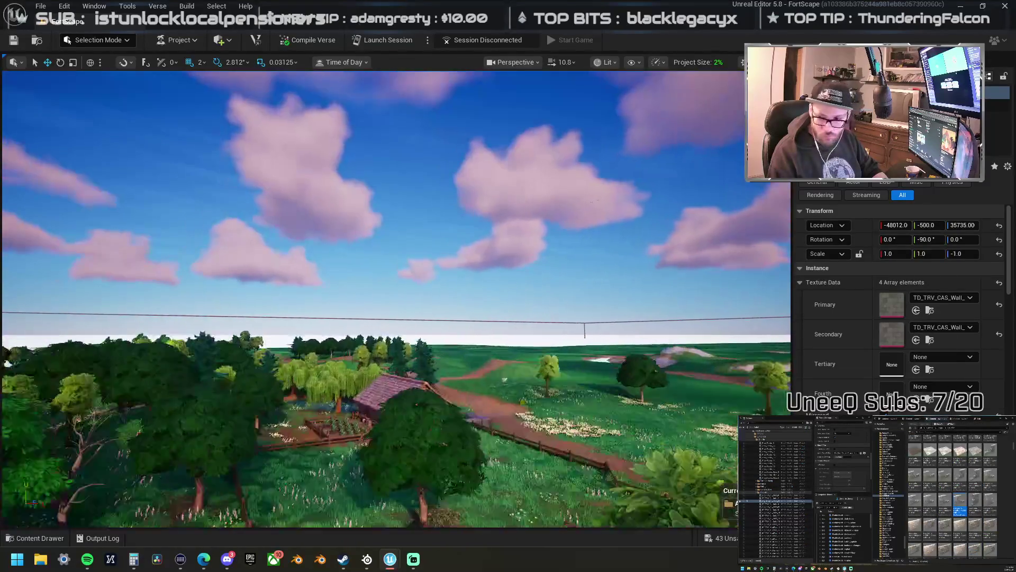
pyautogui.moveTo(164, 235)
pyautogui.mouseDown()
pyautogui.moveTo(165, 262)
pyautogui.moveTo(147, 173)
pyautogui.mouseUp()
pyautogui.moveTo(584, 276); pyautogui.dragTo(583, 277)
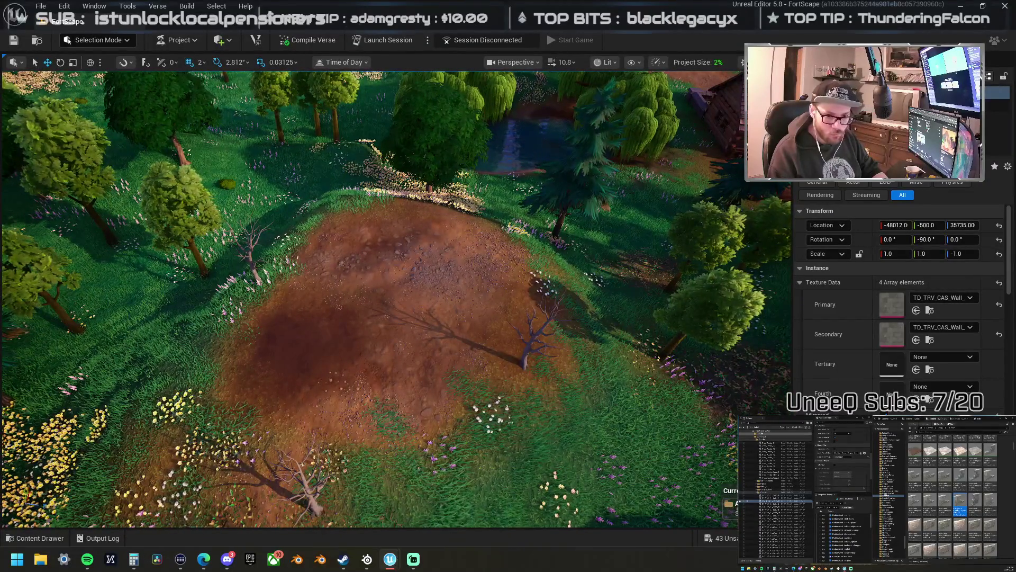
pyautogui.press('Escape')
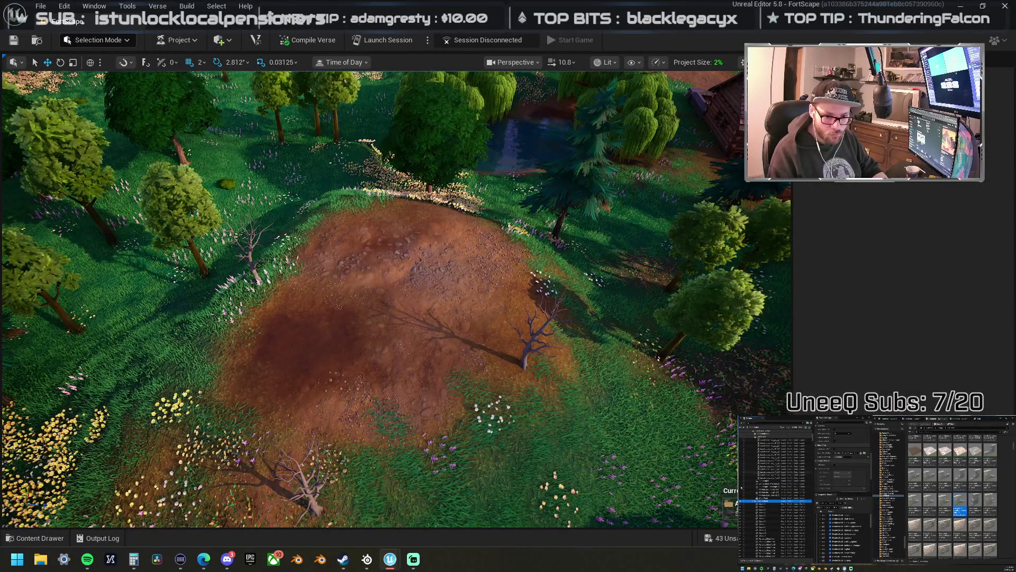
pyautogui.moveTo(584, 277); pyautogui.dragTo(584, 252)
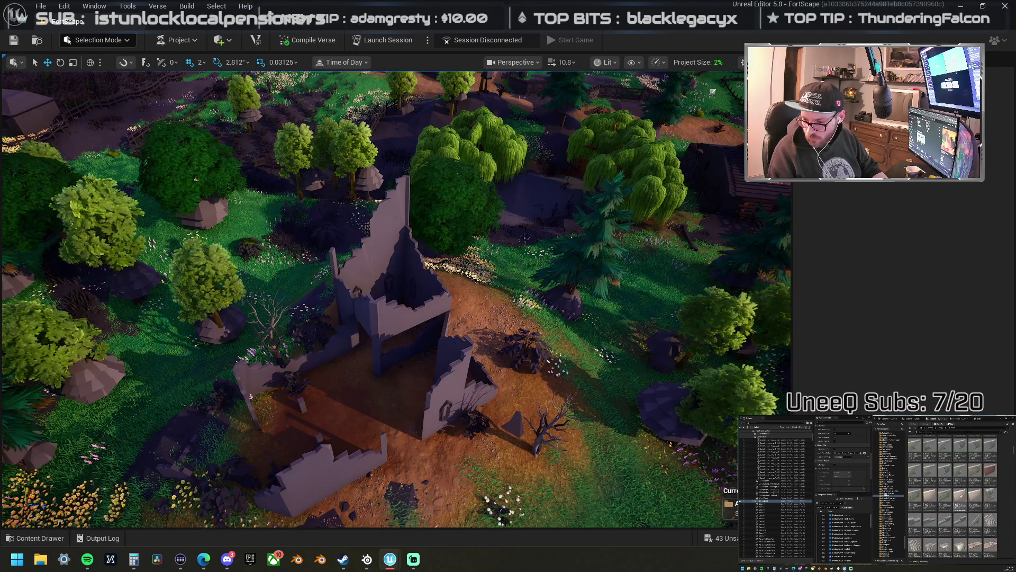
# - Find the Legacy Crypt Floor asset and drop the tile into the level above the ruin
pyautogui.scroll(2, 953, 476)
pyautogui.scroll(4, 952, 495)
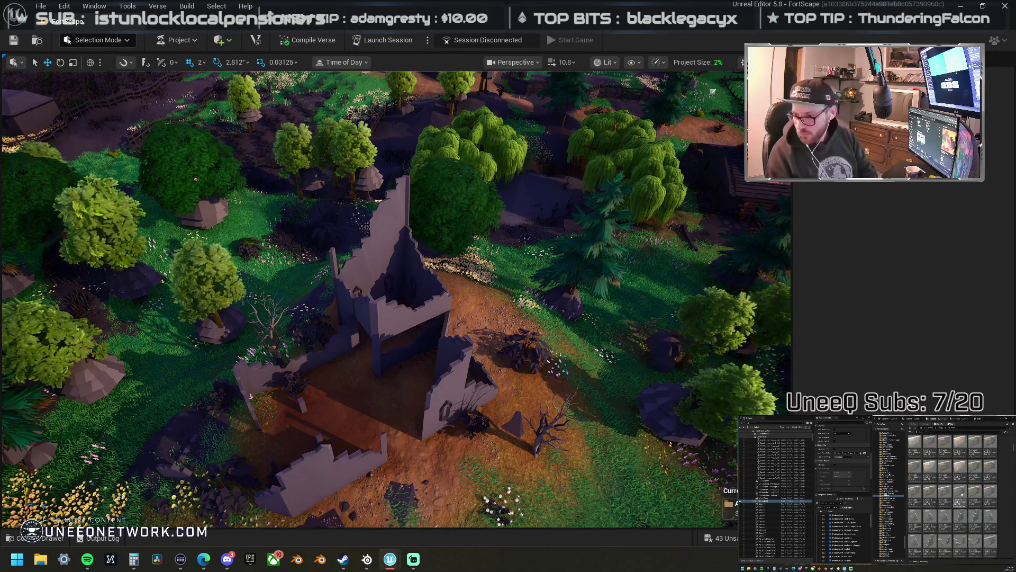
pyautogui.scroll(6, 953, 495)
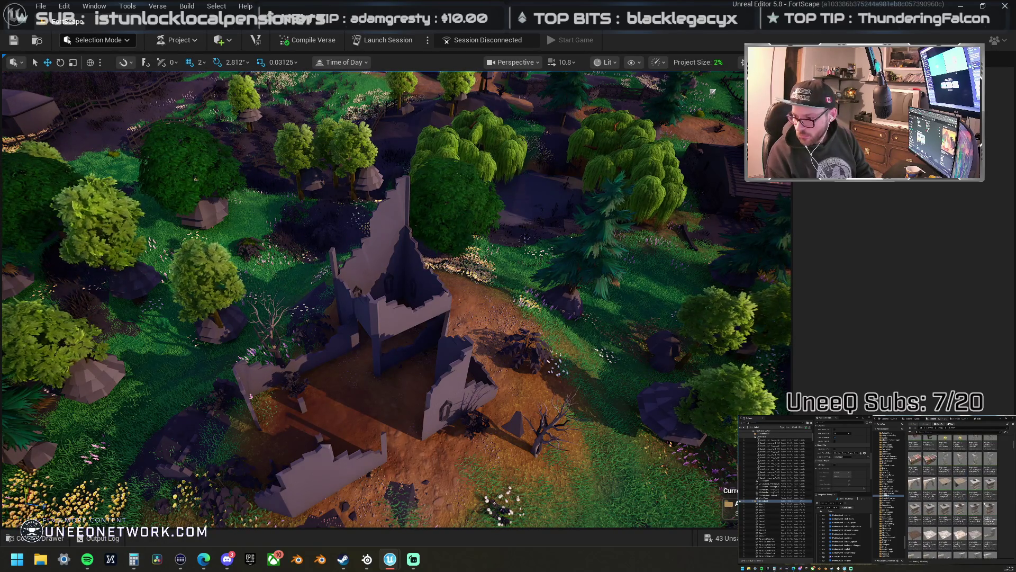
pyautogui.scroll(6, 953, 495)
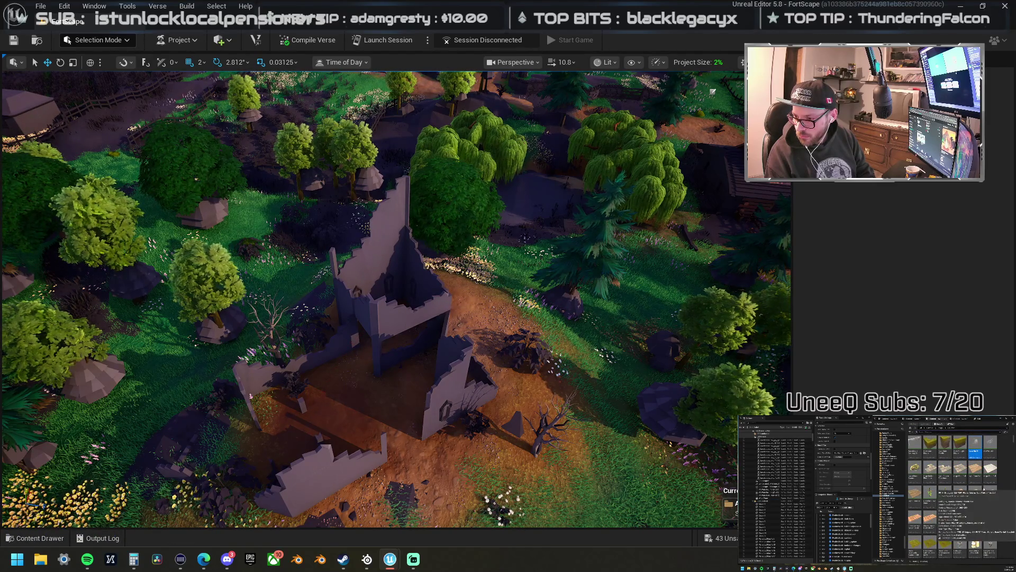
pyautogui.click(977, 486)
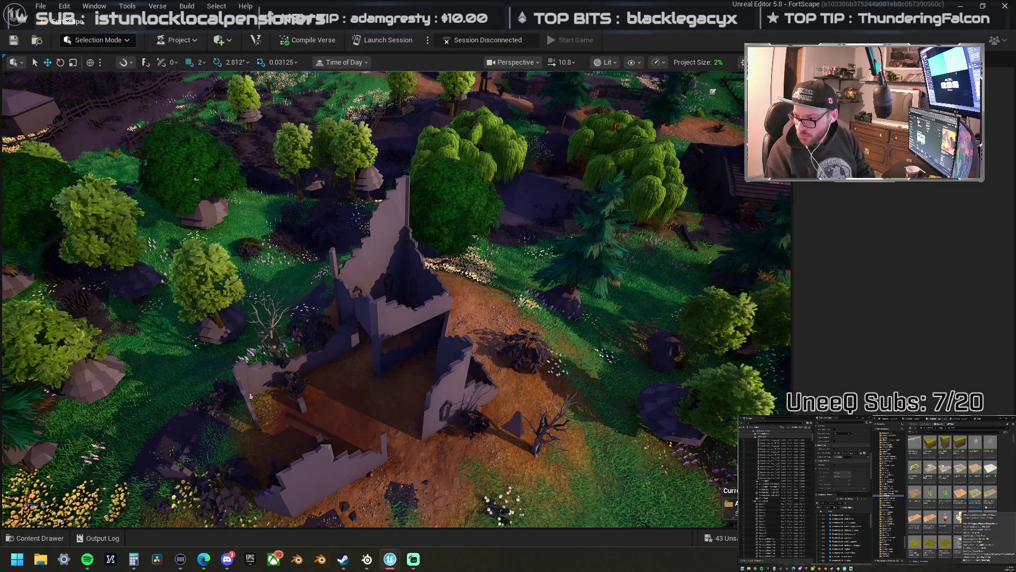
pyautogui.click(960, 473)
pyautogui.moveTo(564, 409)
pyautogui.mouseDown()
pyautogui.moveTo(436, 381)
pyautogui.moveTo(438, 306)
pyautogui.moveTo(456, 331)
pyautogui.moveTo(438, 346)
pyautogui.moveTo(447, 95)
pyautogui.mouseUp()
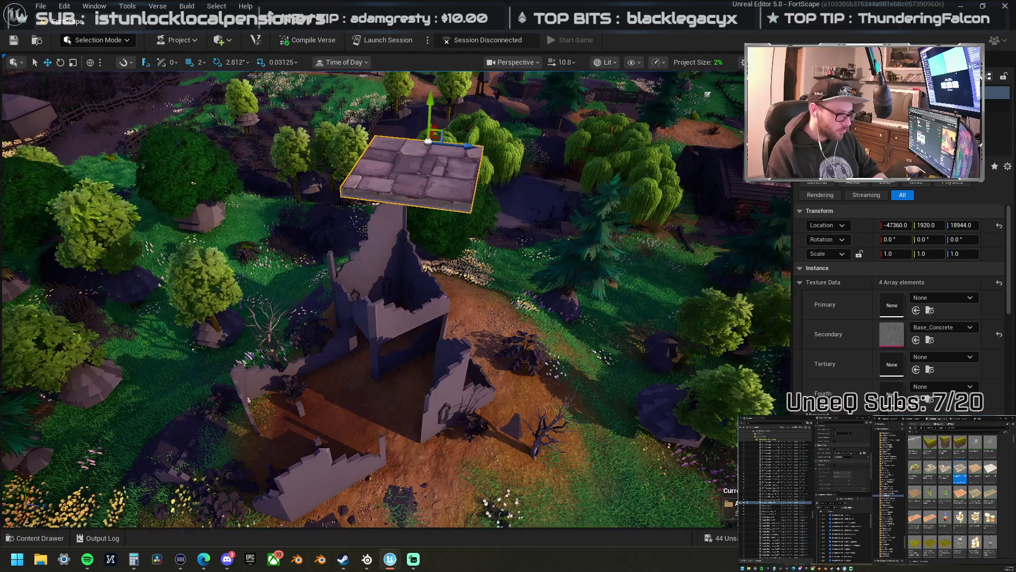
# - Lift the crypt tile onto the ruin and Alt-drag copies into a multi-tile courtyard
pyautogui.press('f')
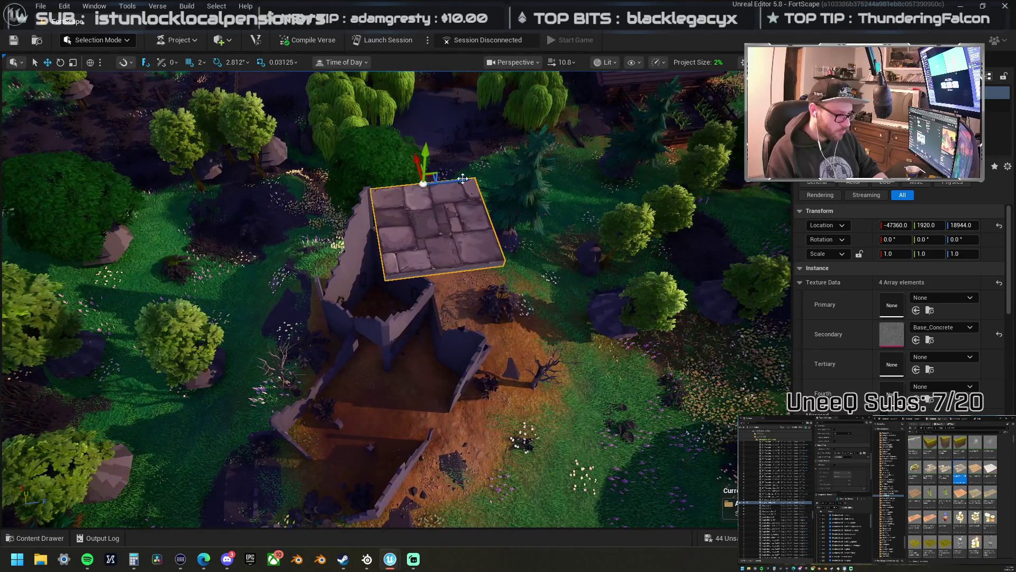
pyautogui.moveTo(459, 181)
pyautogui.keyDown('alt'); pyautogui.mouseDown()
pyautogui.moveTo(526, 174)
pyautogui.moveTo(553, 225)
pyautogui.mouseUp(); pyautogui.keyUp('alt')
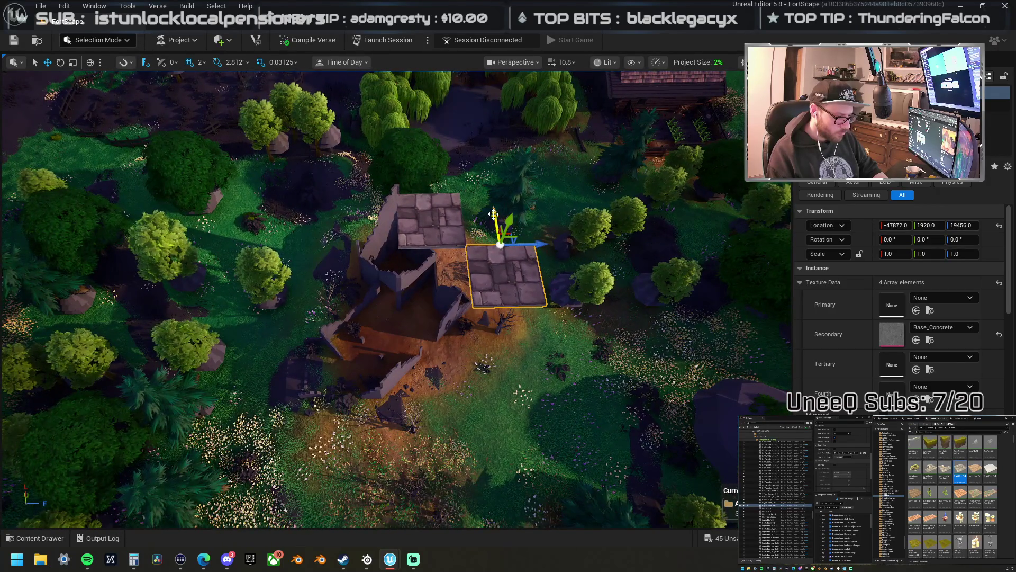
pyautogui.moveTo(493, 212)
pyautogui.keyDown('alt'); pyautogui.mouseDown()
pyautogui.moveTo(546, 298)
pyautogui.moveTo(626, 316)
pyautogui.mouseUp(); pyautogui.keyUp('alt')
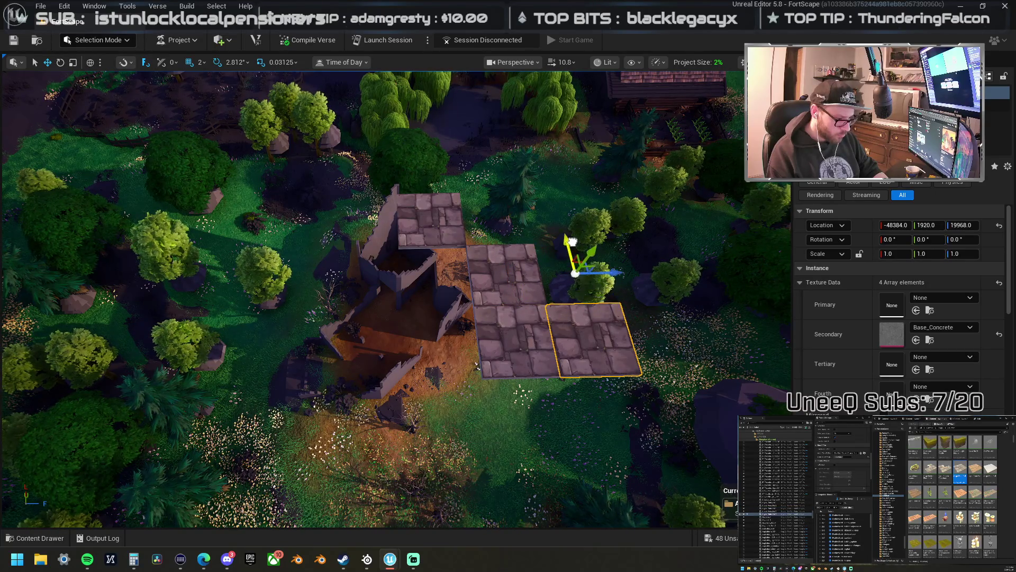
pyautogui.keyDown('ctrl'); pyautogui.click(588, 331); pyautogui.keyUp('ctrl')
pyautogui.keyDown('ctrl'); pyautogui.click(522, 309); pyautogui.keyUp('ctrl')
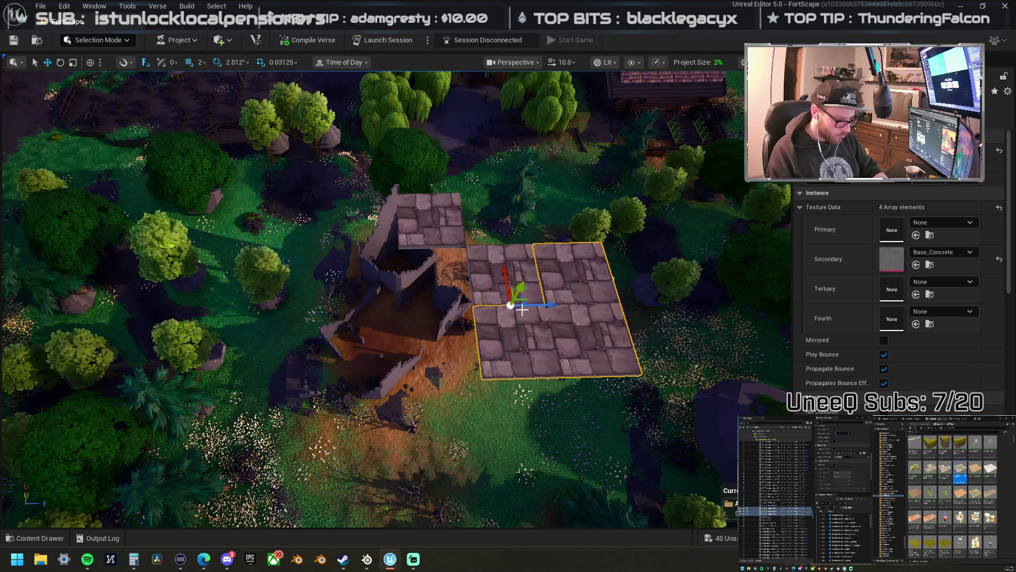
pyautogui.keyDown('alt'); pyautogui.moveTo(517, 267); pyautogui.dragTo(530, 335); pyautogui.keyUp('alt')
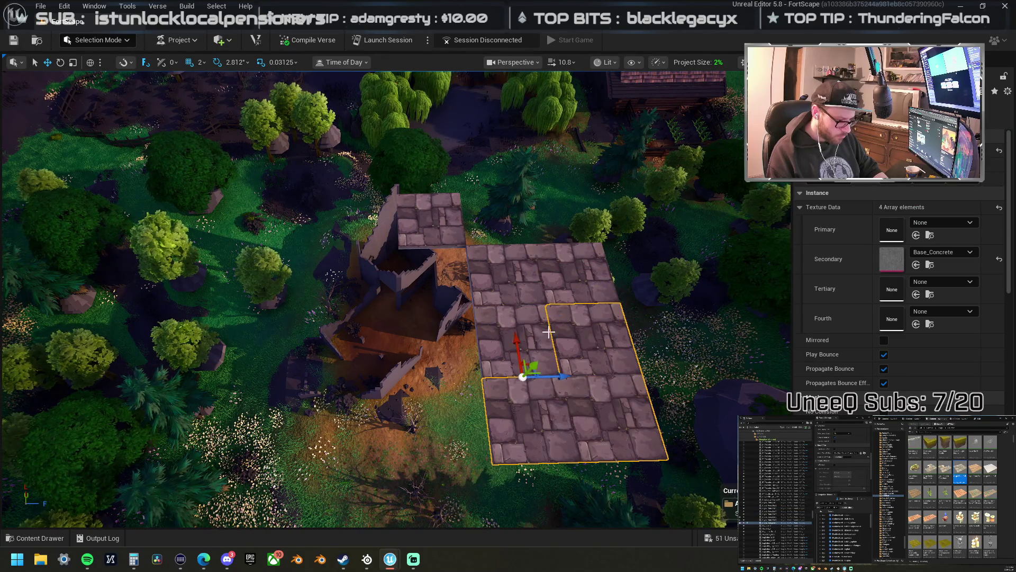
# - Delete the extra duplicate tile and frame the view on the tile atop the ruin
pyautogui.click(575, 335)
pyautogui.press('Delete')
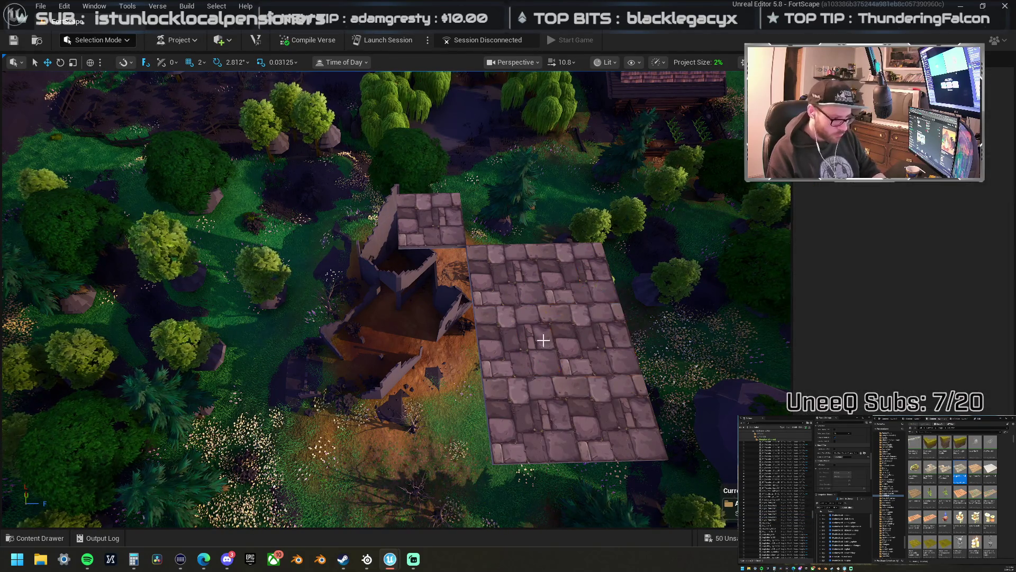
pyautogui.moveTo(474, 277); pyautogui.dragTo(455, 318)
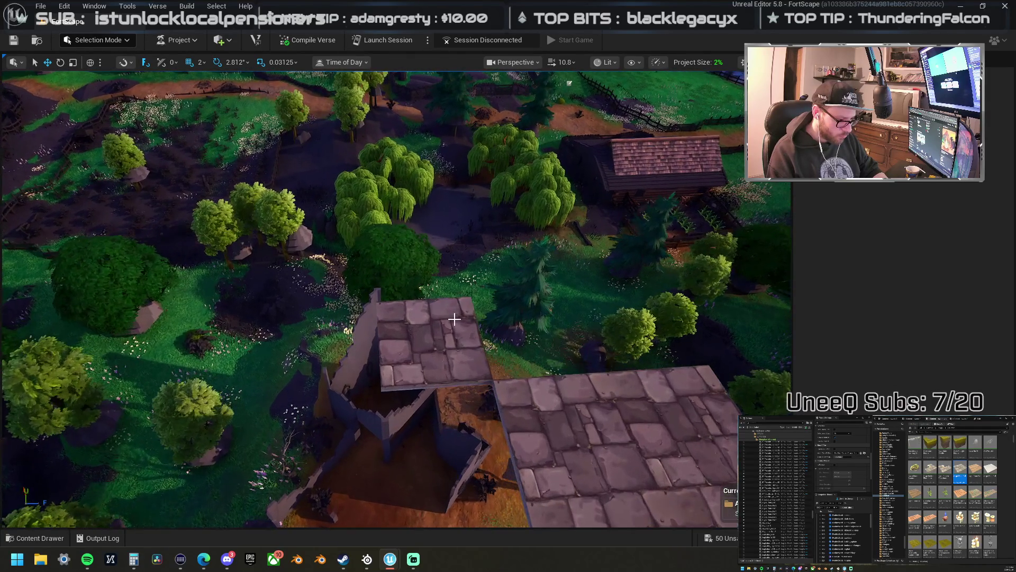
pyautogui.click(445, 352)
pyautogui.press('f')
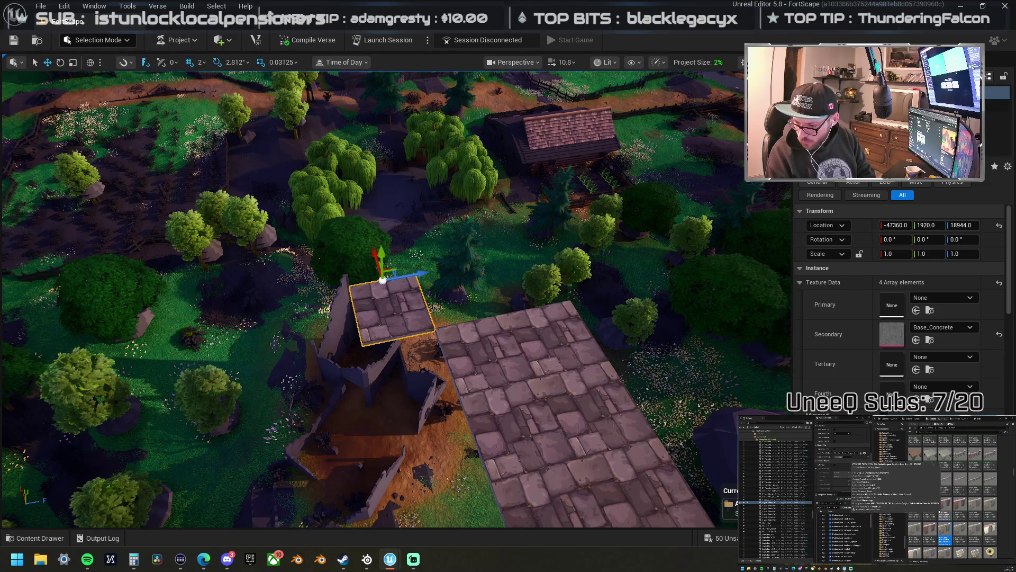
# - Place a mirrored arched wall and a castle outer wall on the roof tile
pyautogui.moveTo(1015, 402)
pyautogui.mouseDown()
pyautogui.moveTo(577, 388)
pyautogui.moveTo(398, 314)
pyautogui.moveTo(422, 319)
pyautogui.mouseUp()
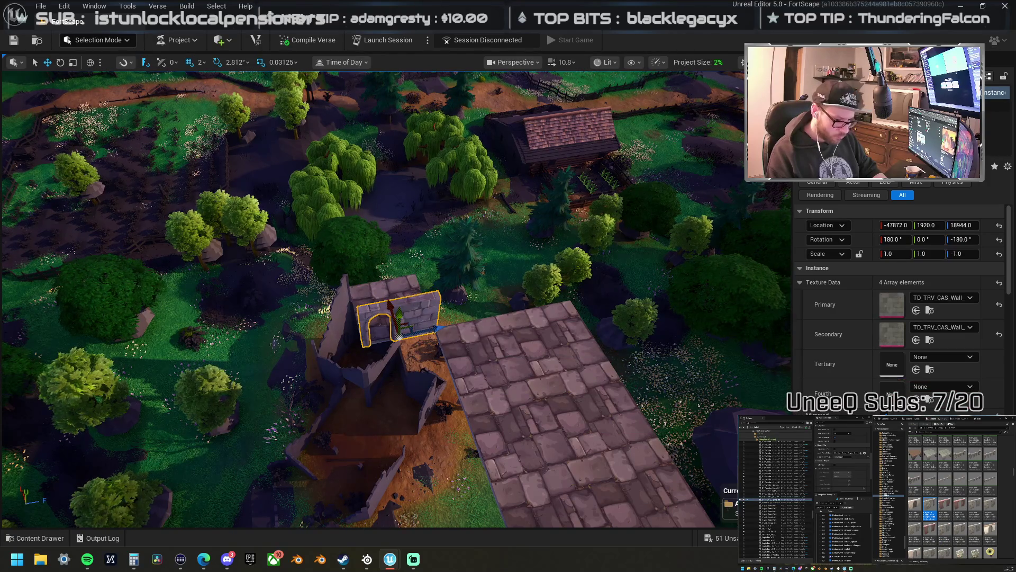
pyautogui.press('Return')
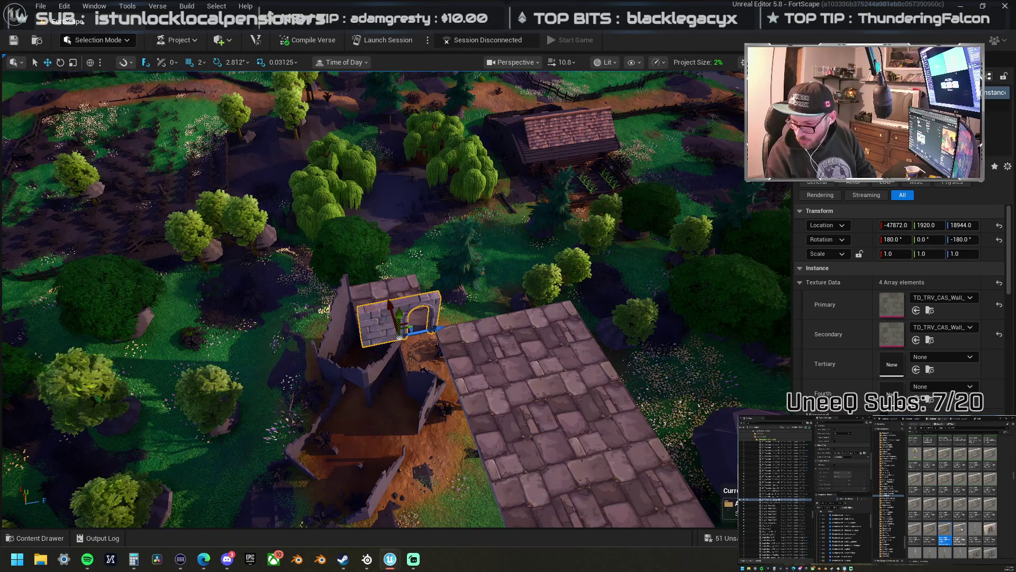
pyautogui.moveTo(945, 532)
pyautogui.mouseDown()
pyautogui.moveTo(454, 318)
pyautogui.moveTo(408, 311)
pyautogui.moveTo(418, 303)
pyautogui.mouseUp()
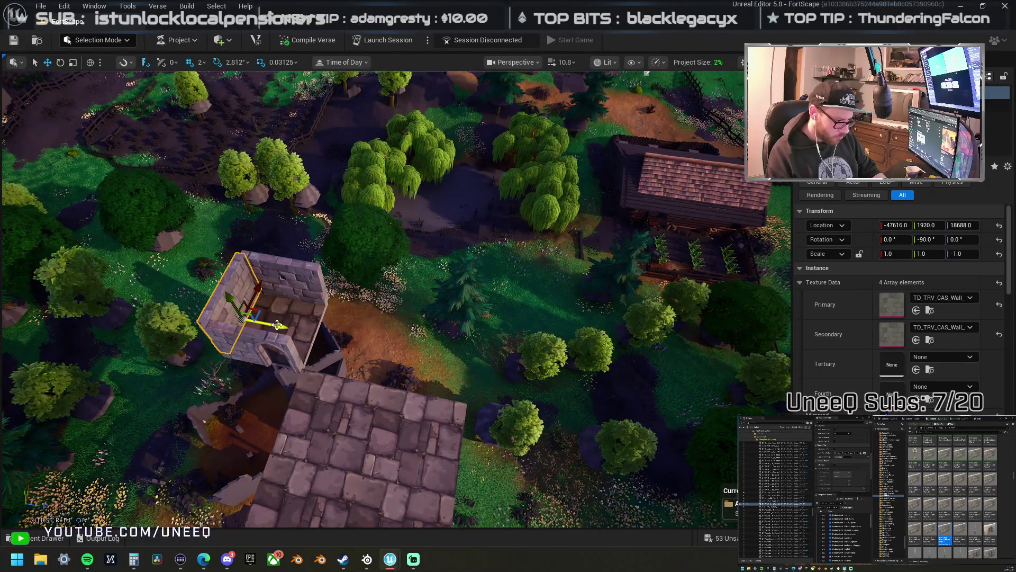
# - Alt-drag a wall copy onto the tower's right side to close the walls
pyautogui.keyDown('alt'); pyautogui.moveTo(277, 325); pyautogui.dragTo(327, 333); pyautogui.keyUp('alt')
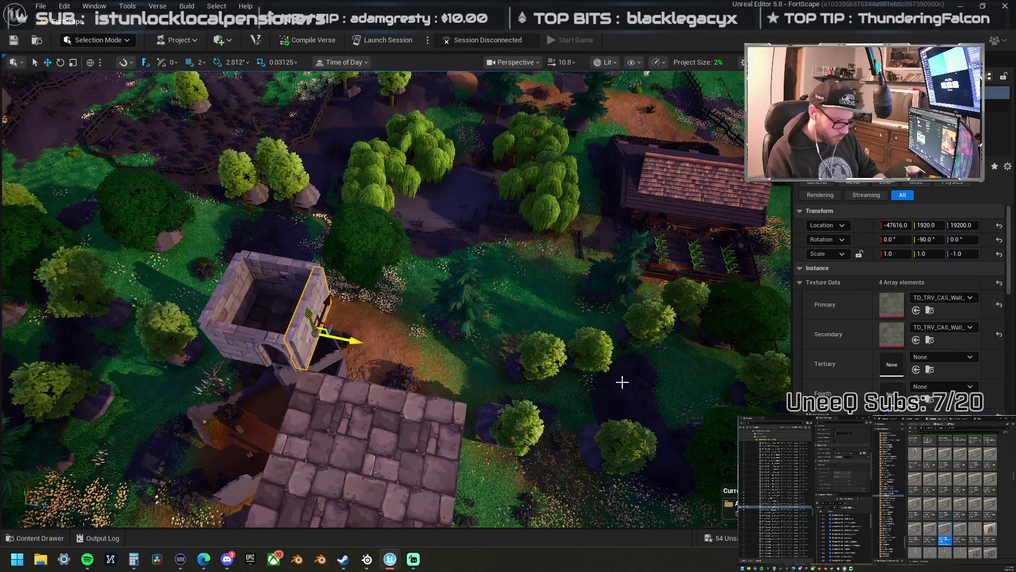
pyautogui.scroll(-10, 955, 527)
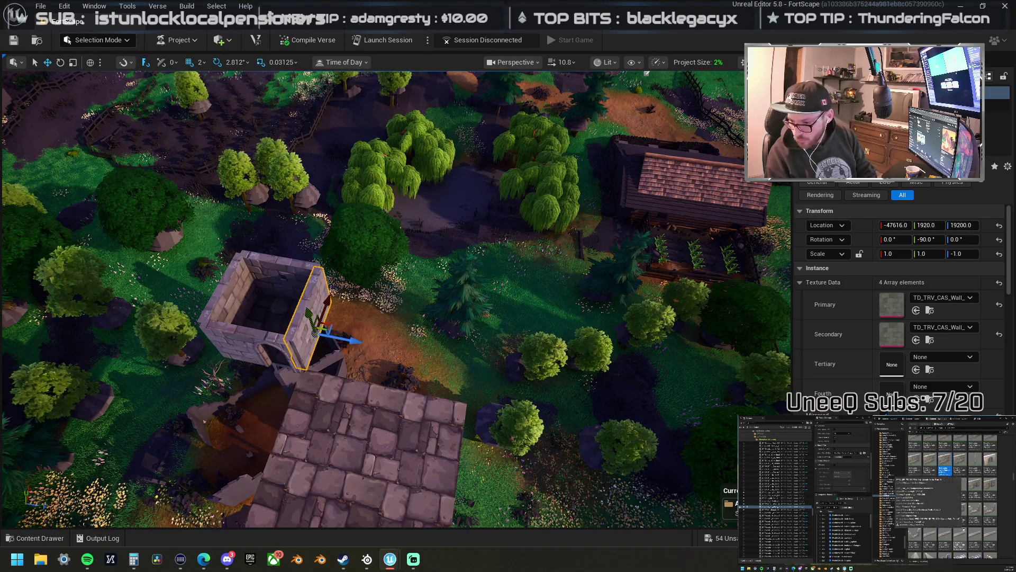
pyautogui.scroll(-10, 962, 529)
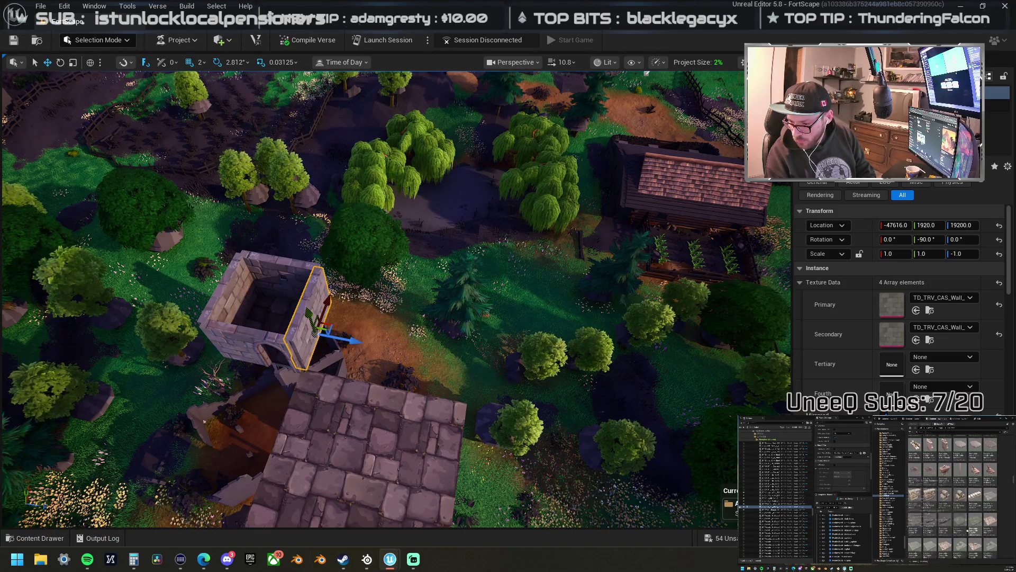
pyautogui.scroll(-5, 953, 492)
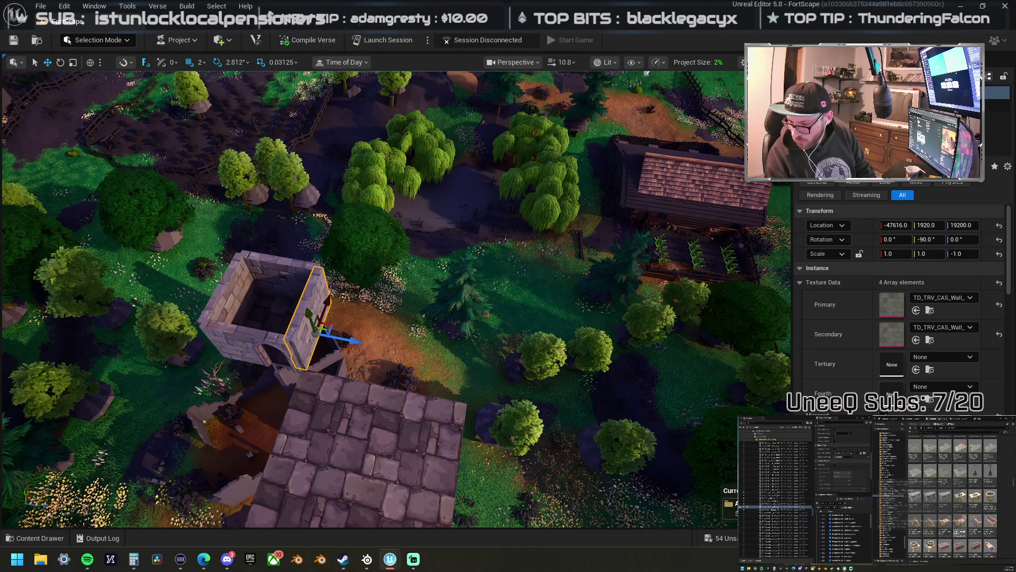
pyautogui.scroll(-3, 999, 545)
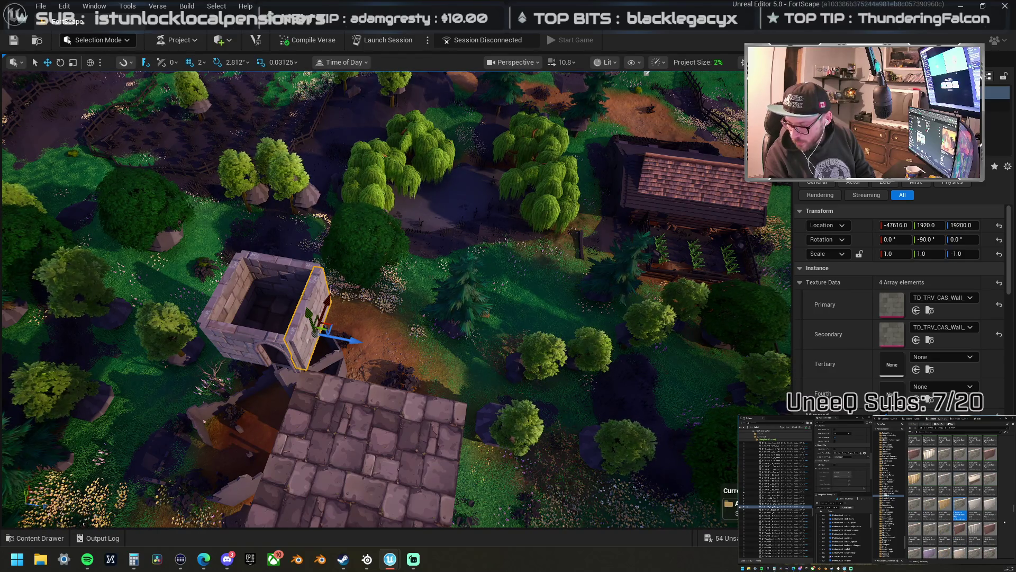
# - Place a Catacomb wall panel on the courtyard tiles beside the tower and frame it
pyautogui.scroll(-3, 1004, 521)
pyautogui.moveTo(1015, 402)
pyautogui.mouseDown()
pyautogui.moveTo(677, 392)
pyautogui.moveTo(367, 442)
pyautogui.moveTo(372, 424)
pyautogui.mouseUp()
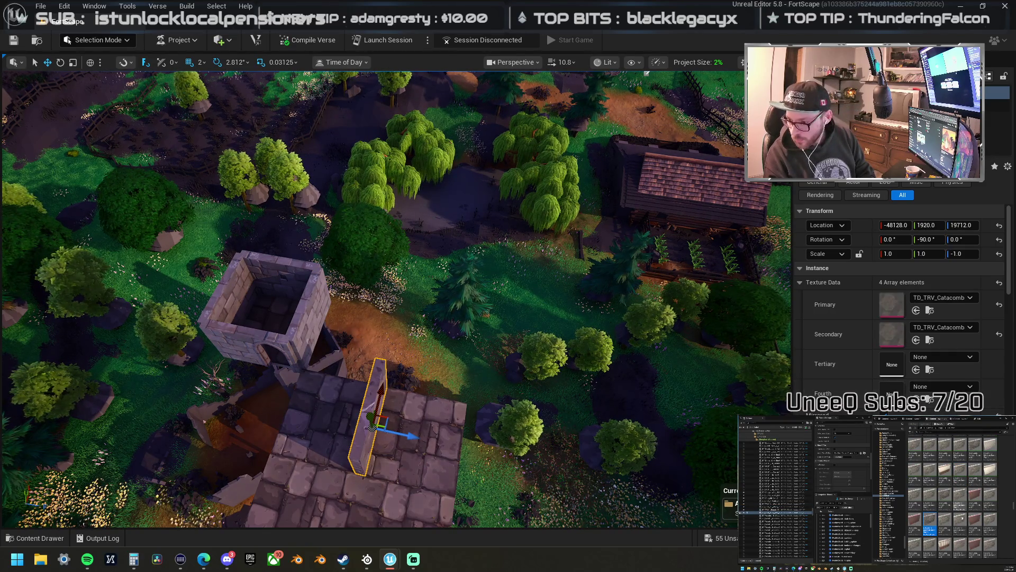
pyautogui.scroll(-3, 962, 517)
pyautogui.scroll(-2, 953, 498)
pyautogui.scroll(-5, 967, 508)
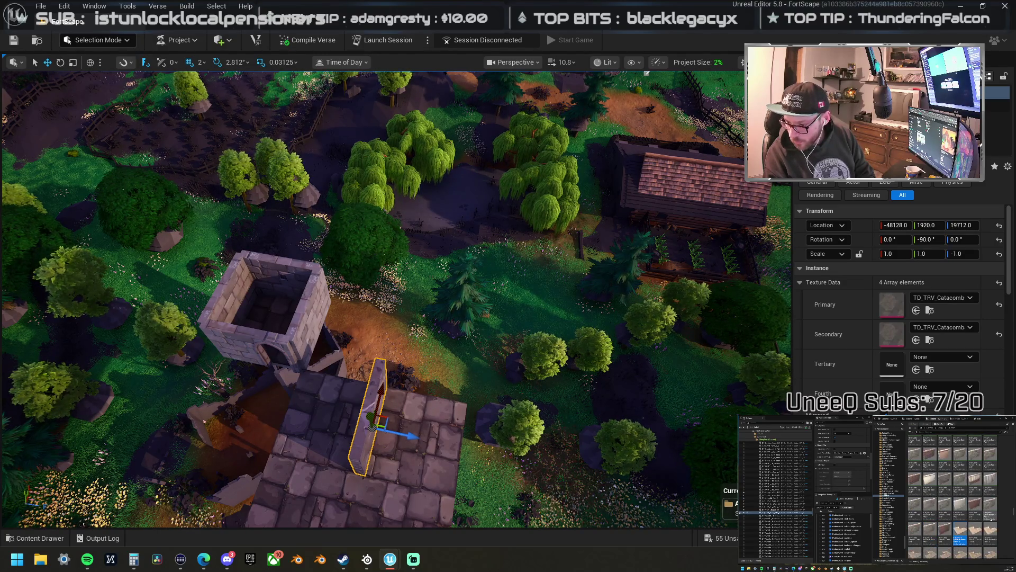
pyautogui.scroll(-2, 968, 508)
pyautogui.scroll(-3, 967, 509)
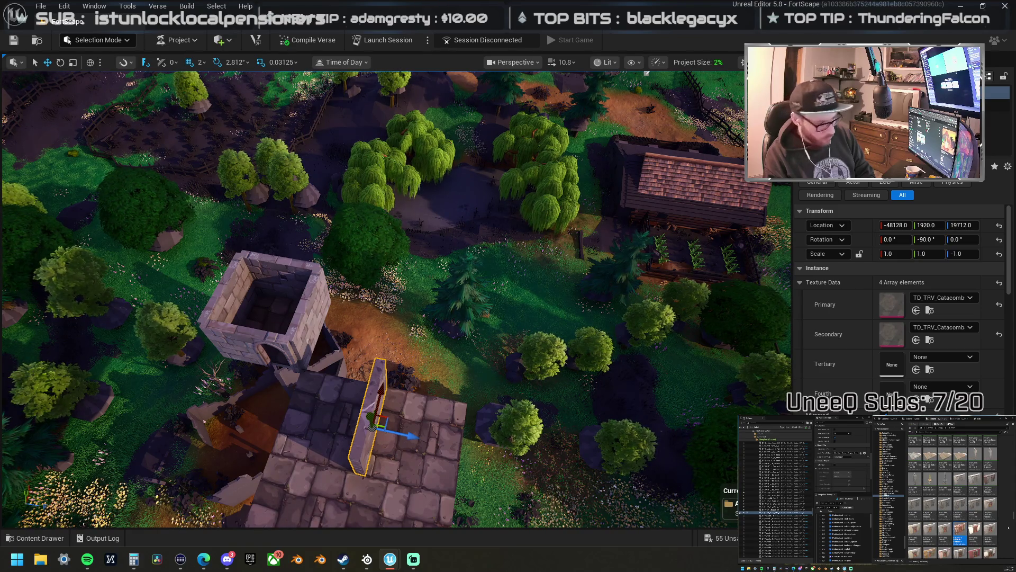
pyautogui.moveTo(524, 440); pyautogui.dragTo(587, 429)
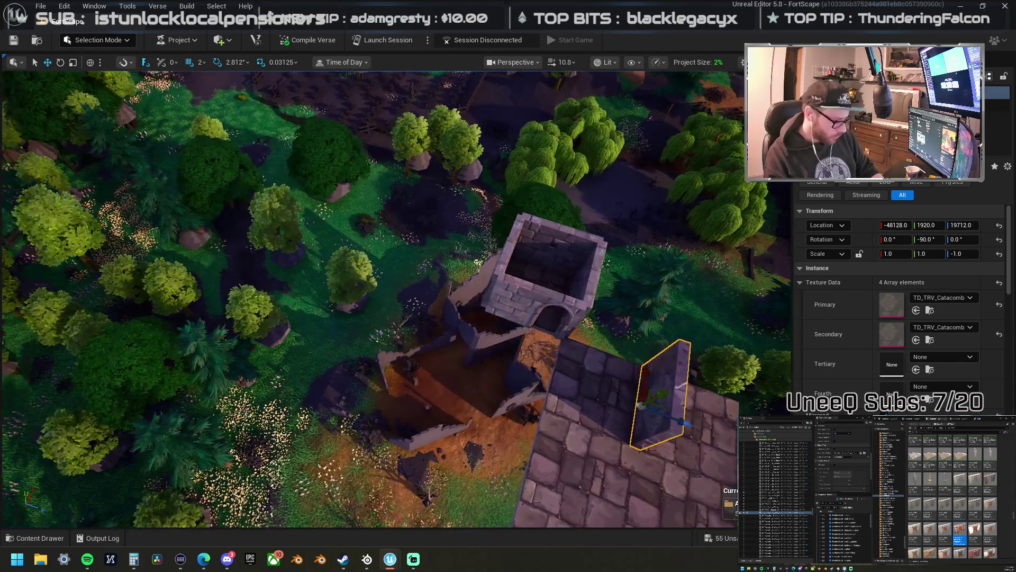
pyautogui.scroll(5, 524, 440)
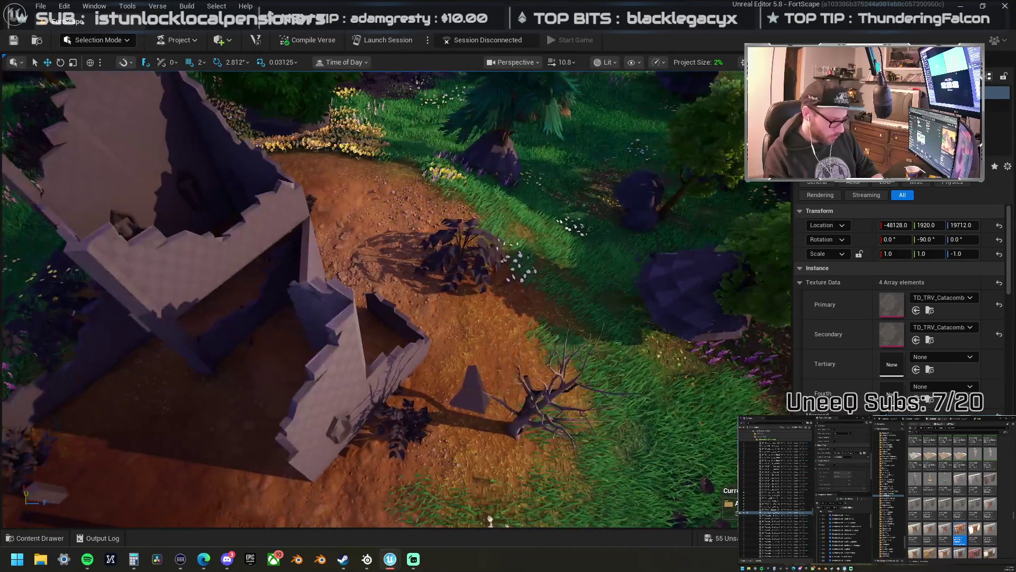
pyautogui.press('f')
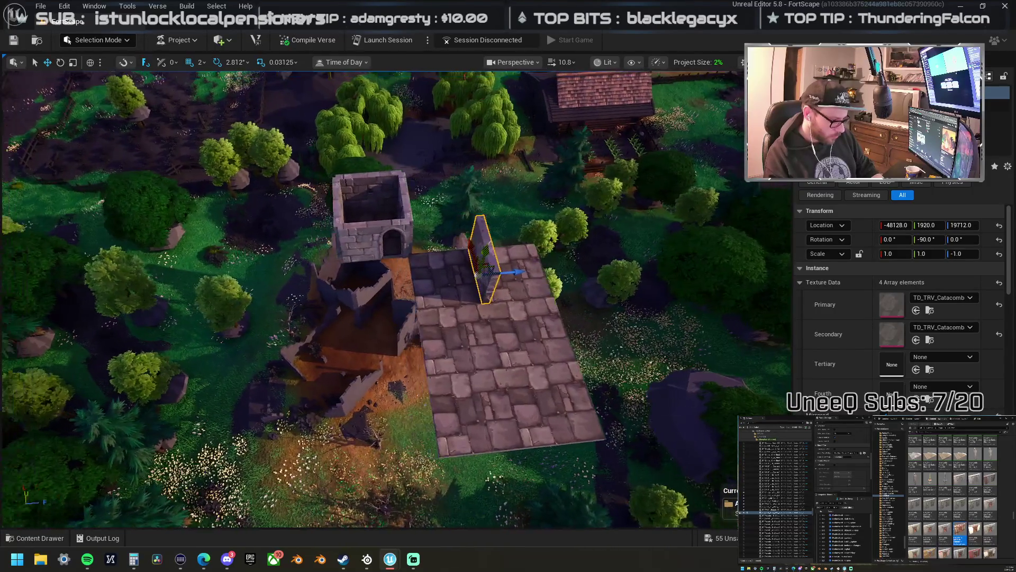
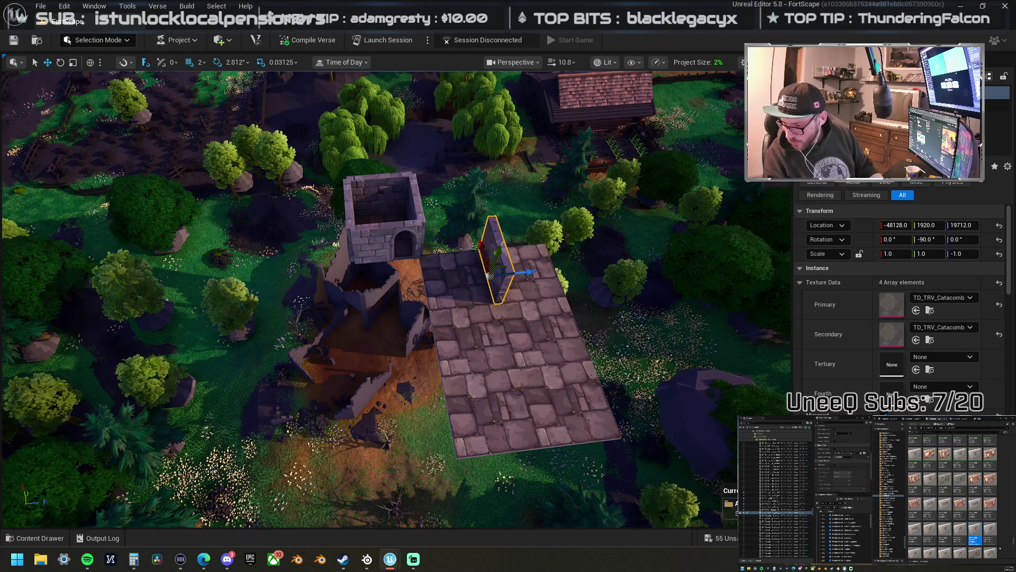
# - Place the Mansion_Window wall piece on the tower and give the panel below mansion stone textures
pyautogui.moveTo(1006, 371)
pyautogui.mouseDown()
pyautogui.moveTo(741, 370)
pyautogui.moveTo(424, 252)
pyautogui.moveTo(434, 257)
pyautogui.moveTo(416, 175)
pyautogui.mouseUp()
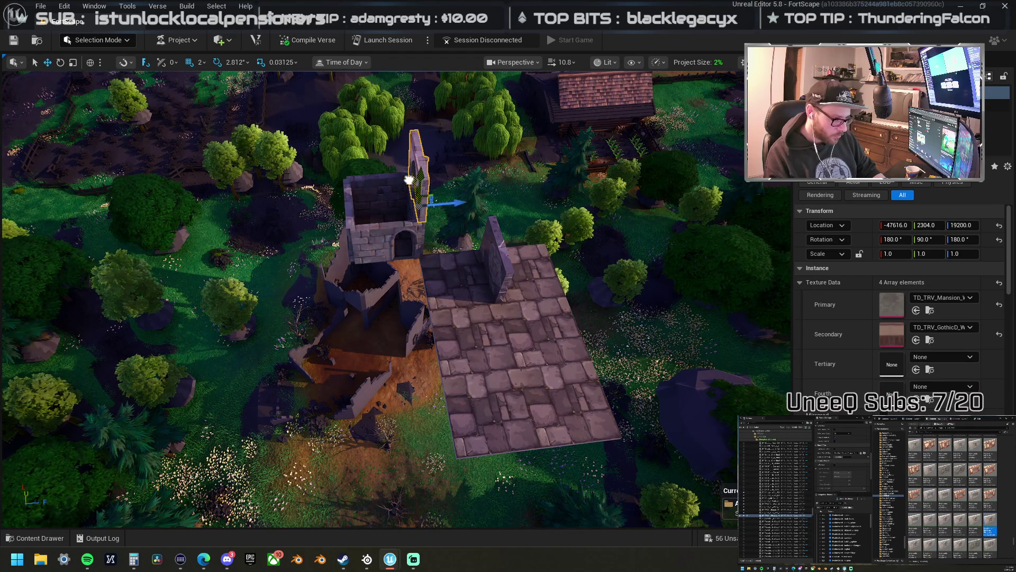
pyautogui.press('f')
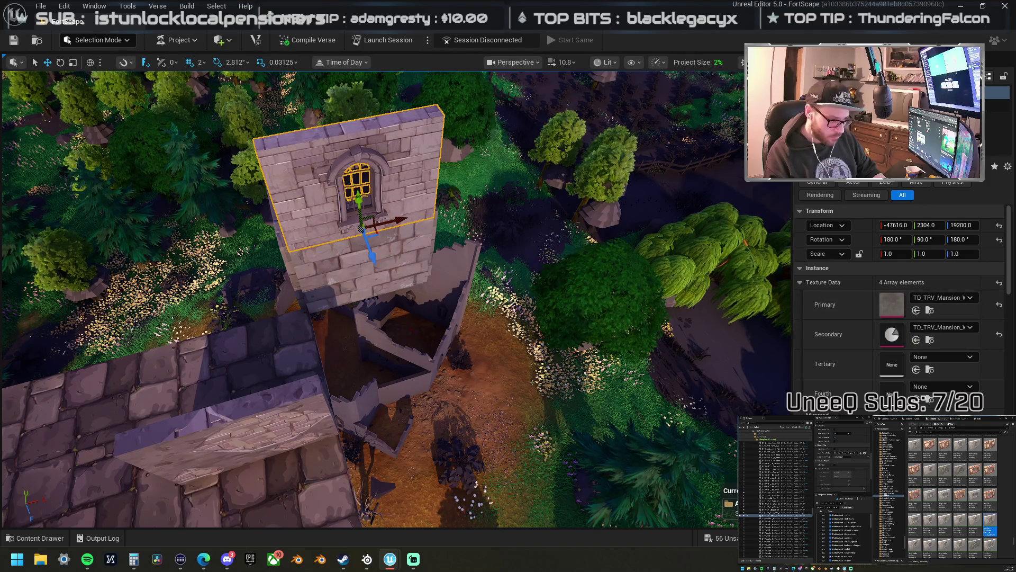
pyautogui.click(418, 288)
pyautogui.hotkey('ctrl', 'v')
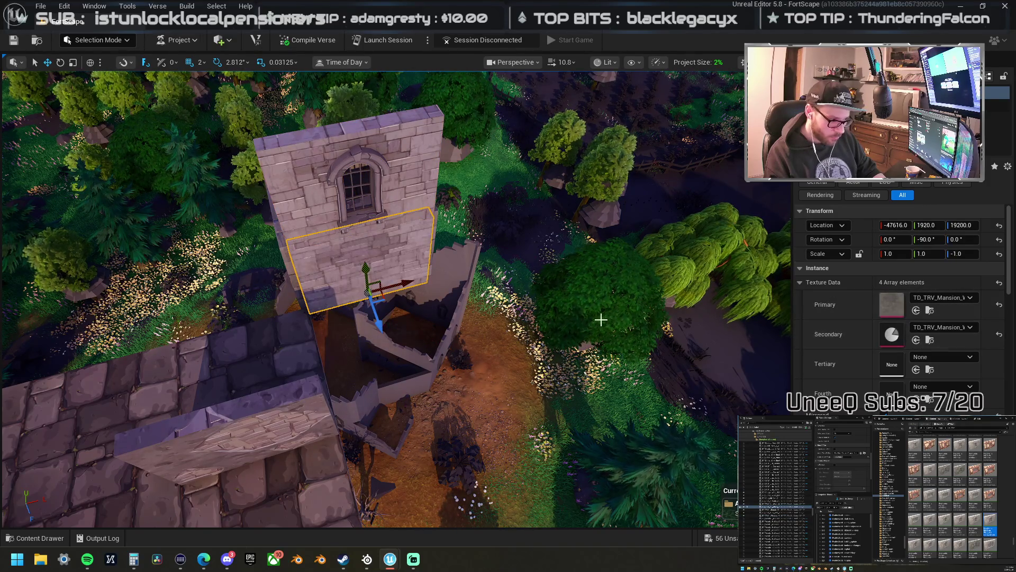
pyautogui.moveTo(505, 290); pyautogui.dragTo(506, 291)
# - Select the front wall and arched window pieces and switch their secondary texture to mansion stone
pyautogui.click(505, 290)
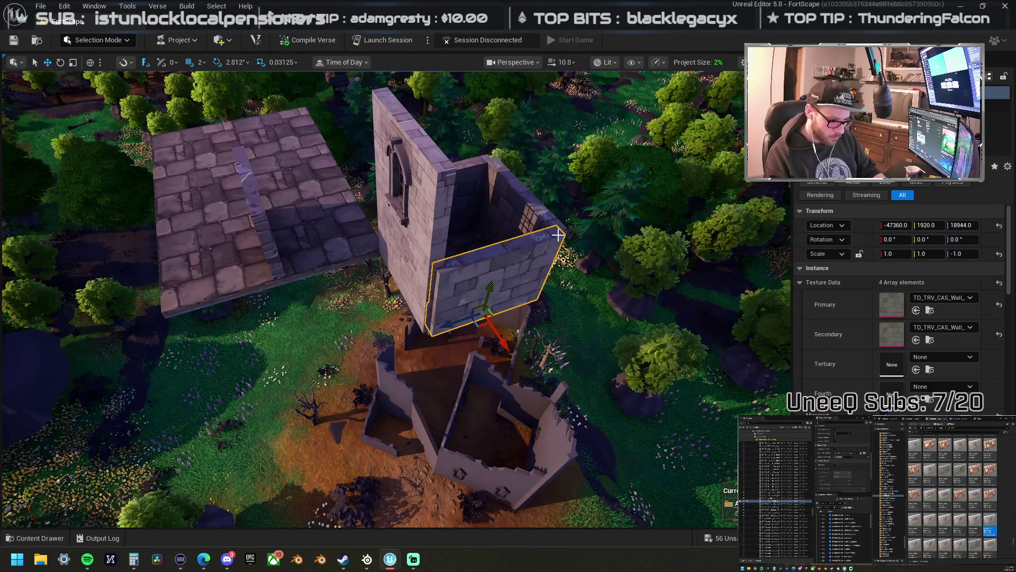
pyautogui.keyDown('ctrl'); pyautogui.click(481, 202); pyautogui.keyUp('ctrl')
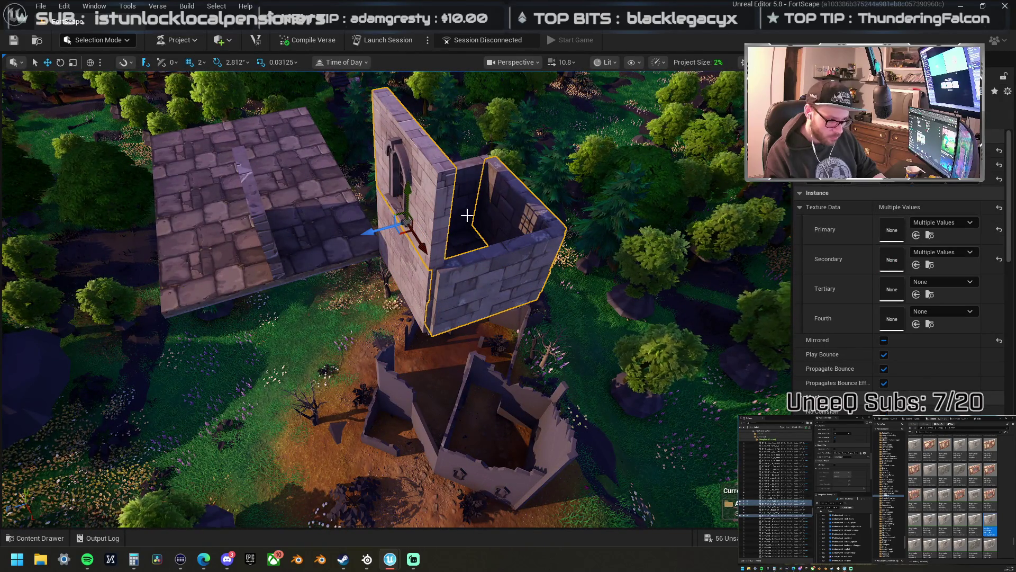
pyautogui.keyDown('ctrl'); pyautogui.click(468, 195); pyautogui.keyUp('ctrl')
pyautogui.keyDown('shift'); pyautogui.click(862, 268); pyautogui.keyUp('shift')
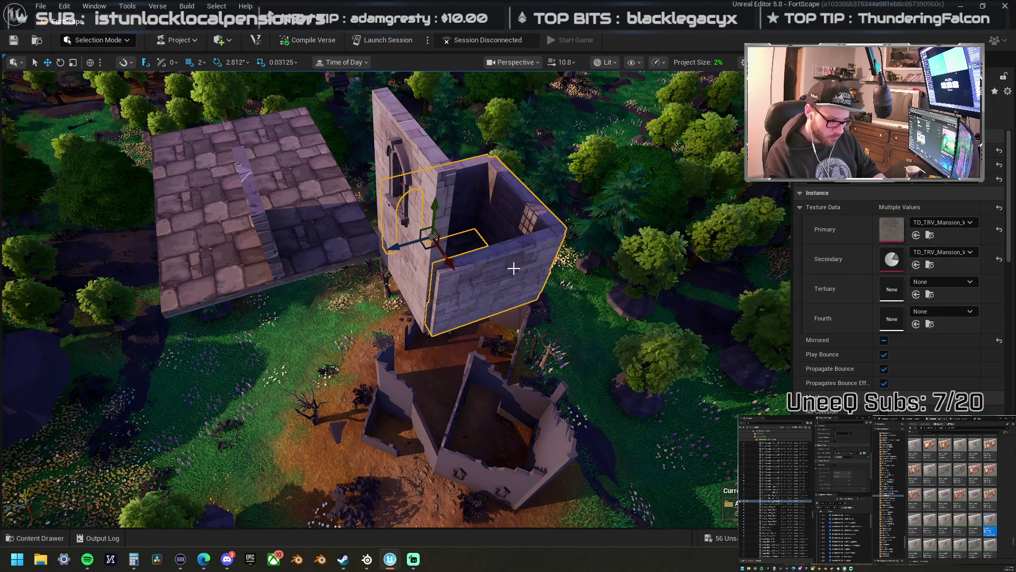
pyautogui.press('f')
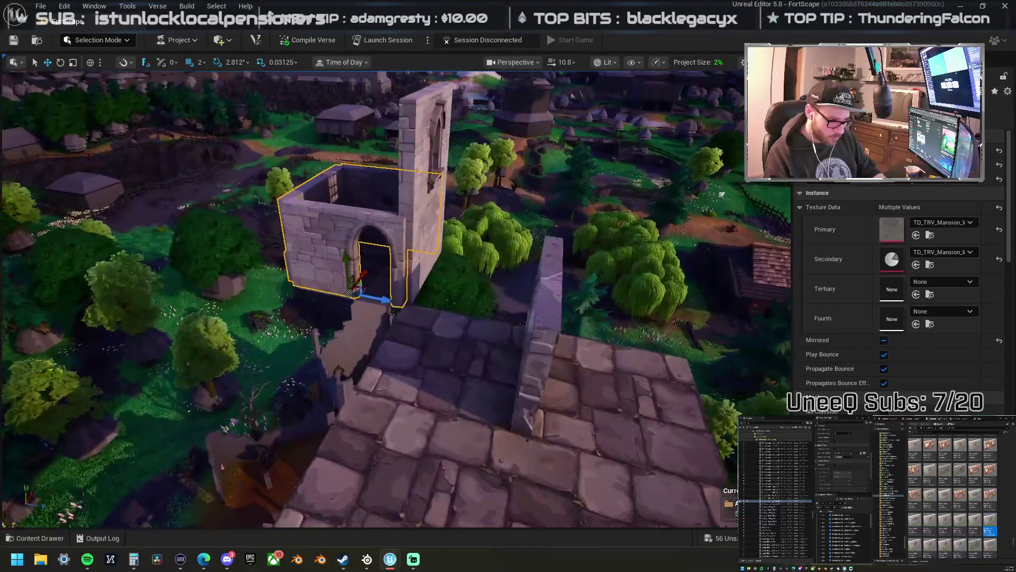
pyautogui.scroll(-5, 342, 292)
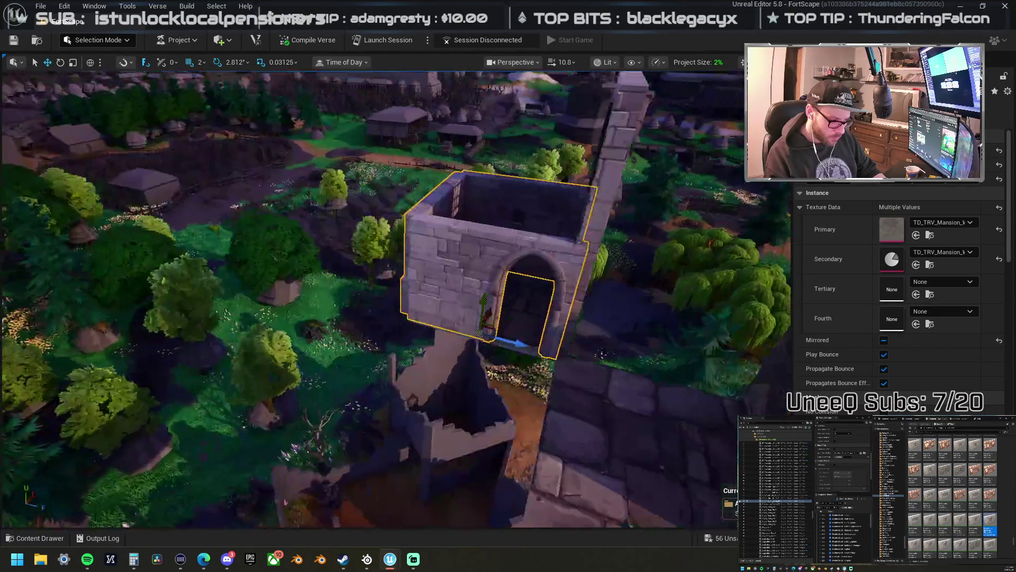
# - Undo the mansion texture edits, restoring the CAS_Wall castle stone textures
pyautogui.hotkey('ctrl', 'z')
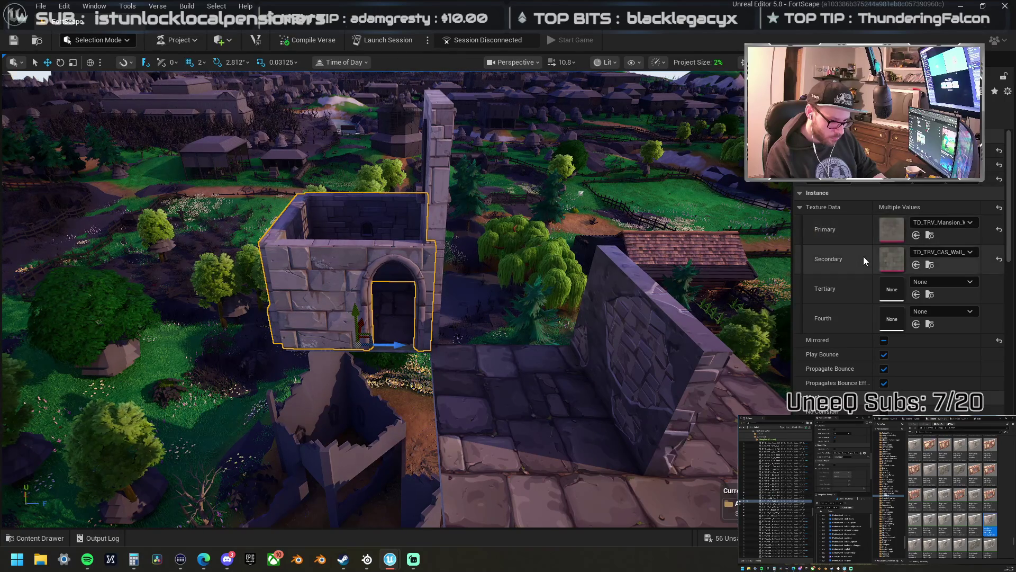
pyautogui.hotkey('ctrl', 'z')
pyautogui.hotkey('ctrl', 'z')
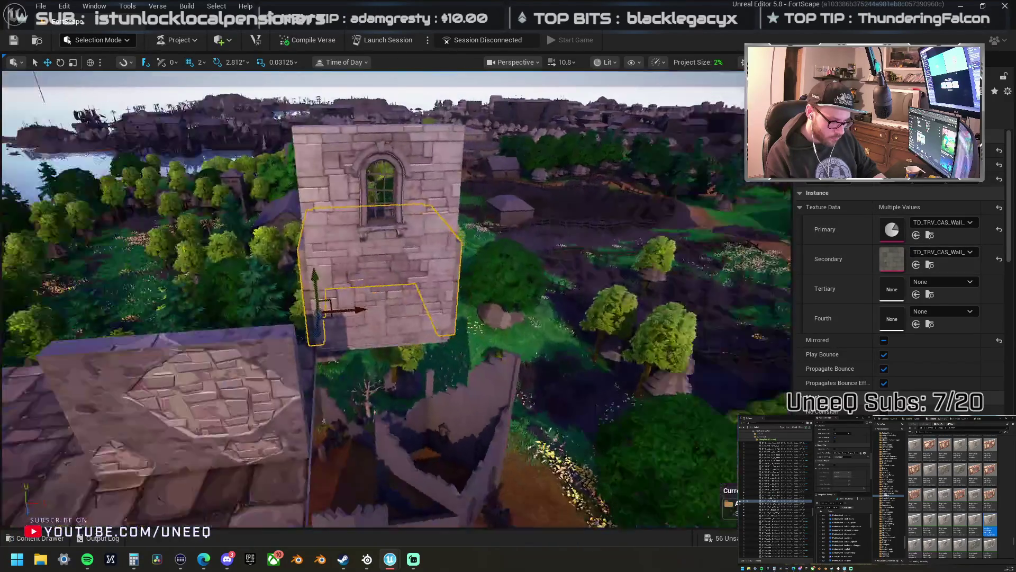
pyautogui.hotkey('ctrl', 'z')
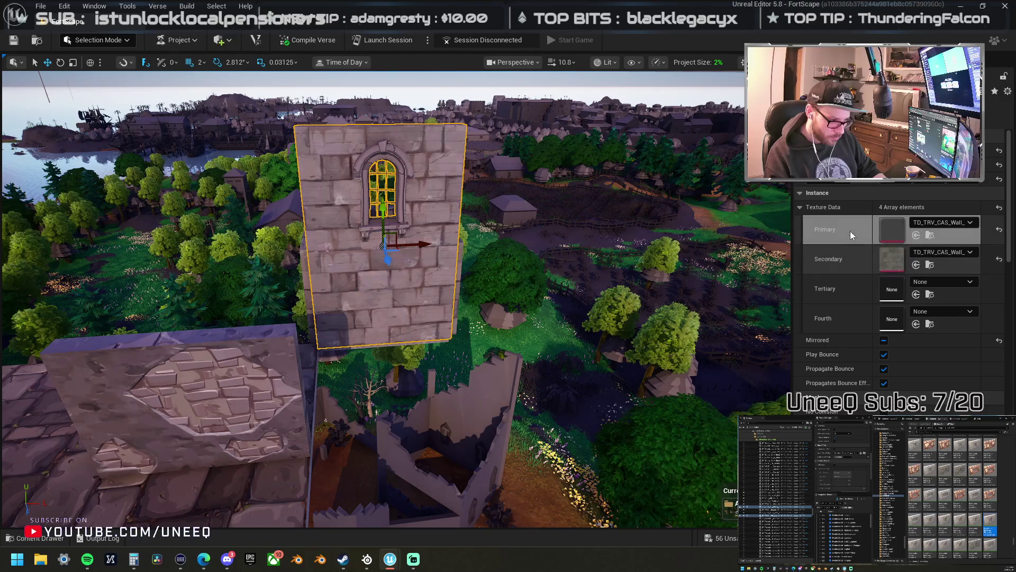
pyautogui.hotkey('ctrl', 'z')
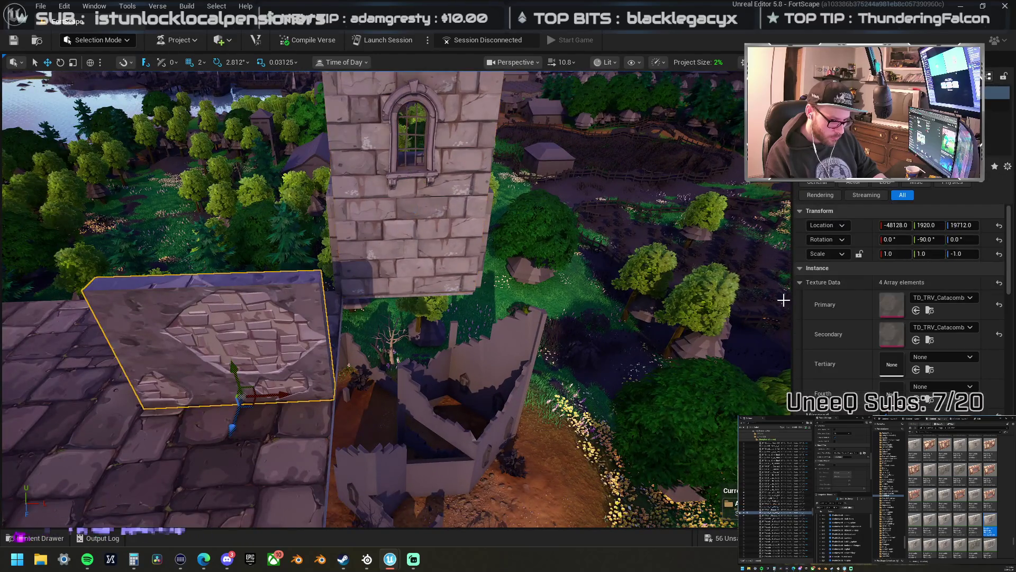
pyautogui.hotkey('ctrl', 'z')
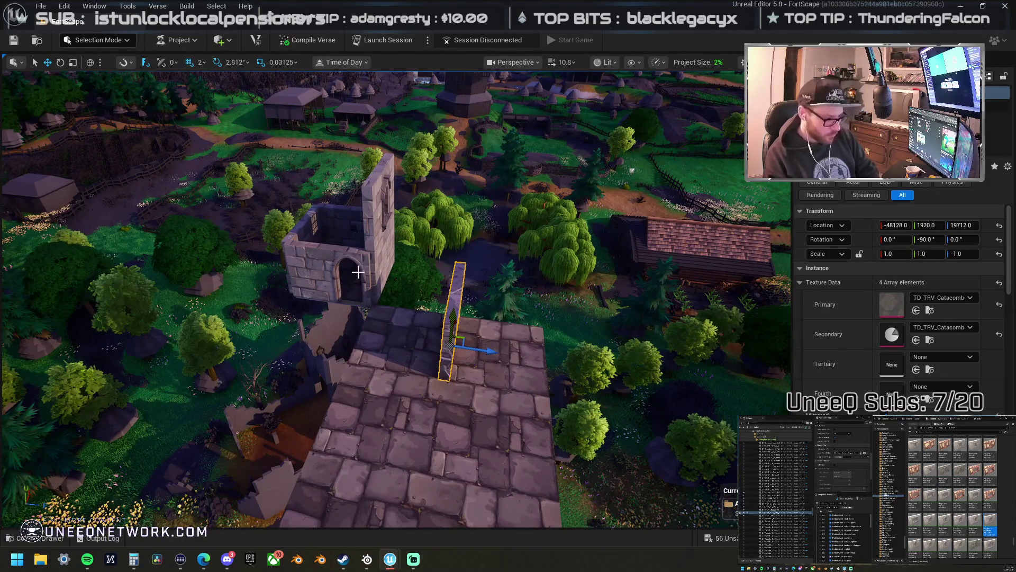
# - Delete the stray plank on the stone platform and the lower tower wall piece
pyautogui.press('Delete')
pyautogui.scroll(-3, 953, 497)
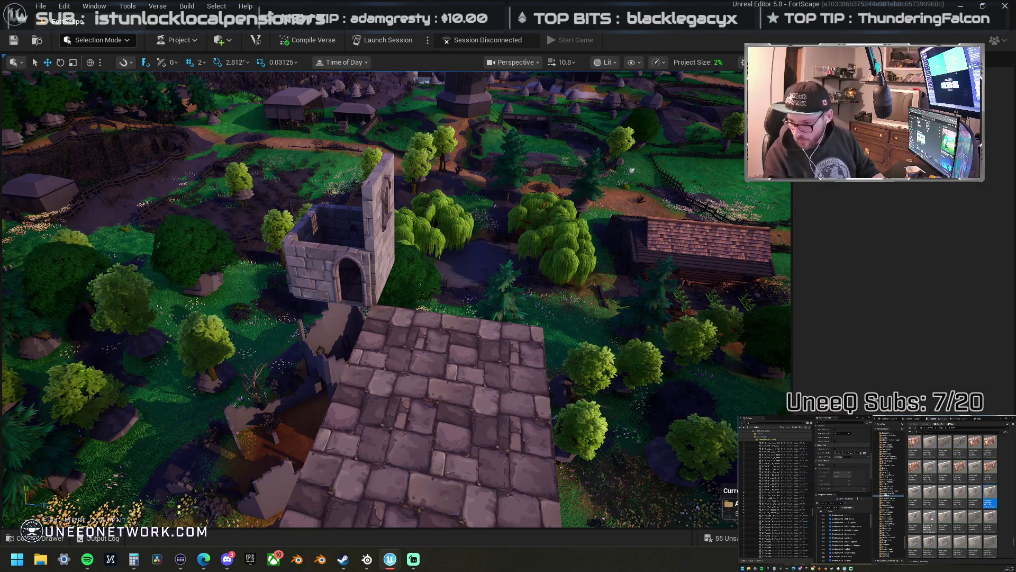
pyautogui.moveTo(425, 344)
pyautogui.mouseDown()
pyautogui.moveTo(425, 391)
pyautogui.moveTo(402, 339)
pyautogui.moveTo(402, 365)
pyautogui.moveTo(350, 365)
pyautogui.moveTo(439, 360)
pyautogui.moveTo(413, 360)
pyautogui.mouseUp()
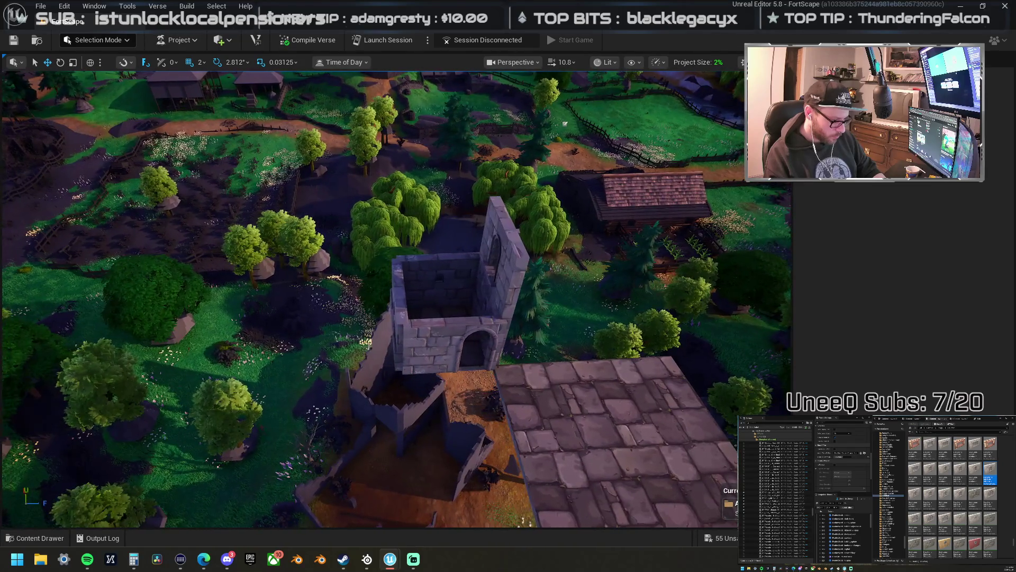
pyautogui.click(500, 264)
pyautogui.moveTo(464, 284)
pyautogui.mouseDown()
pyautogui.moveTo(455, 284)
pyautogui.moveTo(464, 283)
pyautogui.mouseUp()
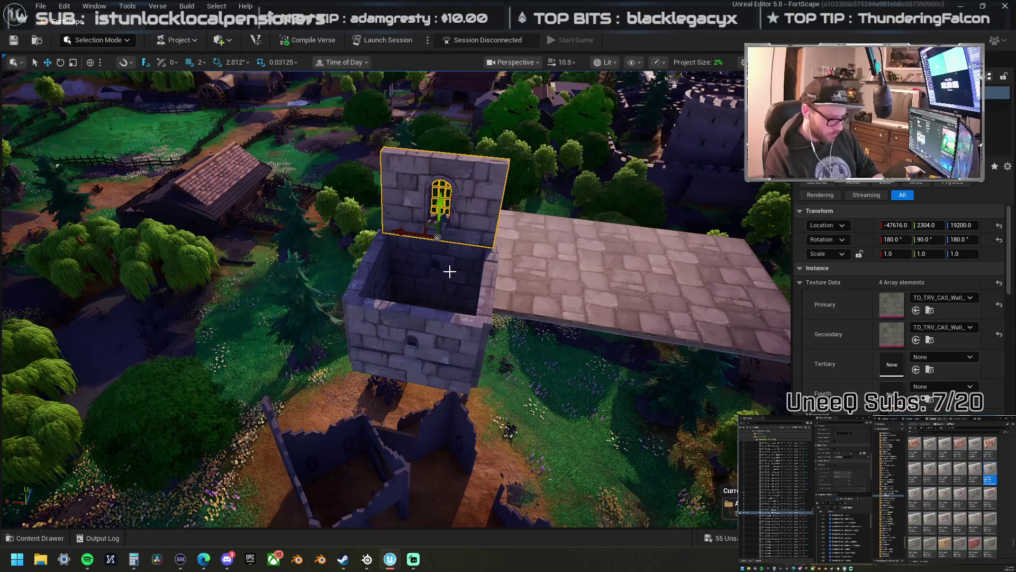
pyautogui.click(396, 280)
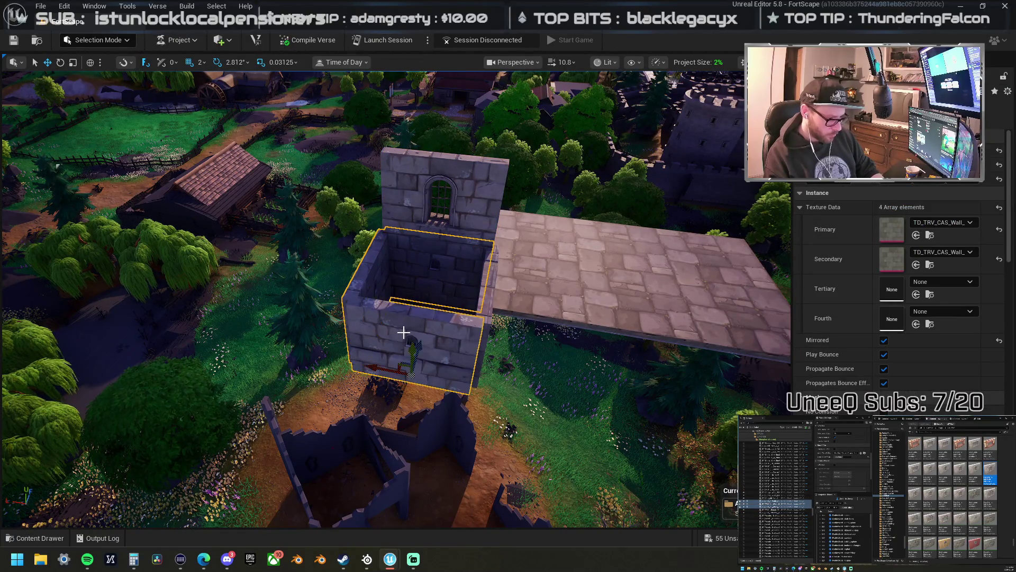
pyautogui.press('Delete')
# - Lower the arched window wall onto the tower's edge, turned 90°
pyautogui.click(441, 221)
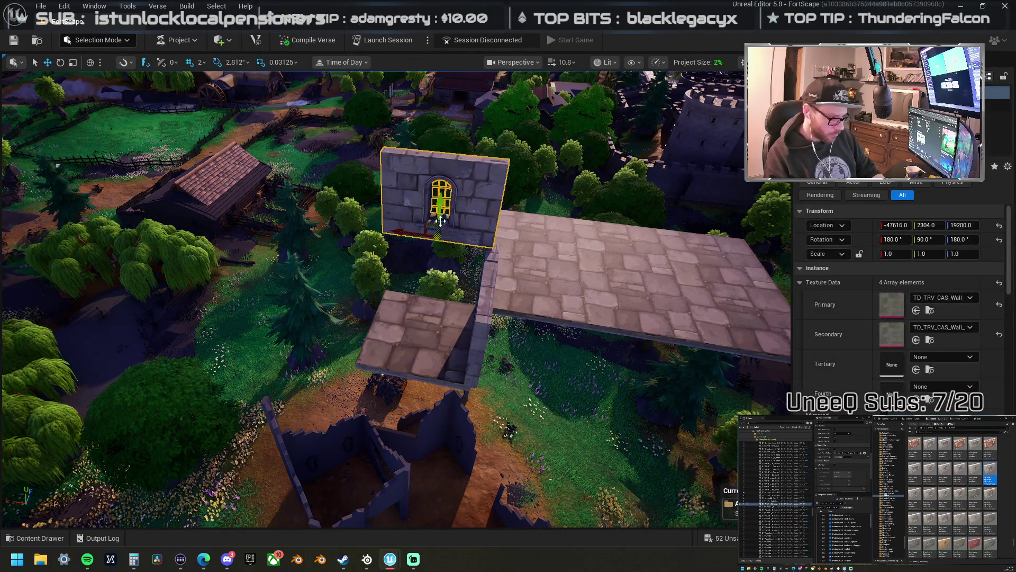
pyautogui.moveTo(440, 212)
pyautogui.mouseDown()
pyautogui.moveTo(434, 257)
pyautogui.moveTo(363, 303)
pyautogui.moveTo(367, 329)
pyautogui.mouseUp()
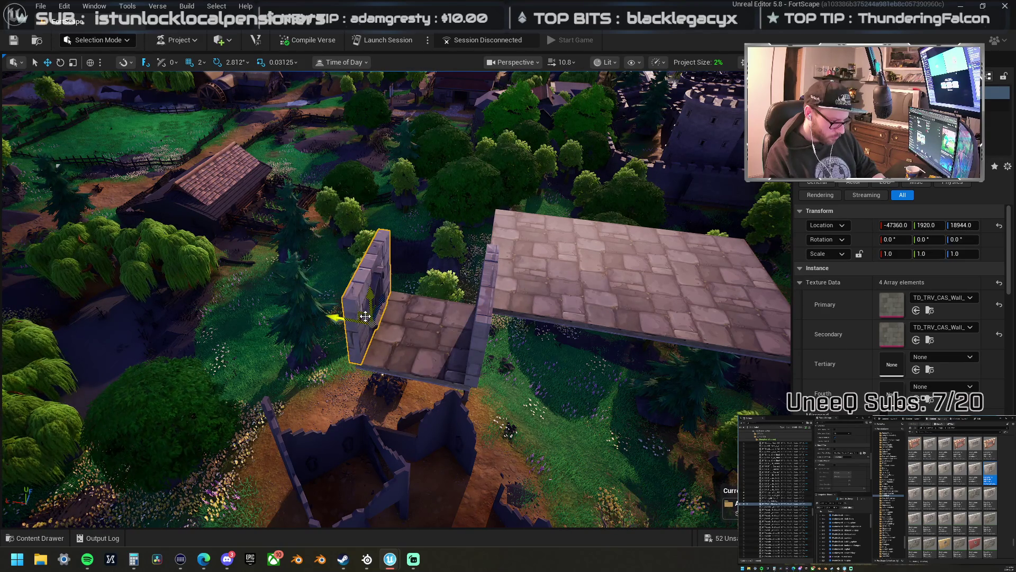
pyautogui.moveTo(364, 318)
pyautogui.mouseDown()
pyautogui.moveTo(402, 375)
pyautogui.moveTo(363, 369)
pyautogui.mouseUp()
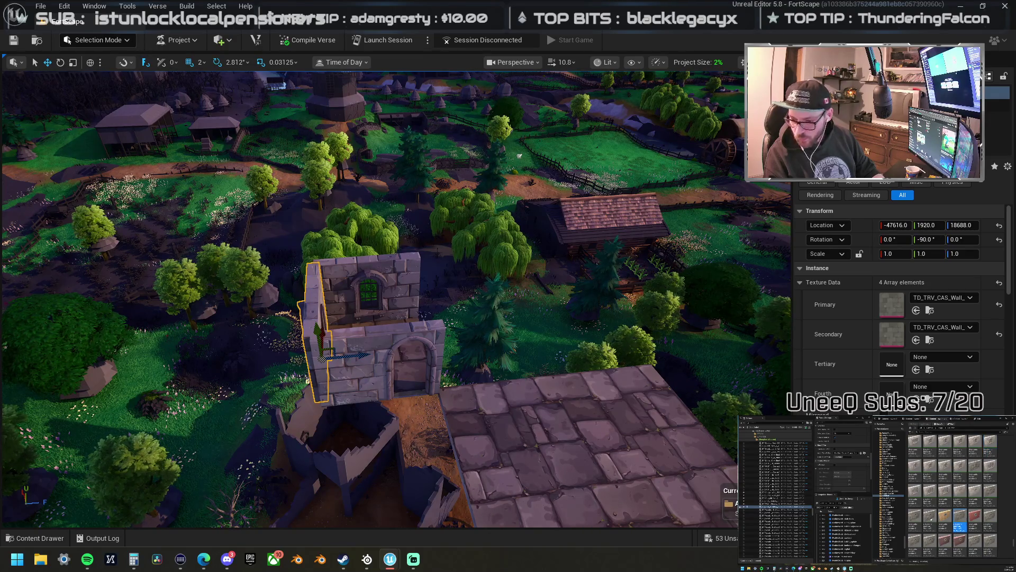
pyautogui.moveTo(409, 268); pyautogui.dragTo(222, 265)
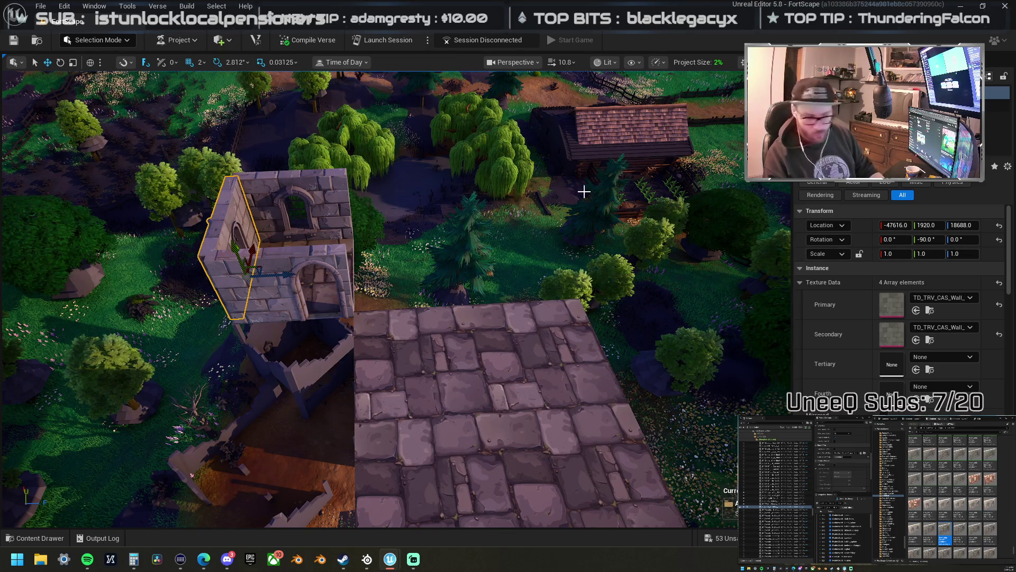
pyautogui.click(311, 182)
# - Place another Mansion_Window wall on the tower and copy the castle wall texture into its Secondary slot
pyautogui.rightClick(356, 201)
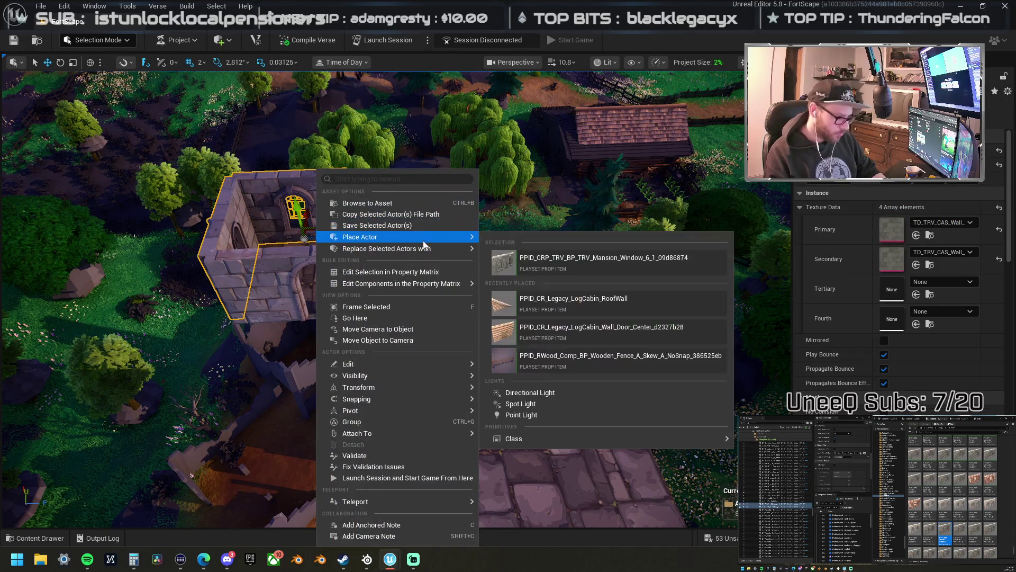
pyautogui.moveTo(432, 251)
pyautogui.click(606, 288)
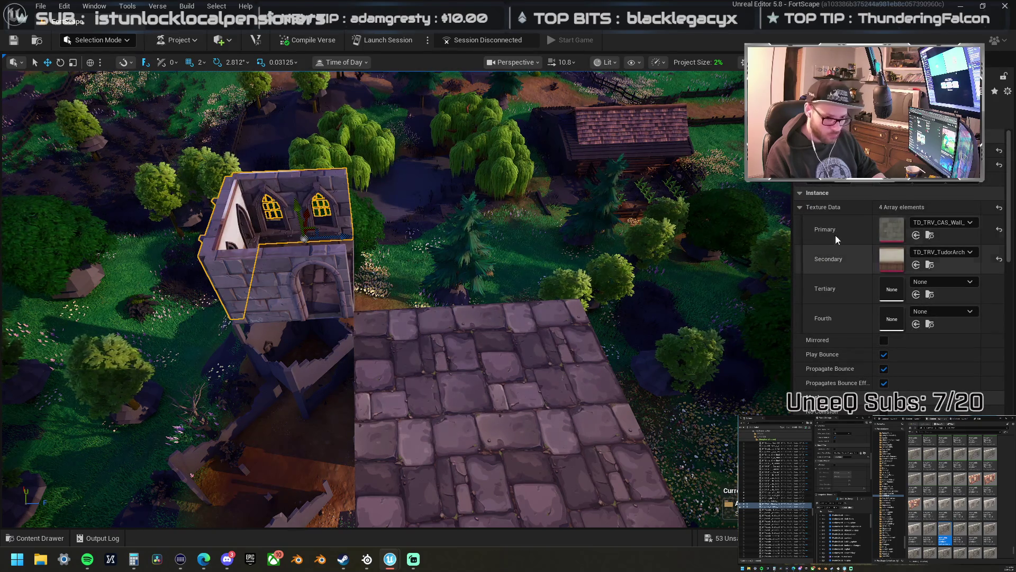
pyautogui.keyDown('shift'); pyautogui.rightClick(855, 227); pyautogui.keyUp('shift')
pyautogui.keyDown('shift'); pyautogui.click(859, 259); pyautogui.keyUp('shift')
pyautogui.moveTo(393, 258); pyautogui.dragTo(264, 232)
pyautogui.moveTo(666, 301); pyautogui.dragTo(665, 302)
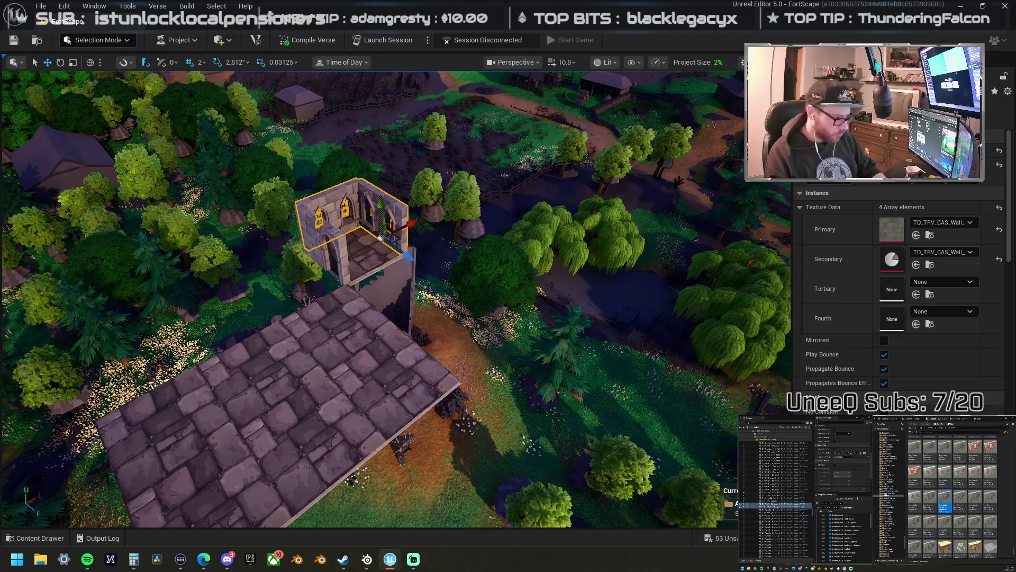
# - Browse to the wall piece's asset and bring another castle wall piece into the level
pyautogui.rightClick(341, 197)
pyautogui.click(365, 212)
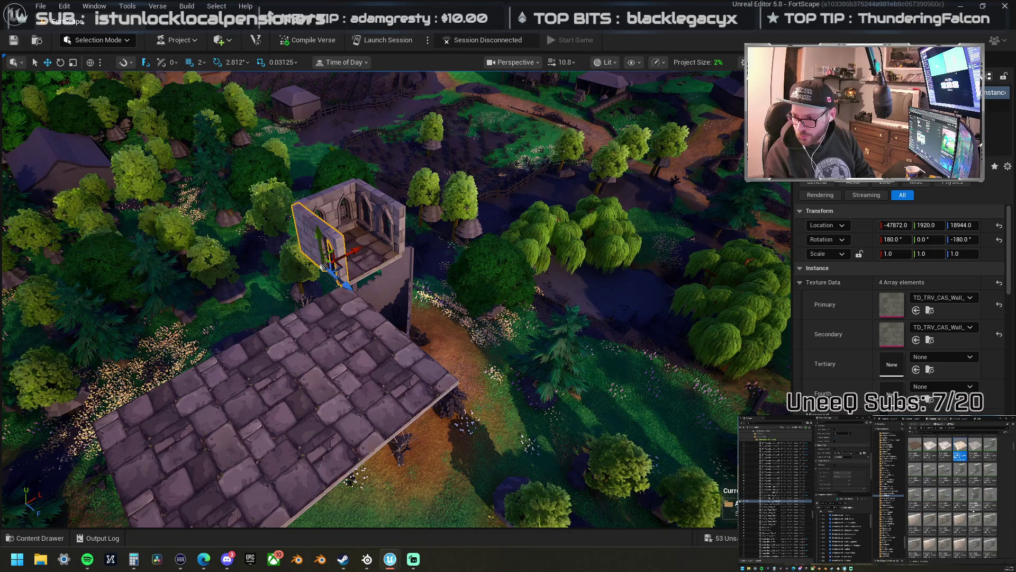
pyautogui.moveTo(1015, 249)
pyautogui.mouseDown()
pyautogui.moveTo(577, 246)
pyautogui.moveTo(321, 227)
pyautogui.moveTo(339, 210)
pyautogui.mouseUp()
pyautogui.moveTo(397, 307); pyautogui.dragTo(396, 307)
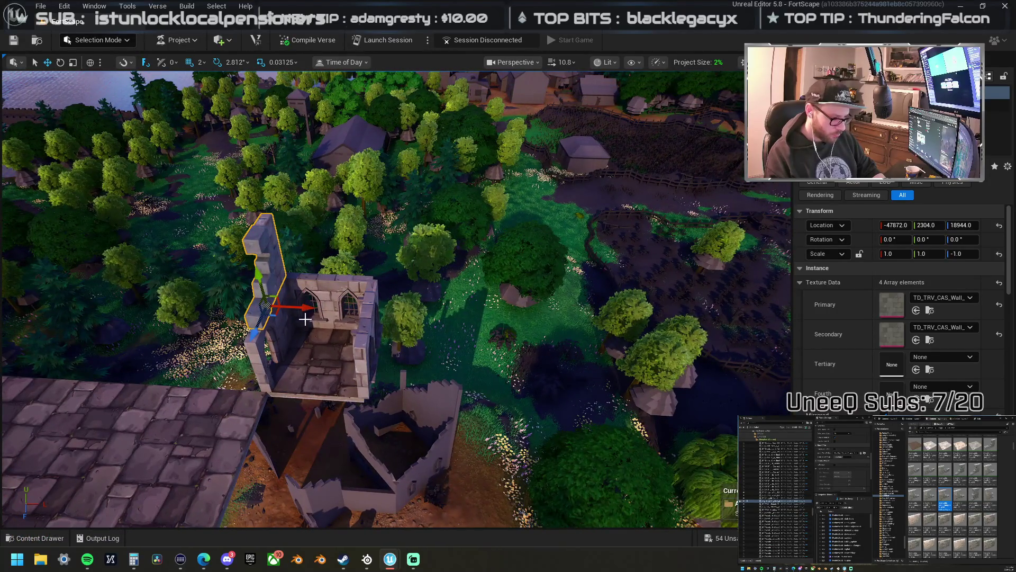
pyautogui.moveTo(272, 307)
pyautogui.mouseDown()
pyautogui.moveTo(346, 306)
pyautogui.moveTo(314, 311)
pyautogui.mouseUp()
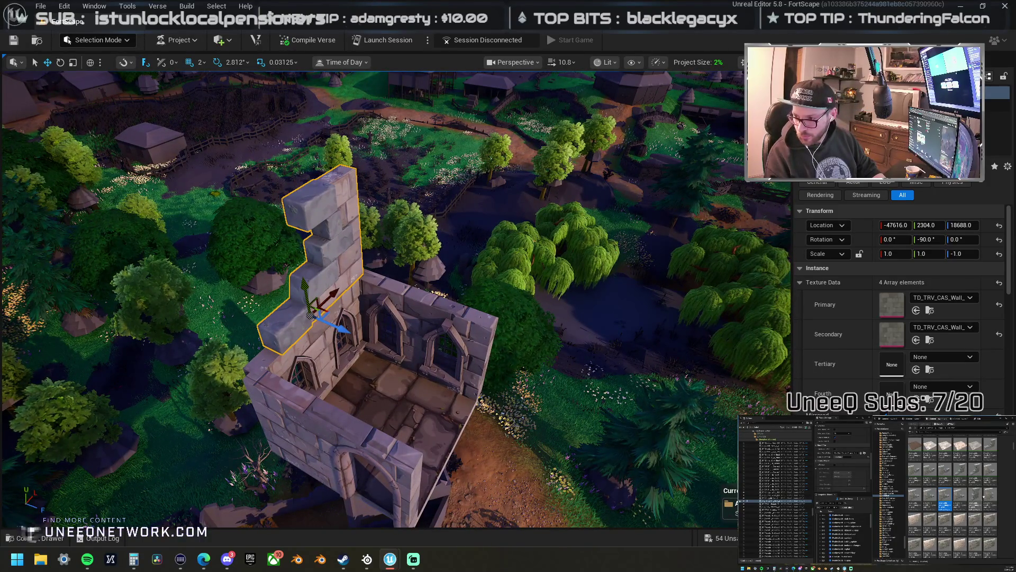
pyautogui.moveTo(767, 476)
pyautogui.mouseDown()
pyautogui.moveTo(622, 353)
pyautogui.moveTo(338, 349)
pyautogui.moveTo(328, 430)
pyautogui.moveTo(345, 415)
pyautogui.mouseUp()
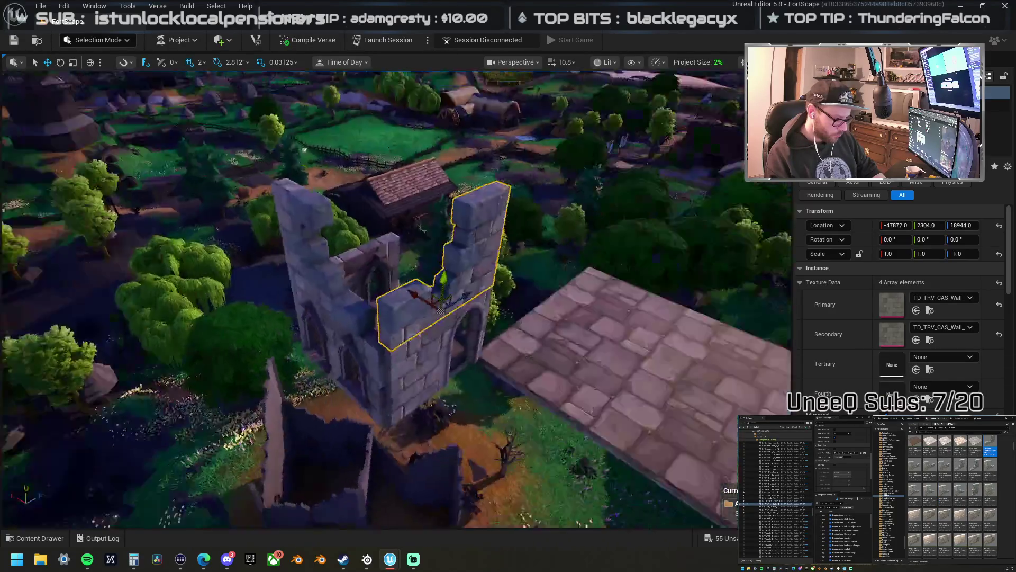
pyautogui.moveTo(423, 403); pyautogui.dragTo(324, 402)
pyautogui.click(295, 356)
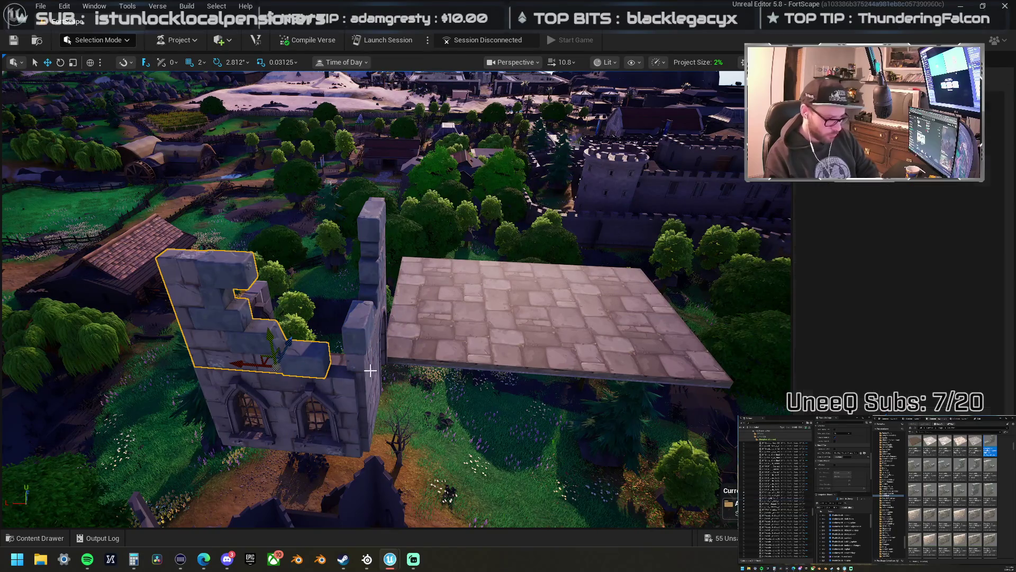
pyautogui.press('Delete')
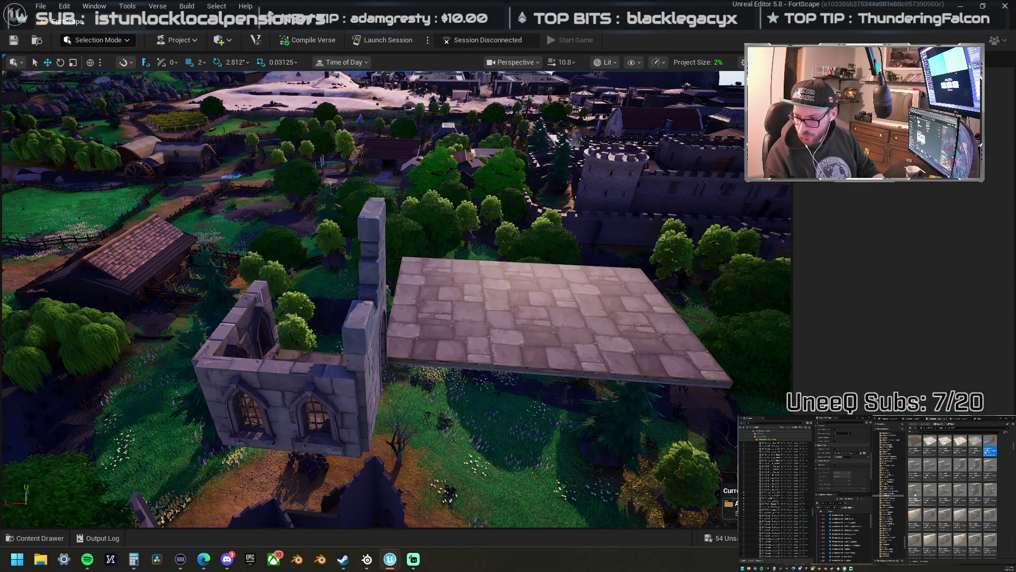
pyautogui.scroll(-5, 953, 492)
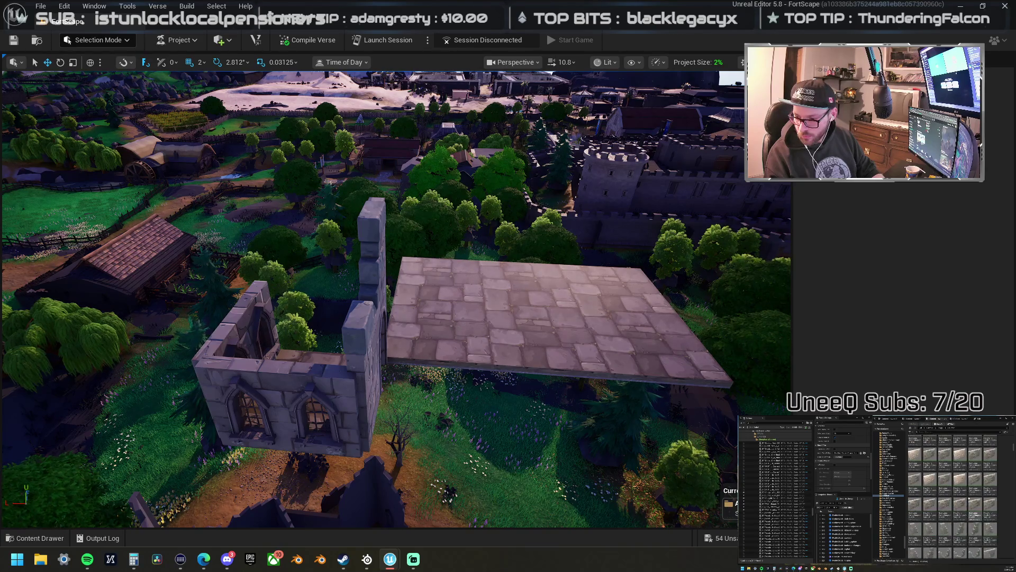
pyautogui.scroll(-5, 968, 497)
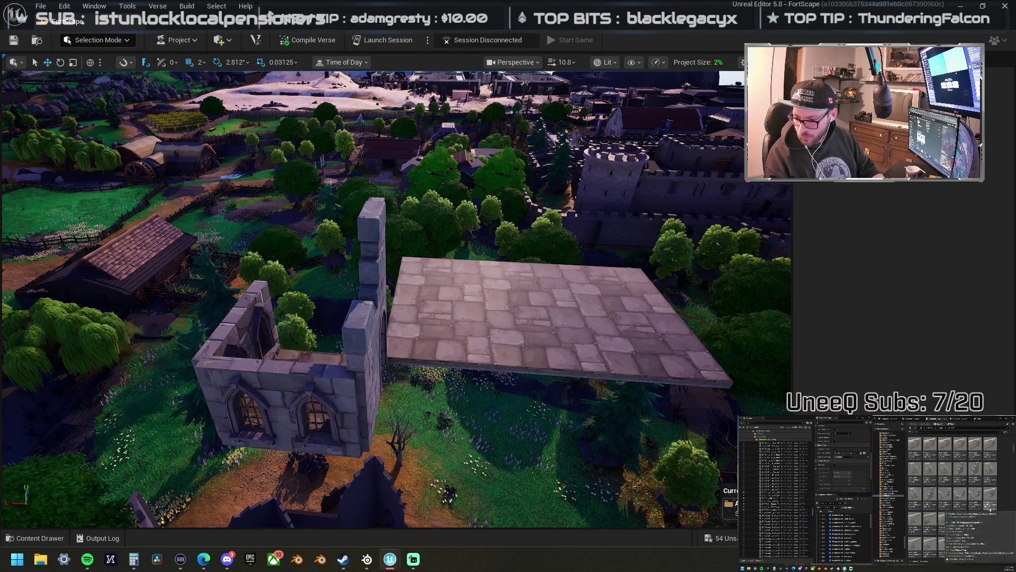
pyautogui.scroll(-5, 953, 492)
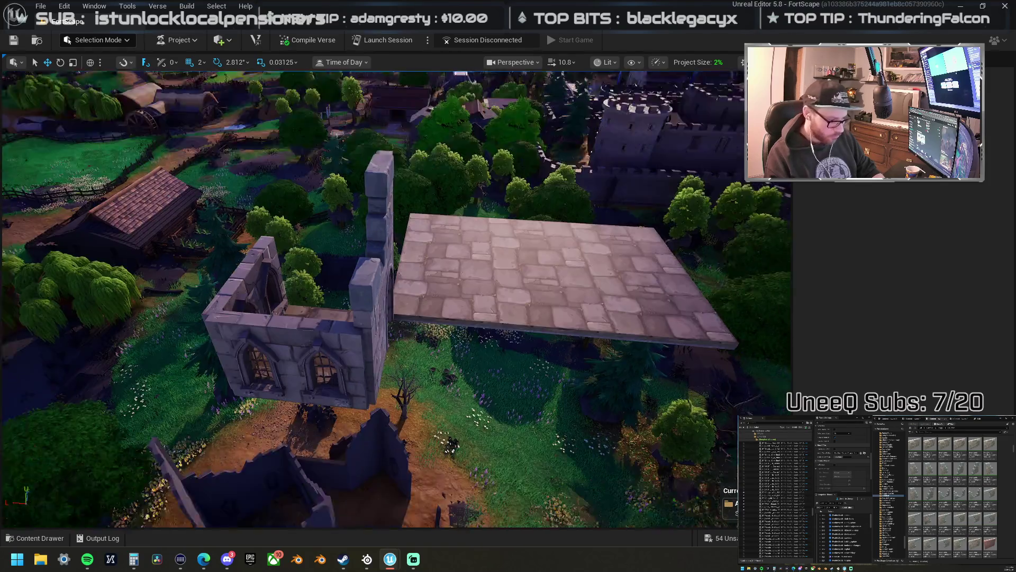
pyautogui.moveTo(743, 389)
pyautogui.mouseDown()
pyautogui.moveTo(524, 376)
pyautogui.moveTo(518, 311)
pyautogui.mouseUp()
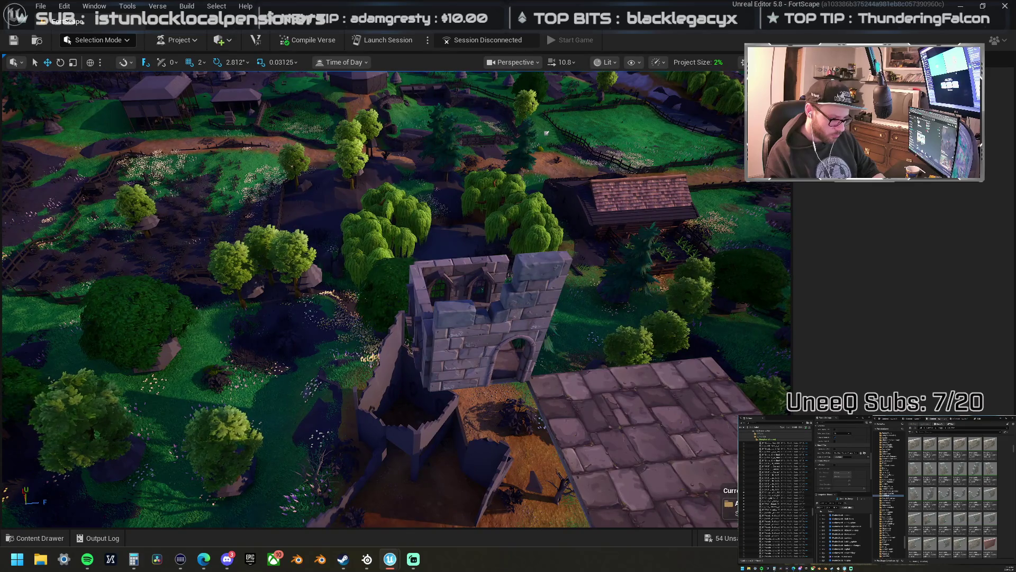
# - Bring a Dungeon wall piece into the level and drop it onto the tower
pyautogui.click(518, 312)
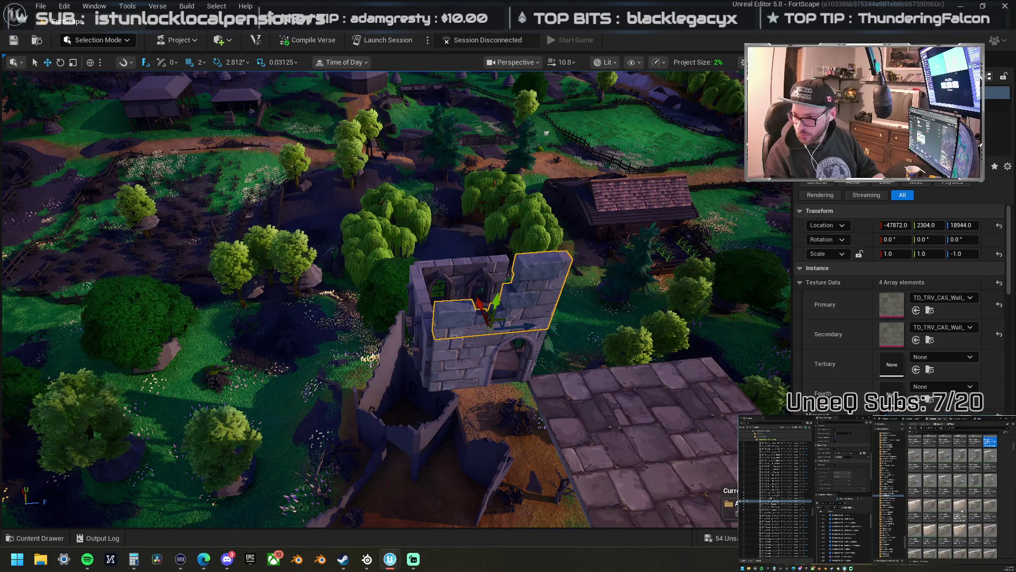
pyautogui.moveTo(1015, 249)
pyautogui.mouseDown()
pyautogui.moveTo(459, 270)
pyautogui.moveTo(389, 305)
pyautogui.moveTo(431, 290)
pyautogui.moveTo(463, 295)
pyautogui.mouseUp()
pyautogui.scroll(3, 1005, 511)
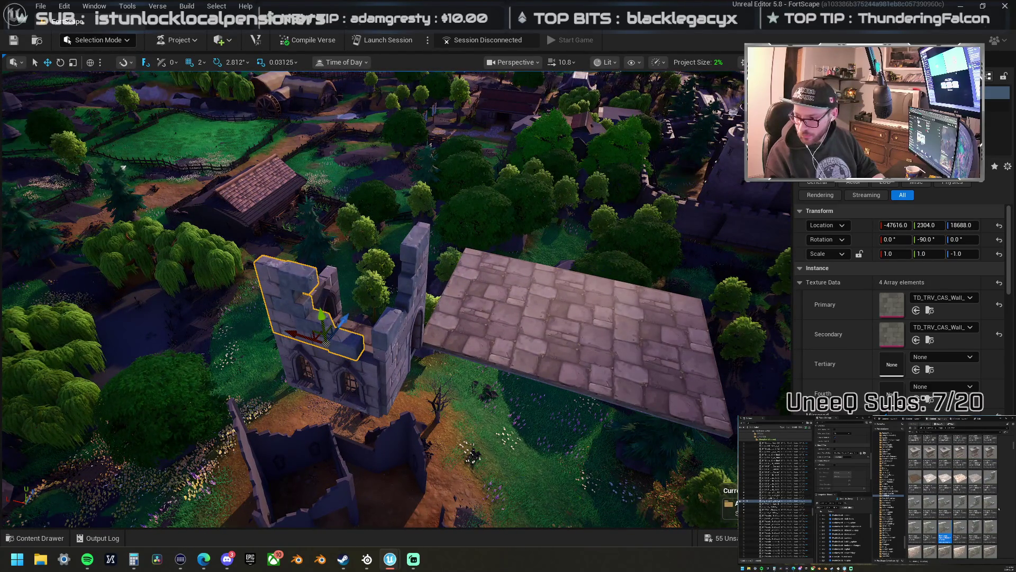
pyautogui.moveTo(515, 429)
pyautogui.mouseDown()
pyautogui.moveTo(328, 297)
pyautogui.moveTo(304, 306)
pyautogui.moveTo(265, 238)
pyautogui.moveTo(222, 244)
pyautogui.moveTo(455, 296)
pyautogui.moveTo(235, 270)
pyautogui.mouseUp()
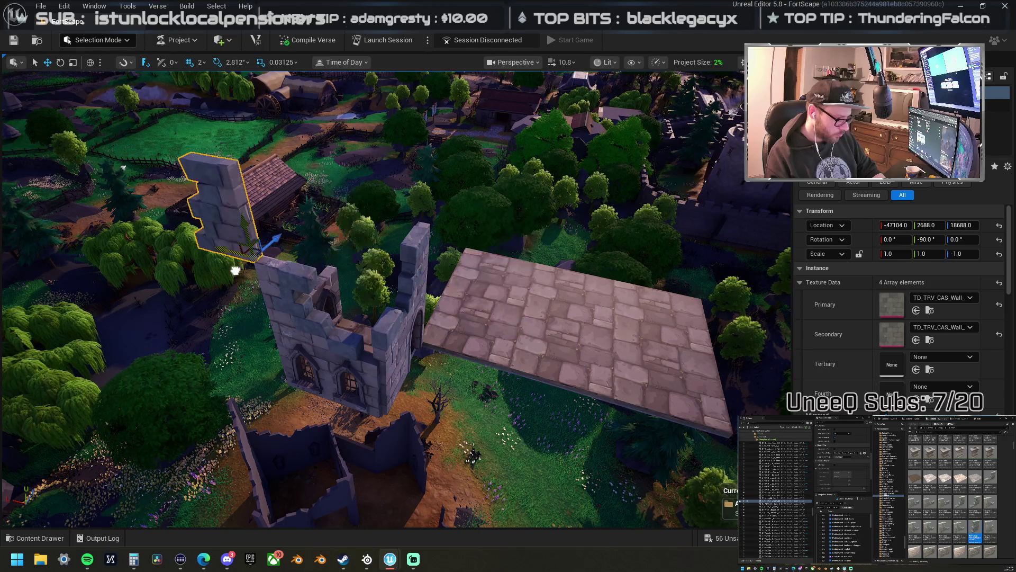
# - Flip the new wall piece upright and slide it onto the tower top, raising one corner
pyautogui.hotkey('ctrl', 'z')
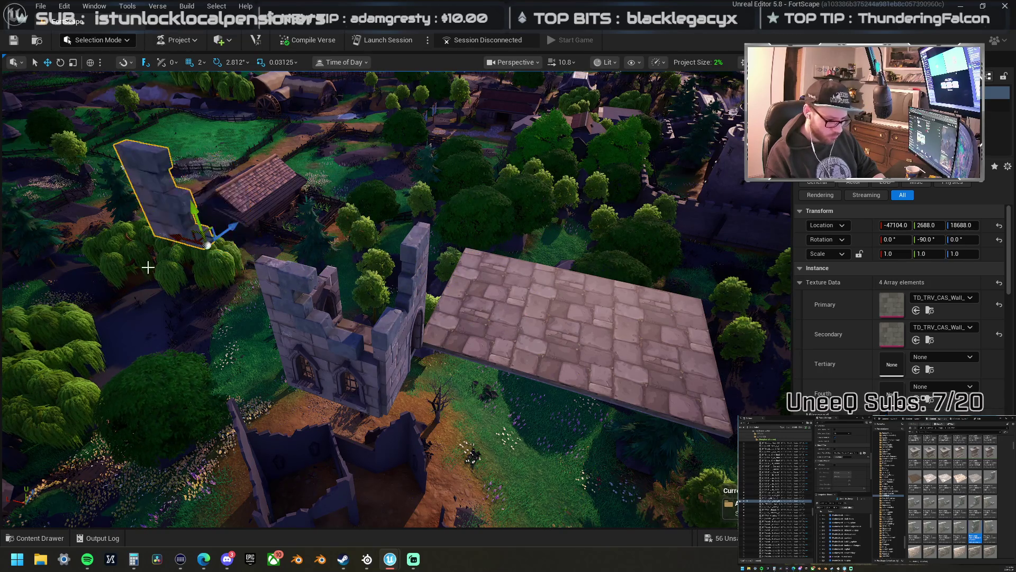
pyautogui.moveTo(173, 242); pyautogui.dragTo(253, 254)
pyautogui.moveTo(321, 278)
pyautogui.mouseDown()
pyautogui.moveTo(296, 265)
pyautogui.moveTo(275, 275)
pyautogui.moveTo(320, 278)
pyautogui.mouseUp()
pyautogui.scroll(-5, 727, 286)
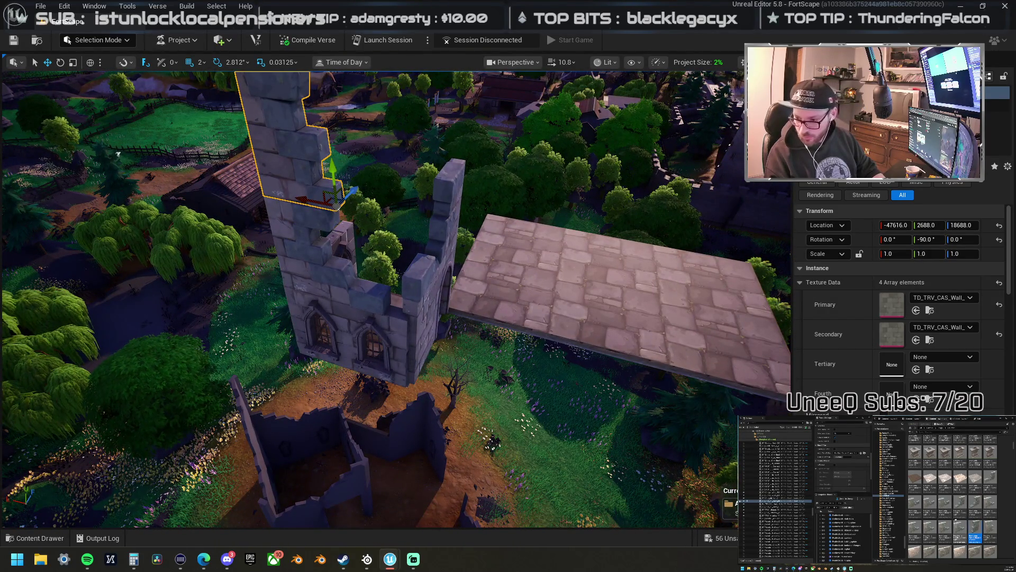
pyautogui.scroll(-5, 953, 498)
pyautogui.scroll(-5, 989, 506)
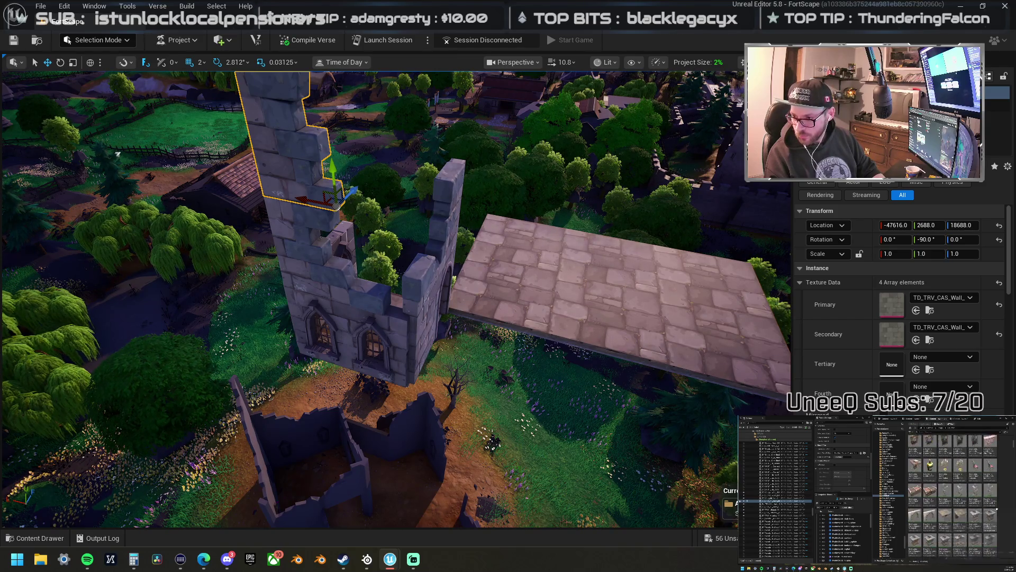
pyautogui.scroll(-5, 953, 498)
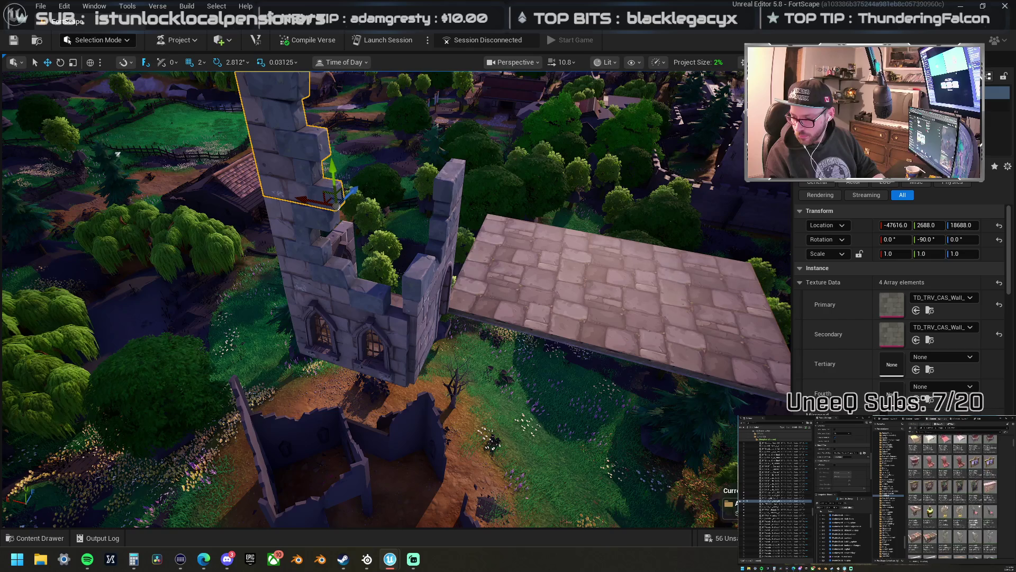
pyautogui.scroll(-3, 998, 545)
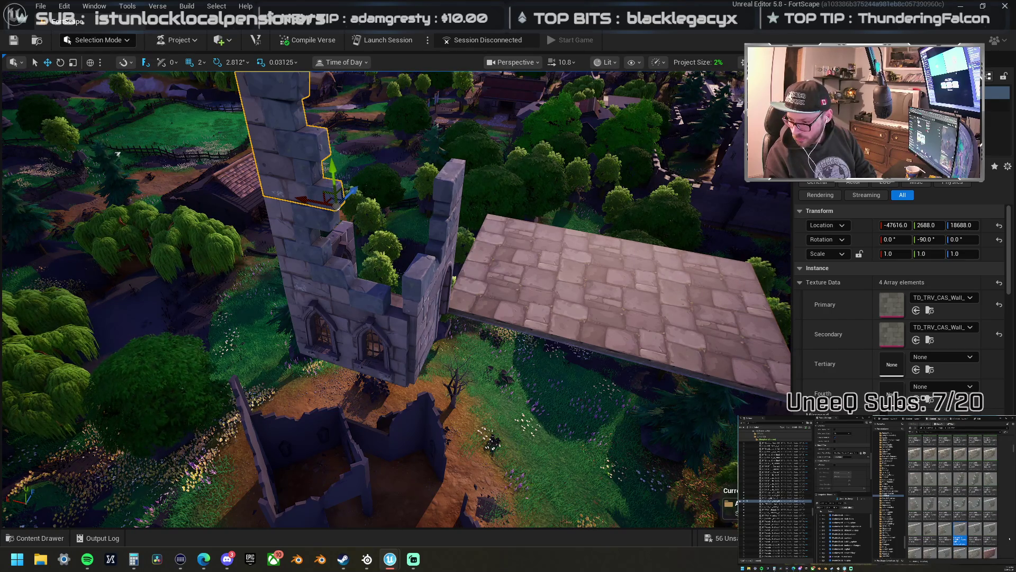
pyautogui.scroll(-5, 953, 498)
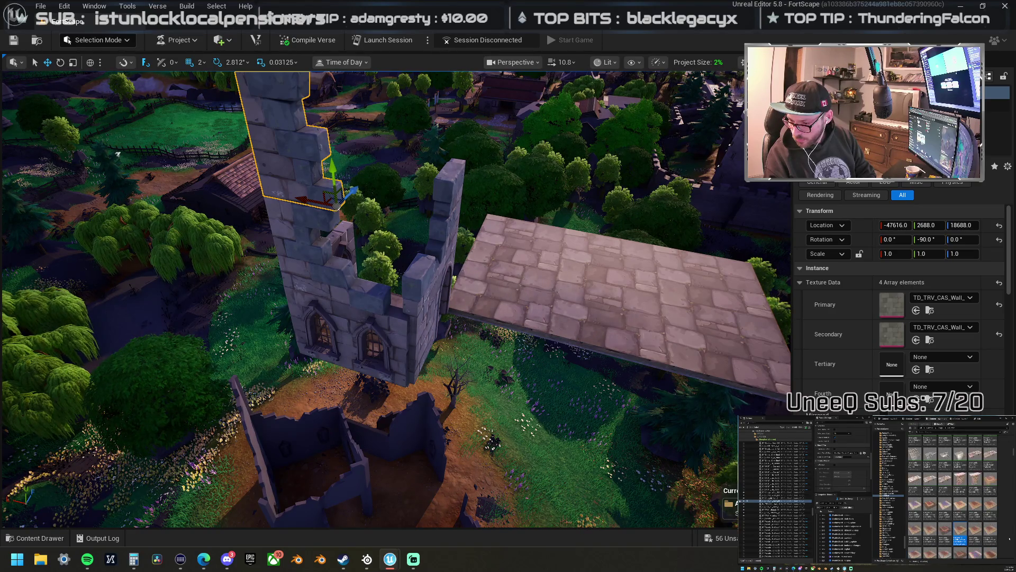
pyautogui.scroll(-5, 960, 535)
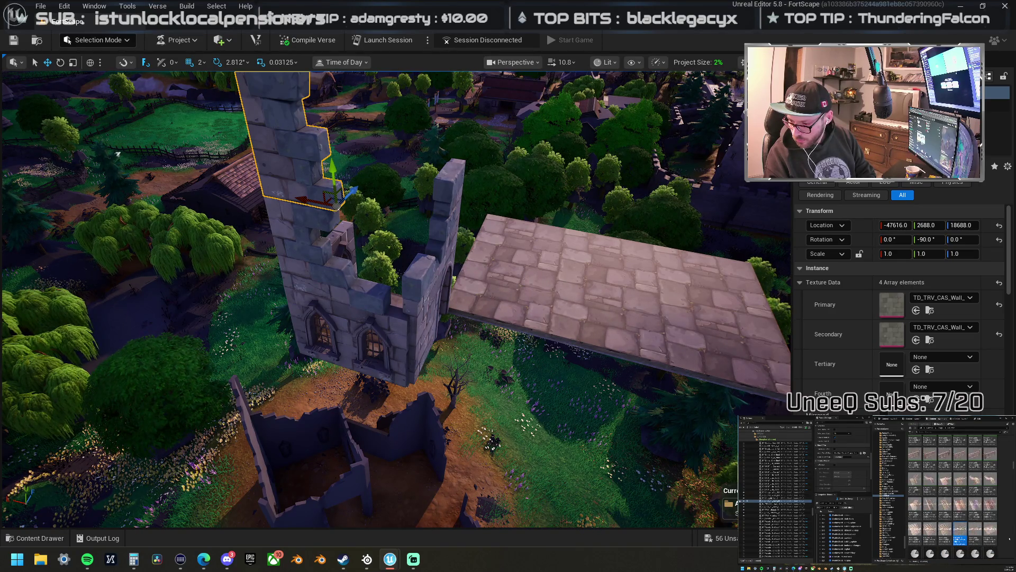
pyautogui.scroll(-4, 960, 529)
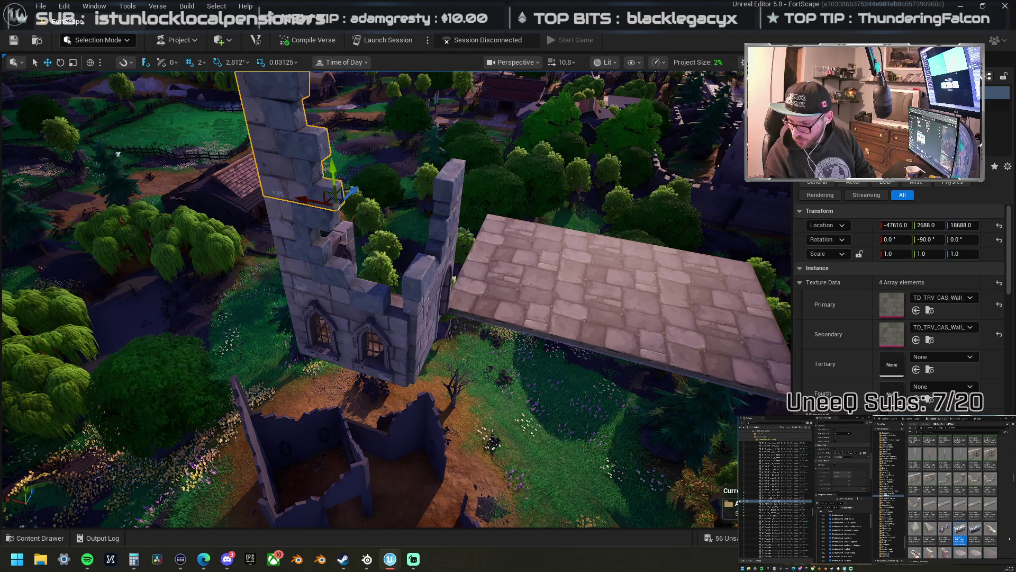
# - Place a trial wall piece on the tower and try flipping it upright and upside down
pyautogui.scroll(-3, 952, 497)
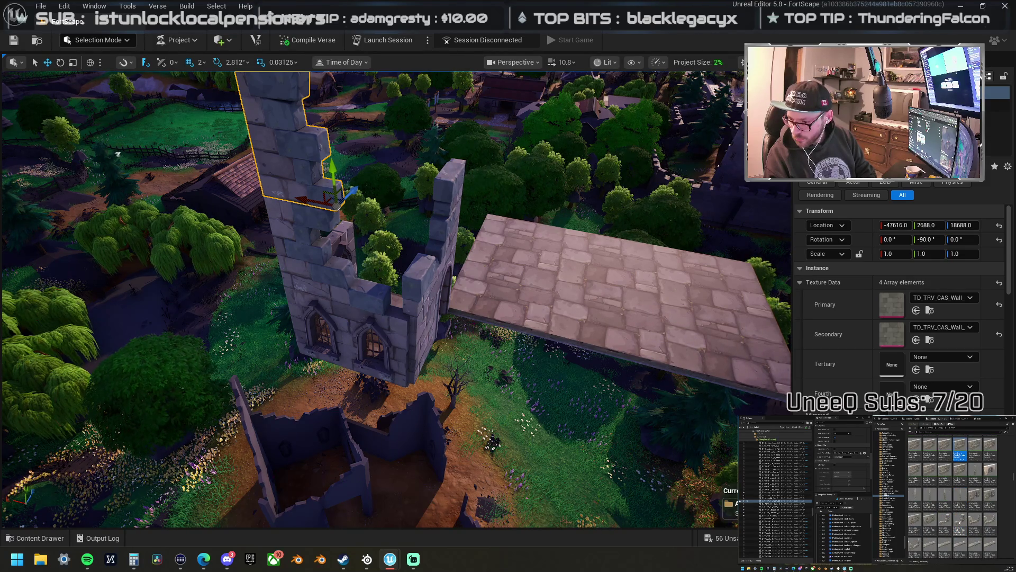
pyautogui.moveTo(959, 455)
pyautogui.mouseDown()
pyautogui.moveTo(363, 293)
pyautogui.moveTo(391, 293)
pyautogui.mouseUp()
pyautogui.scroll(-5, 389, 298)
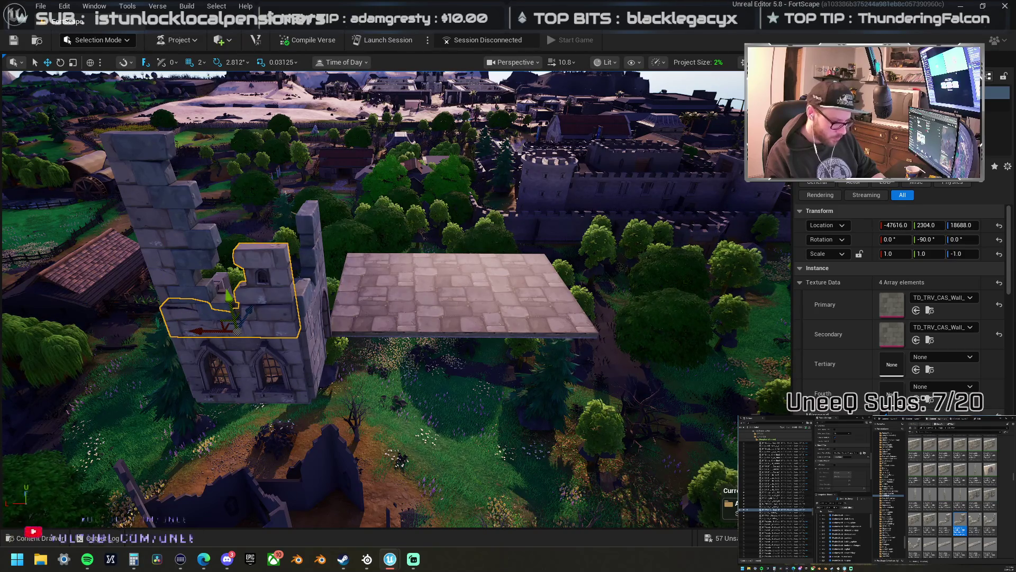
pyautogui.hotkey('ctrl', 'z')
pyautogui.press('f')
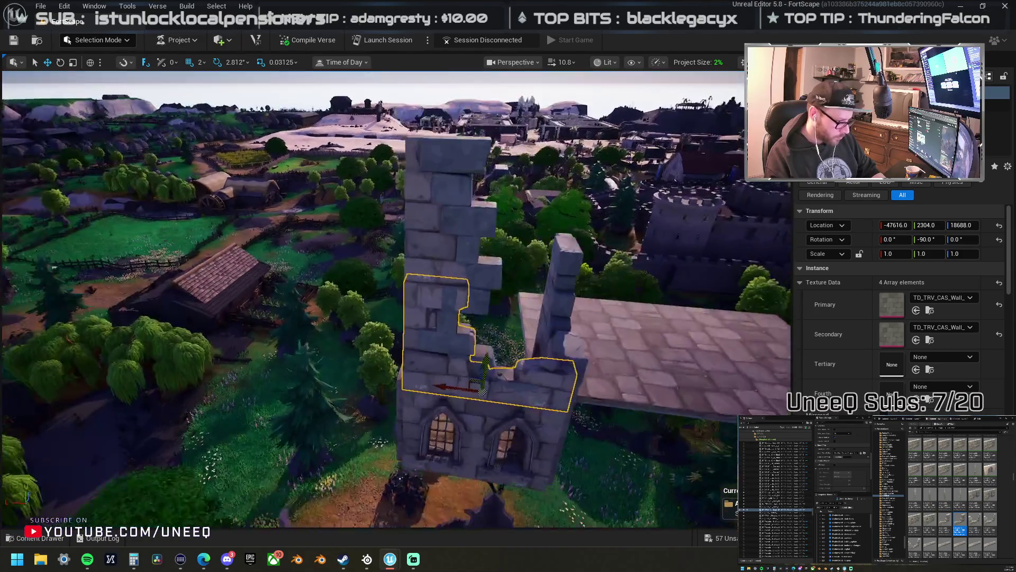
pyautogui.scroll(-2, 461, 337)
pyautogui.hotkey('ctrl', 'y')
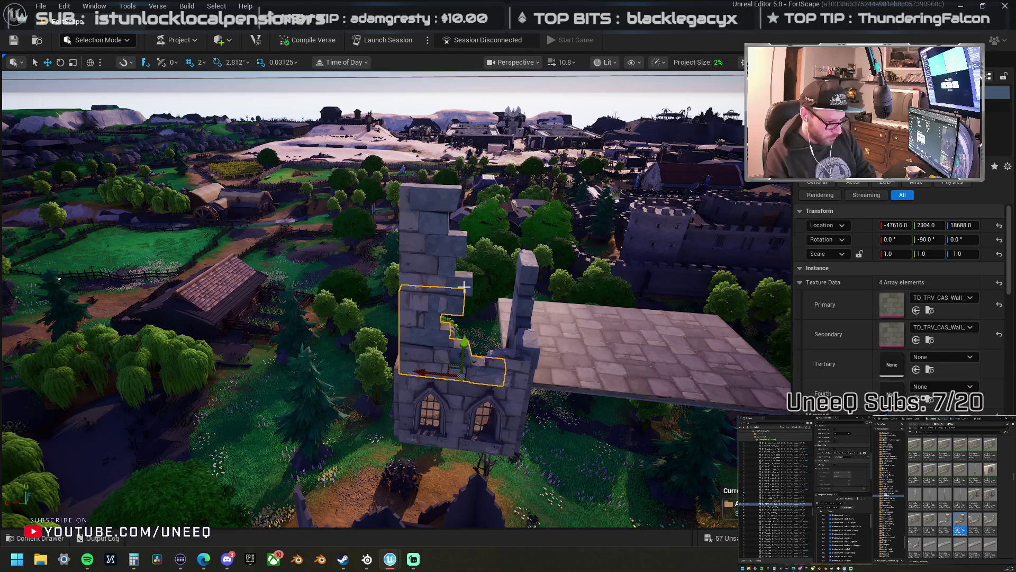
pyautogui.hotkey('ctrl', 'z')
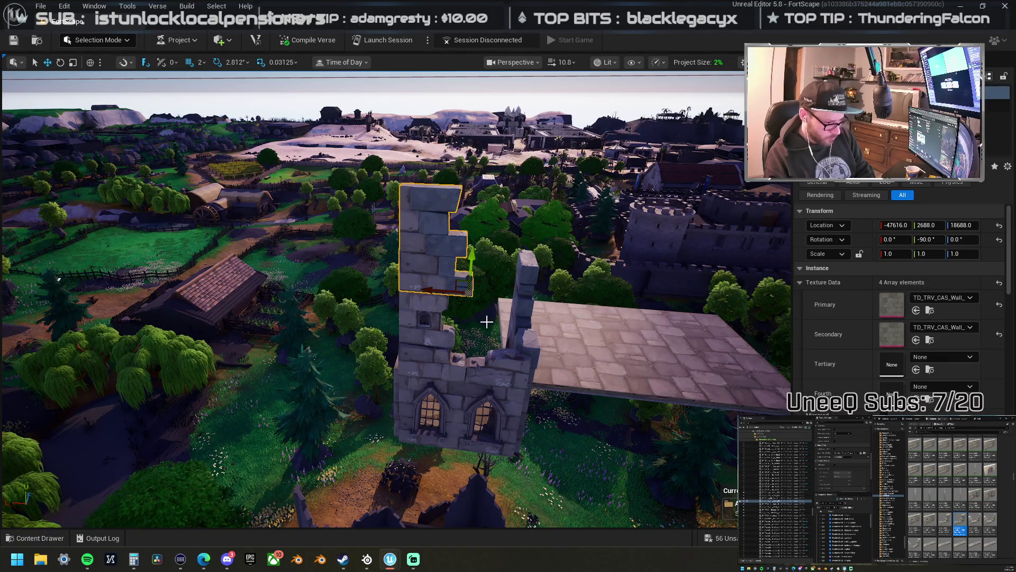
# - Delete the trial wall piece and the upper wall section above the arch
pyautogui.press('Delete')
pyautogui.moveTo(528, 348); pyautogui.dragTo(433, 291)
pyautogui.click(454, 304)
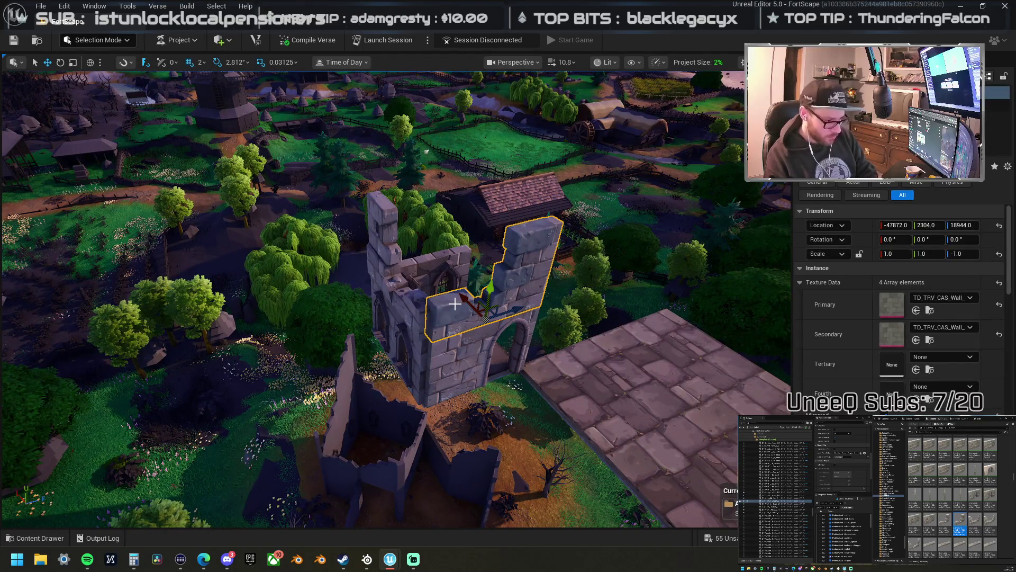
pyautogui.press('Delete')
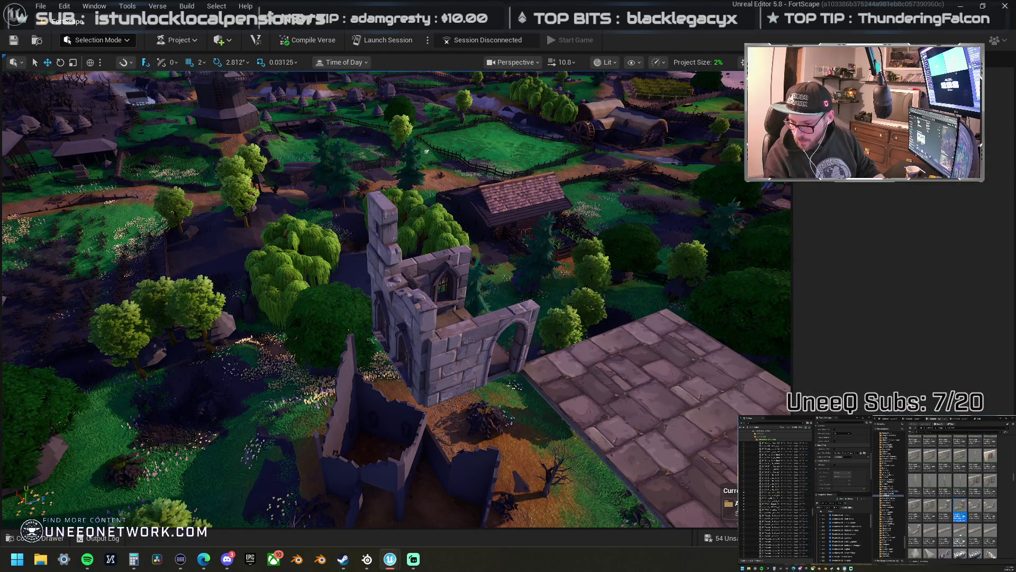
pyautogui.click(959, 506)
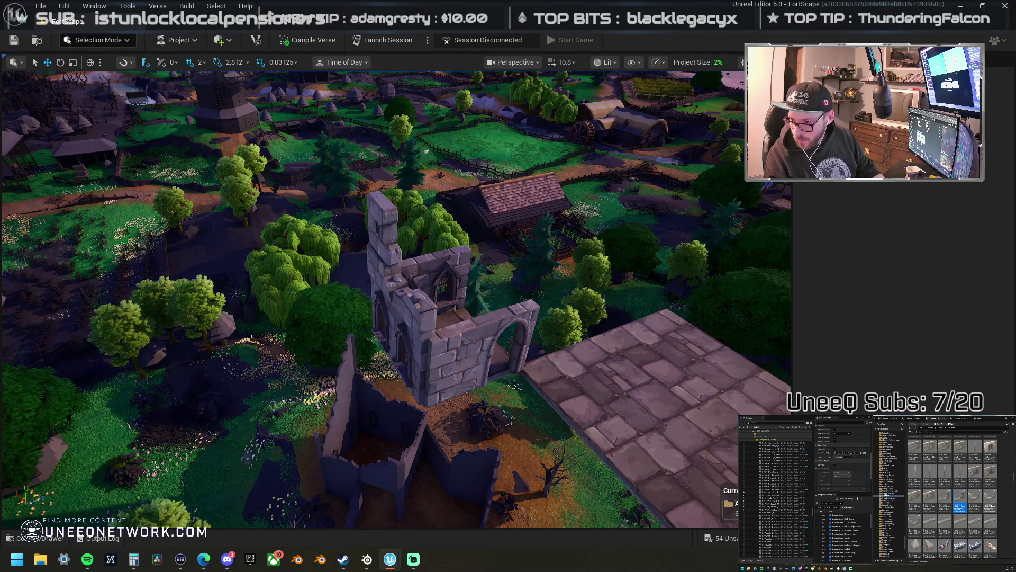
# - Place a castle wall piece on the tower, duplicate it with the tall upper wall, and slide a copy along the edge
pyautogui.moveTo(959, 507)
pyautogui.mouseDown()
pyautogui.moveTo(646, 347)
pyautogui.moveTo(495, 336)
pyautogui.moveTo(475, 310)
pyautogui.mouseUp()
pyautogui.moveTo(385, 308)
pyautogui.mouseDown()
pyautogui.moveTo(360, 296)
pyautogui.moveTo(370, 280)
pyautogui.mouseUp()
pyautogui.moveTo(254, 345)
pyautogui.mouseDown()
pyautogui.moveTo(265, 280)
pyautogui.moveTo(315, 286)
pyautogui.moveTo(315, 313)
pyautogui.moveTo(313, 255)
pyautogui.mouseUp()
pyautogui.keyDown('ctrl'); pyautogui.click(367, 243); pyautogui.keyUp('ctrl')
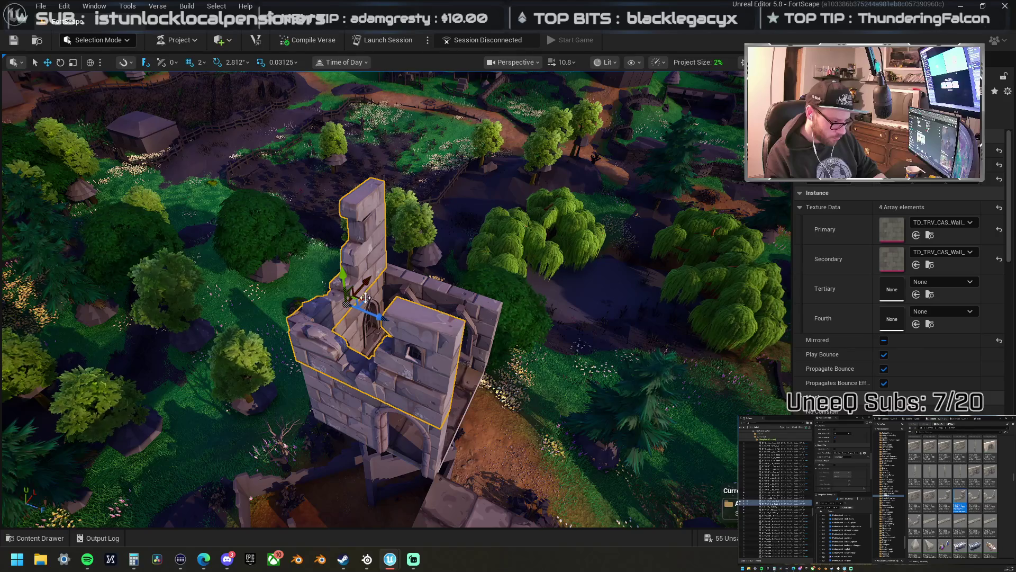
pyautogui.moveTo(365, 300); pyautogui.dragTo(452, 290)
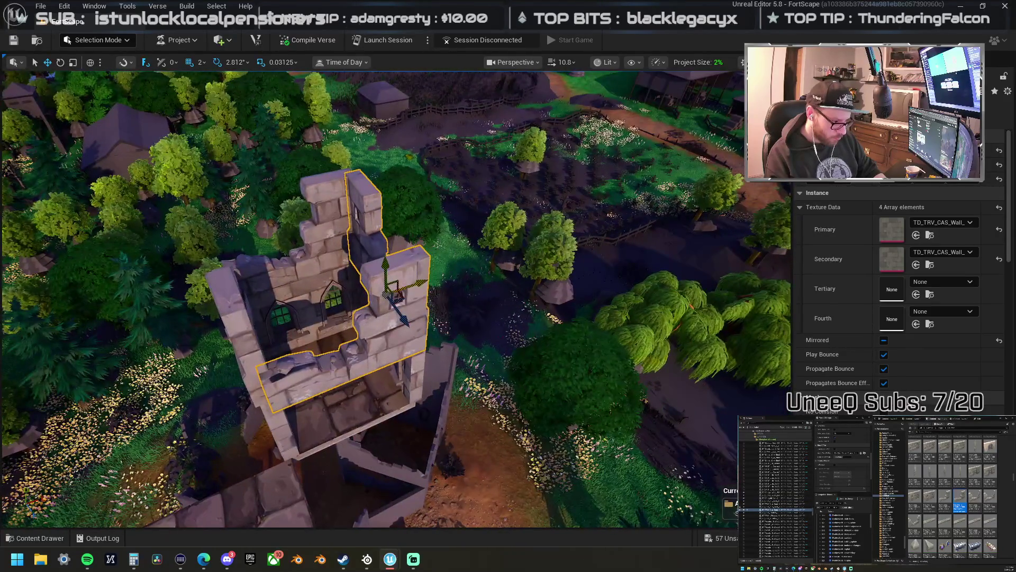
pyautogui.click(370, 316)
pyautogui.moveTo(296, 372)
pyautogui.mouseDown()
pyautogui.moveTo(370, 360)
pyautogui.moveTo(358, 395)
pyautogui.mouseUp()
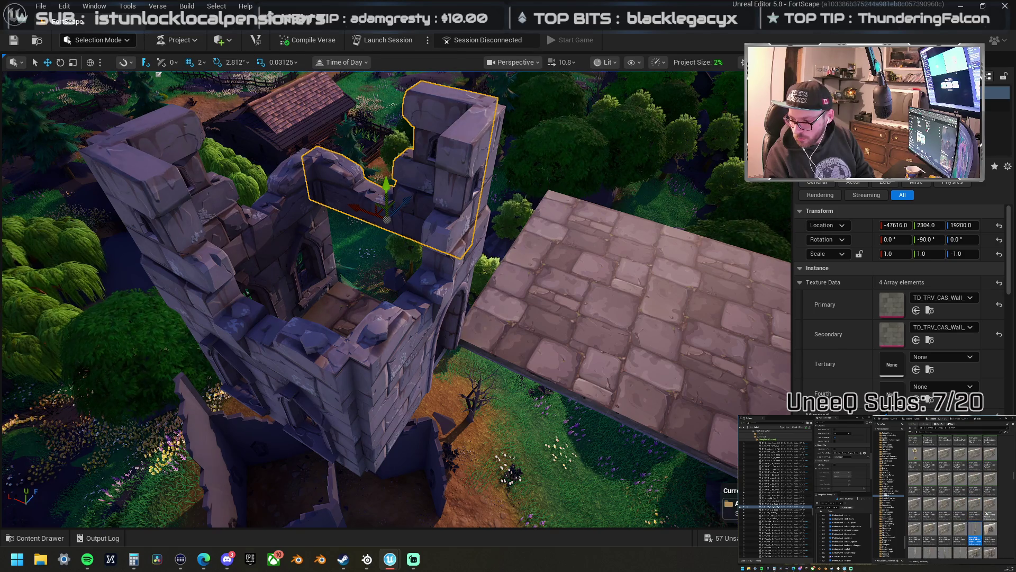
# - Place a pillar beside the tower's arched doorway
pyautogui.moveTo(537, 358)
pyautogui.mouseDown()
pyautogui.moveTo(351, 399)
pyautogui.moveTo(364, 391)
pyautogui.moveTo(371, 402)
pyautogui.moveTo(413, 407)
pyautogui.mouseUp()
pyautogui.scroll(-5, 397, 299)
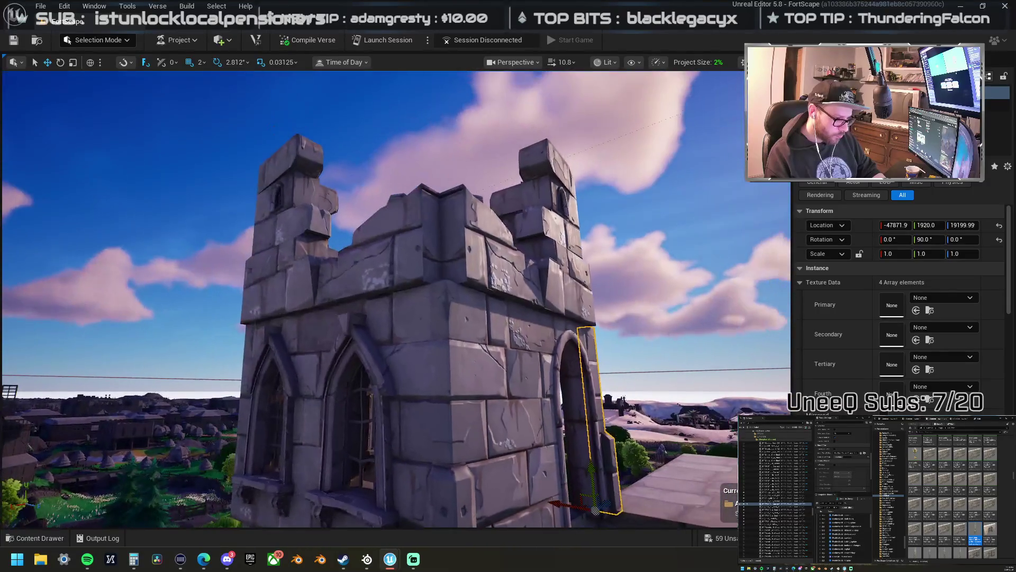
pyautogui.moveTo(397, 299)
pyautogui.mouseDown()
pyautogui.moveTo(436, 236)
pyautogui.moveTo(384, 228)
pyautogui.mouseUp()
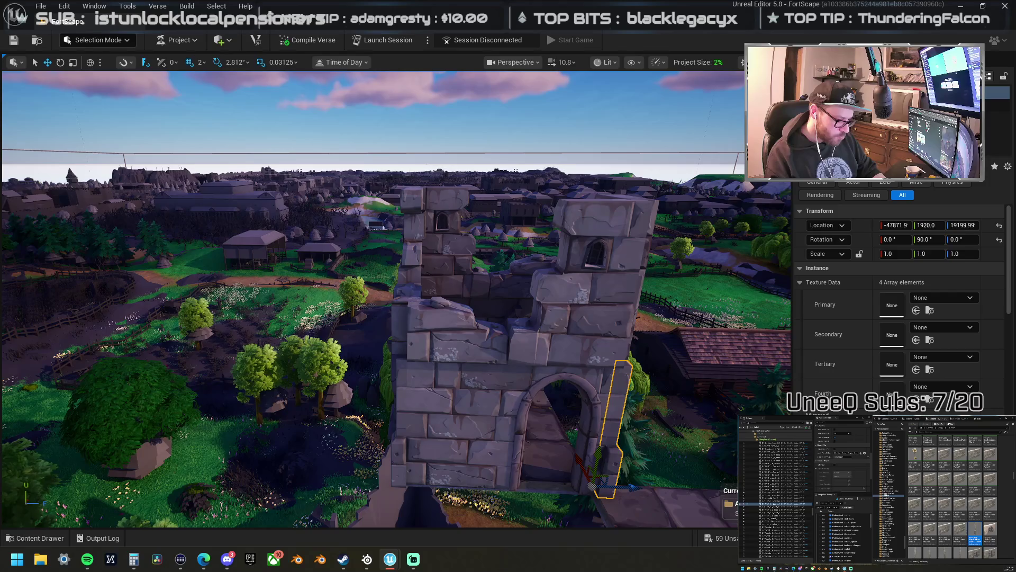
pyautogui.click(583, 310)
# - Frame the upper tower wall and add the left tower wall piece to the selection
pyautogui.press('f')
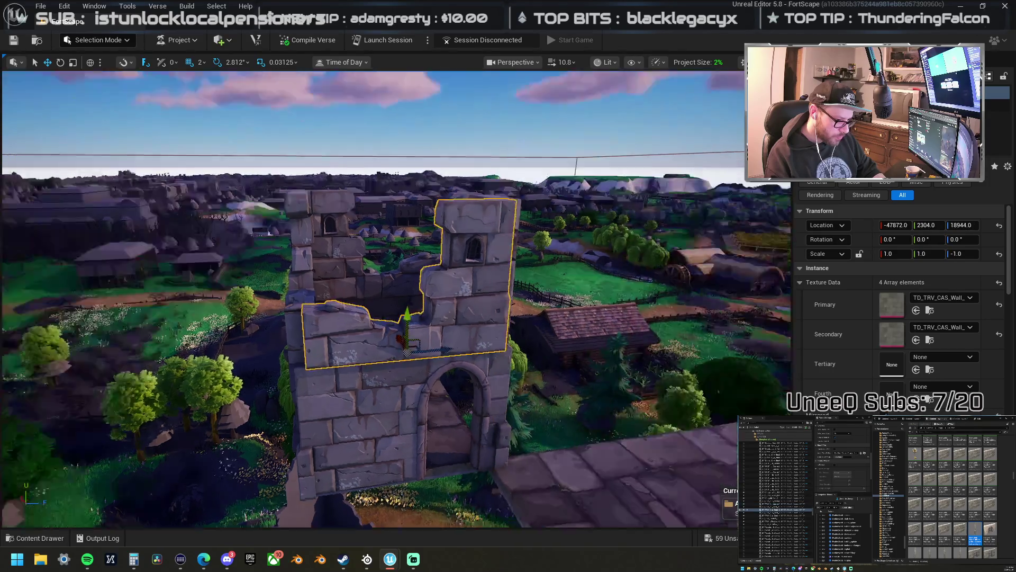
pyautogui.keyDown('ctrl'); pyautogui.click(384, 325); pyautogui.keyUp('ctrl')
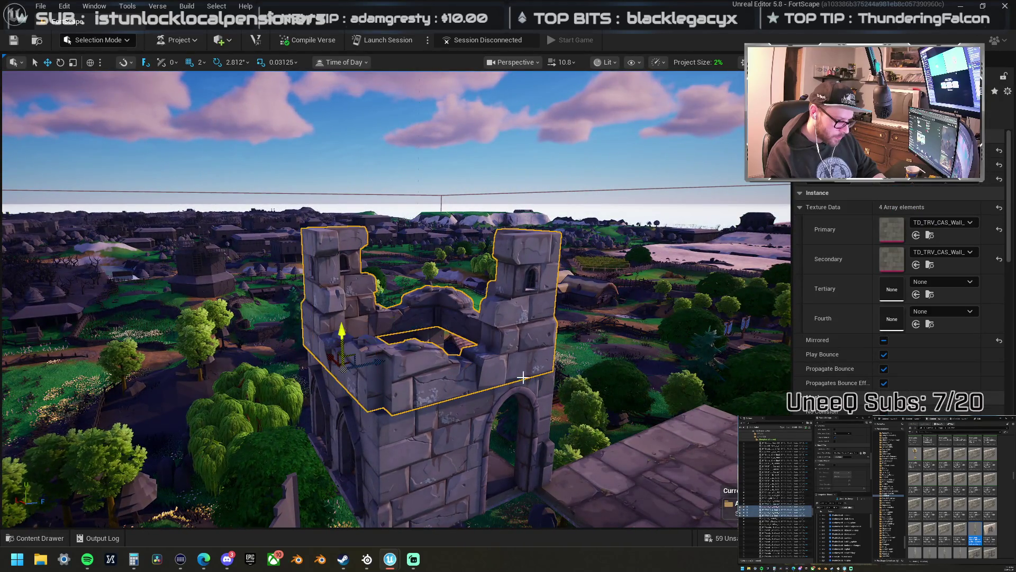
pyautogui.scroll(3, 952, 497)
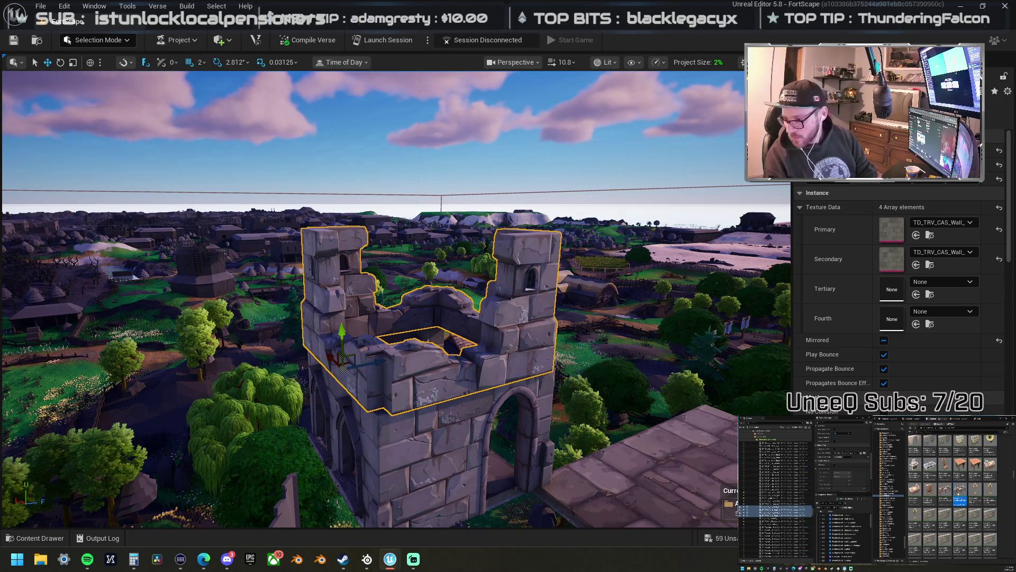
pyautogui.scroll(-5, 952, 497)
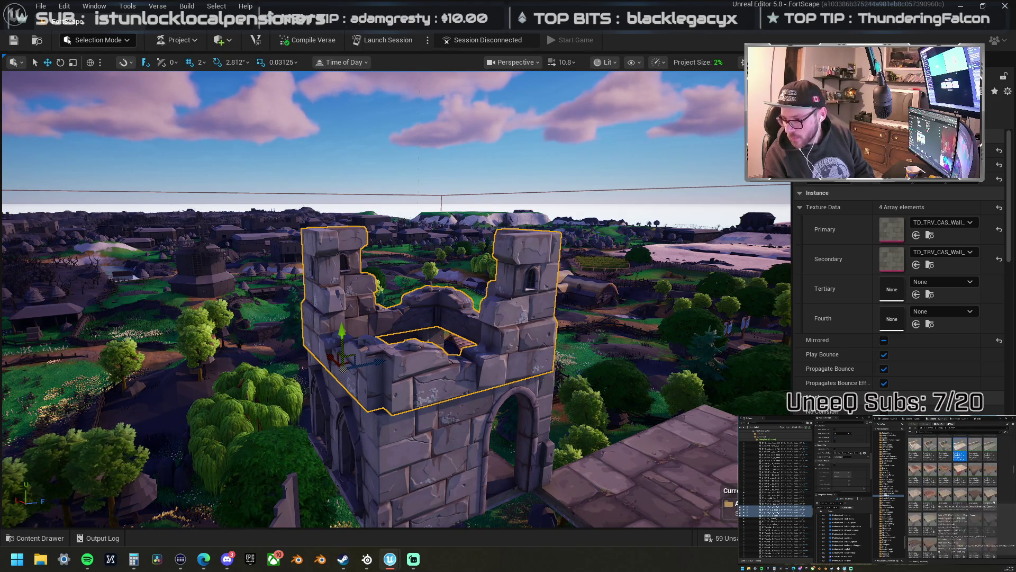
pyautogui.scroll(-5, 953, 497)
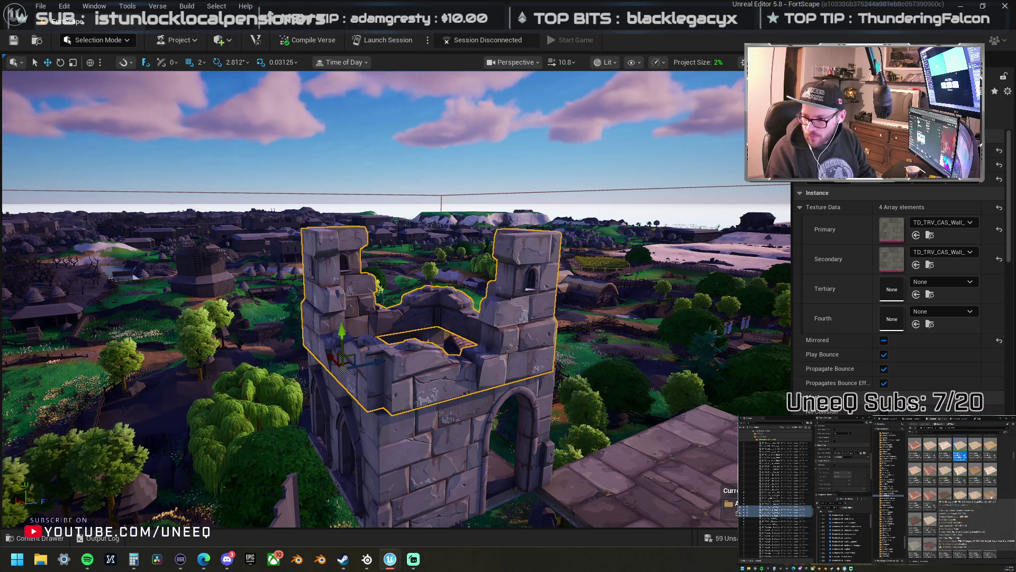
pyautogui.scroll(-5, 991, 497)
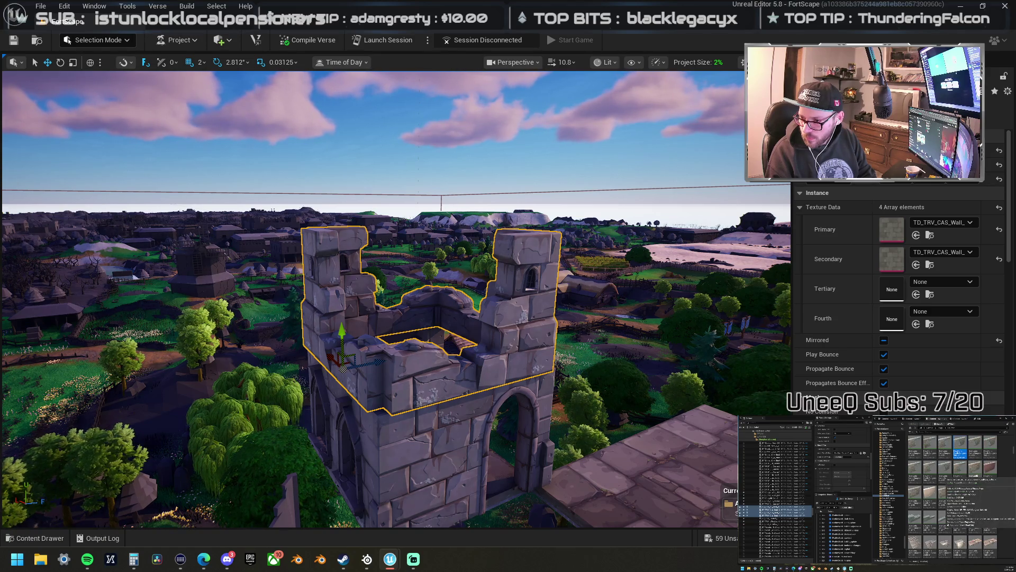
pyautogui.scroll(3, 952, 498)
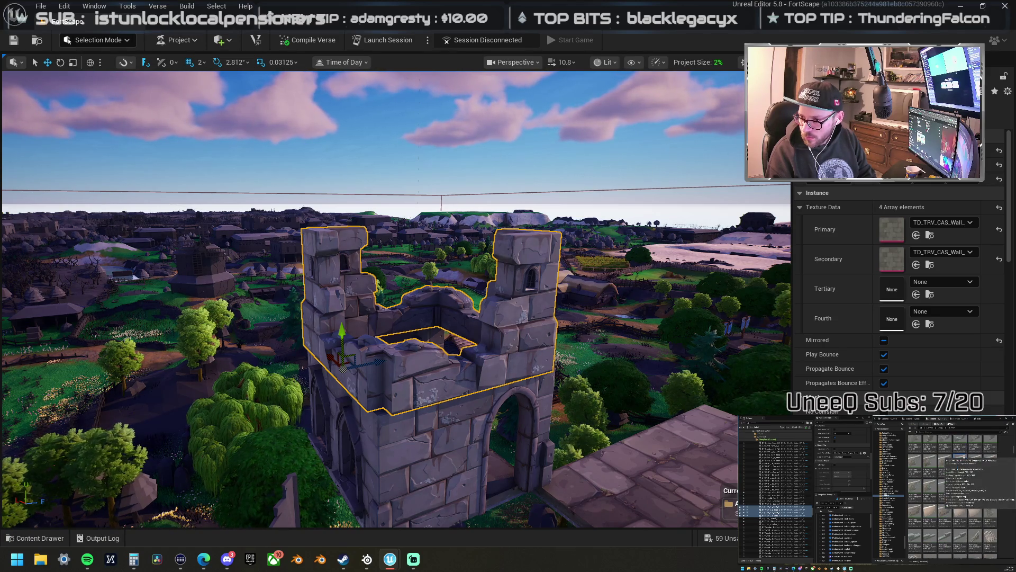
pyautogui.scroll(3, 952, 498)
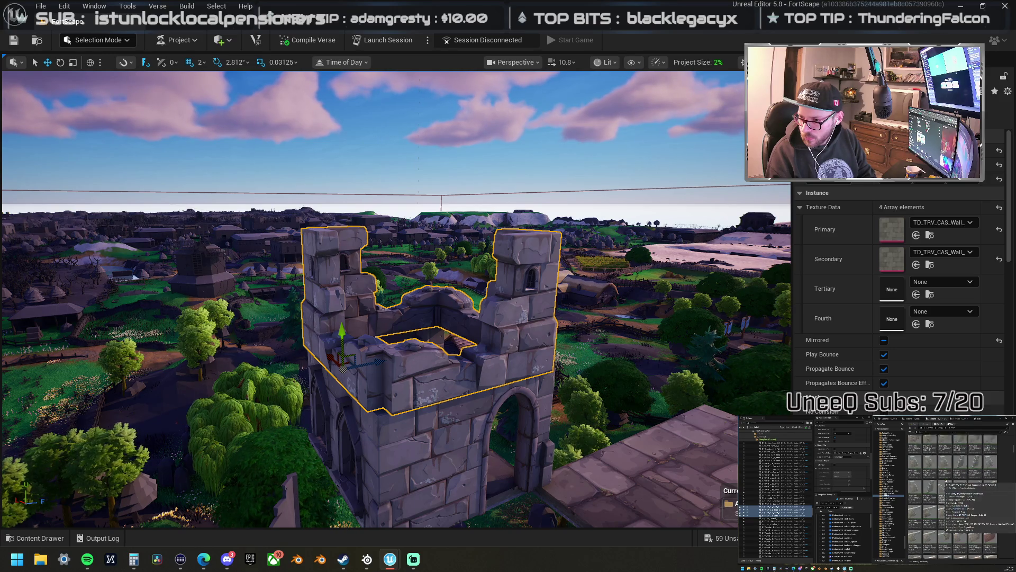
pyautogui.scroll(2, 953, 497)
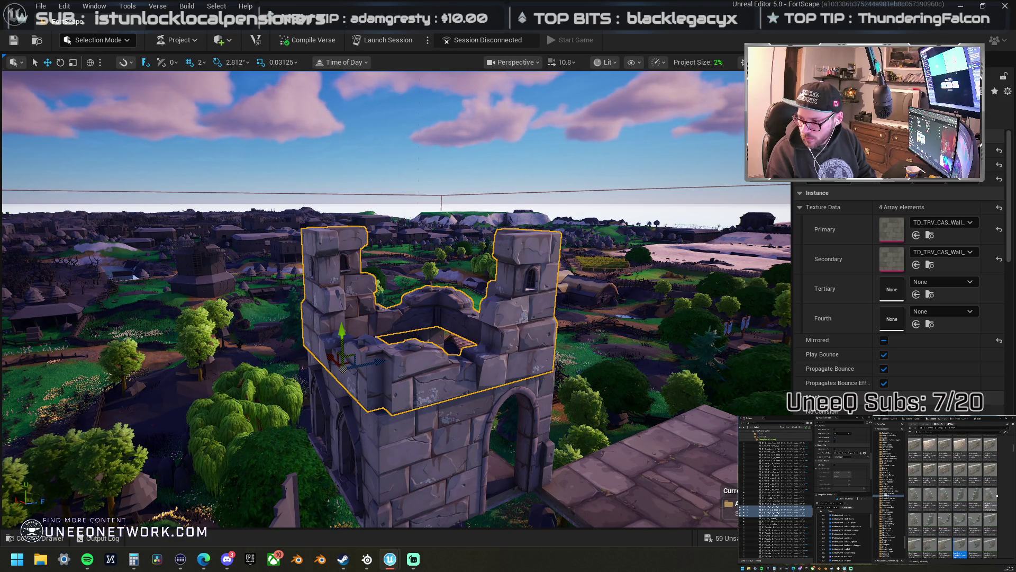
pyautogui.scroll(-5, 963, 487)
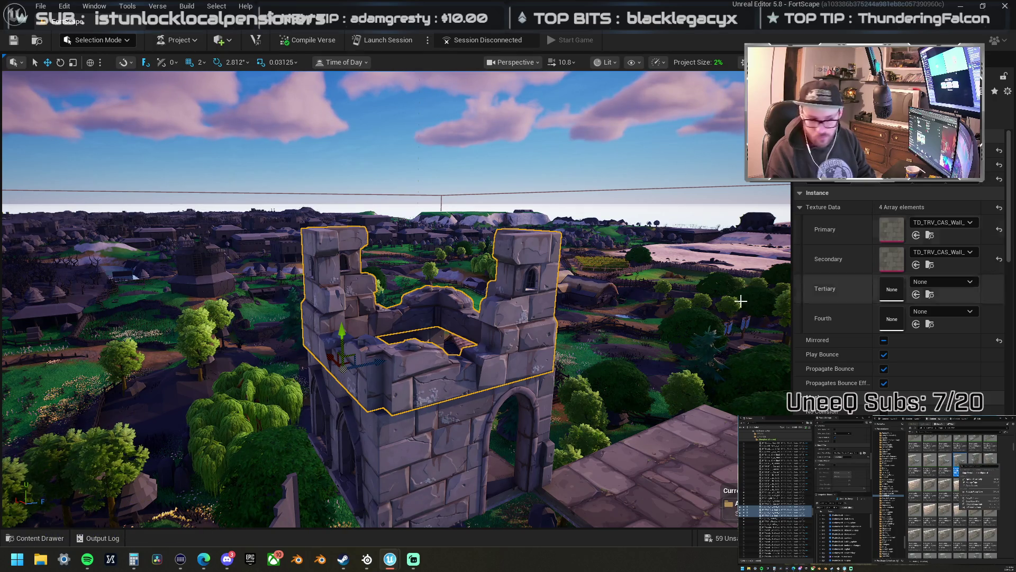
pyautogui.rightClick(529, 294)
# - Replace the selected walls with Dungeon_Solid and stand the lower-left piece upright on the left edge
pyautogui.moveTo(635, 249)
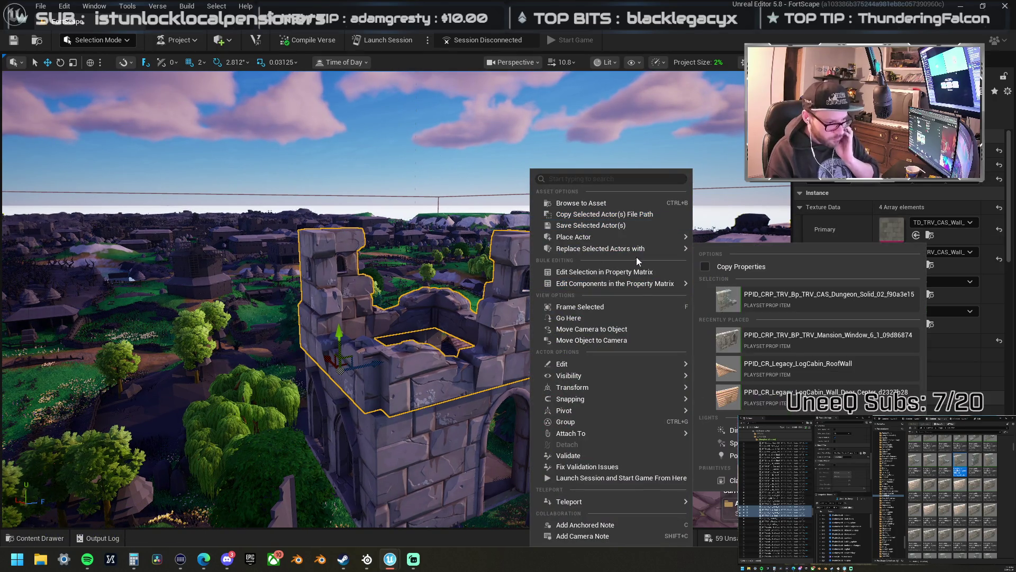
pyautogui.click(783, 299)
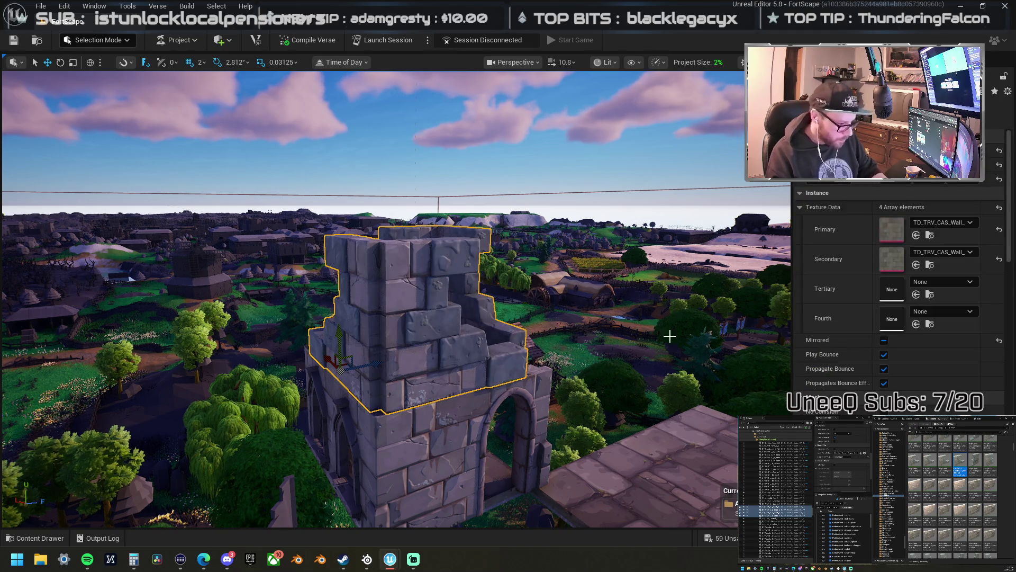
pyautogui.moveTo(563, 349); pyautogui.dragTo(466, 373)
pyautogui.click(389, 381)
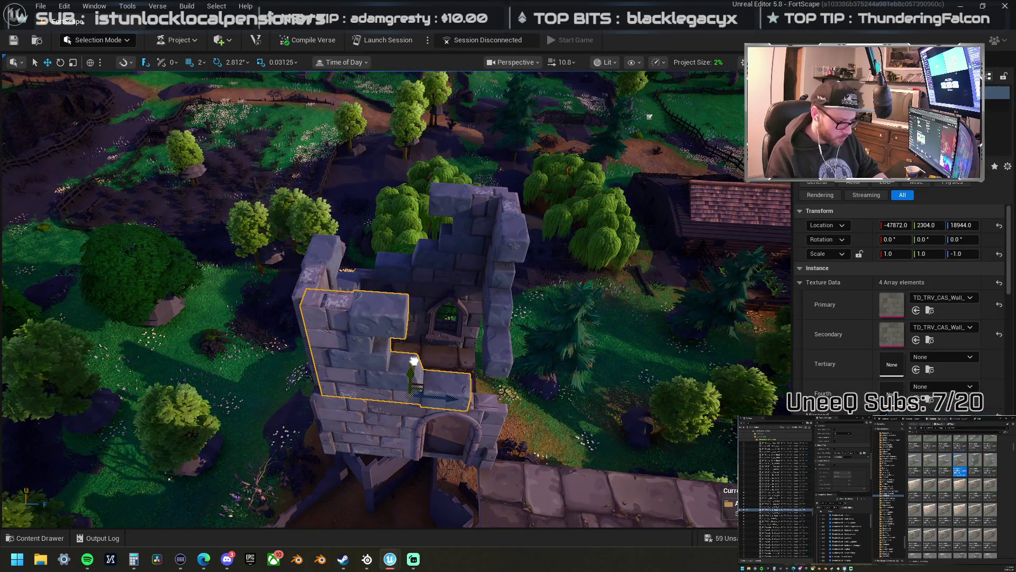
pyautogui.hotkey('ctrl', 'Down')
pyautogui.hotkey('ctrl', 'Left')
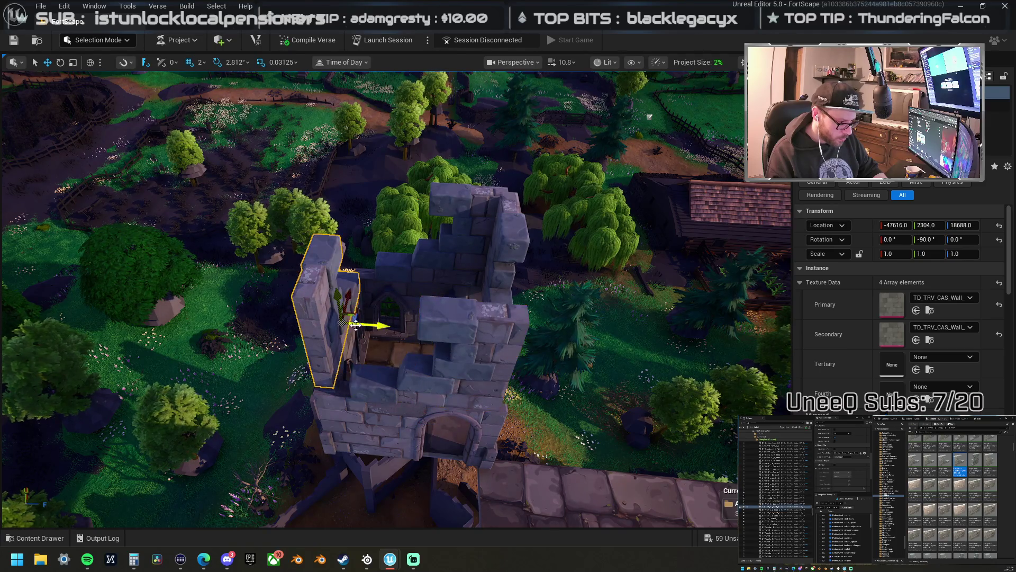
# - Flip the back wall piece, move it into place on the tower, and delete the unneeded wall
pyautogui.click(432, 280)
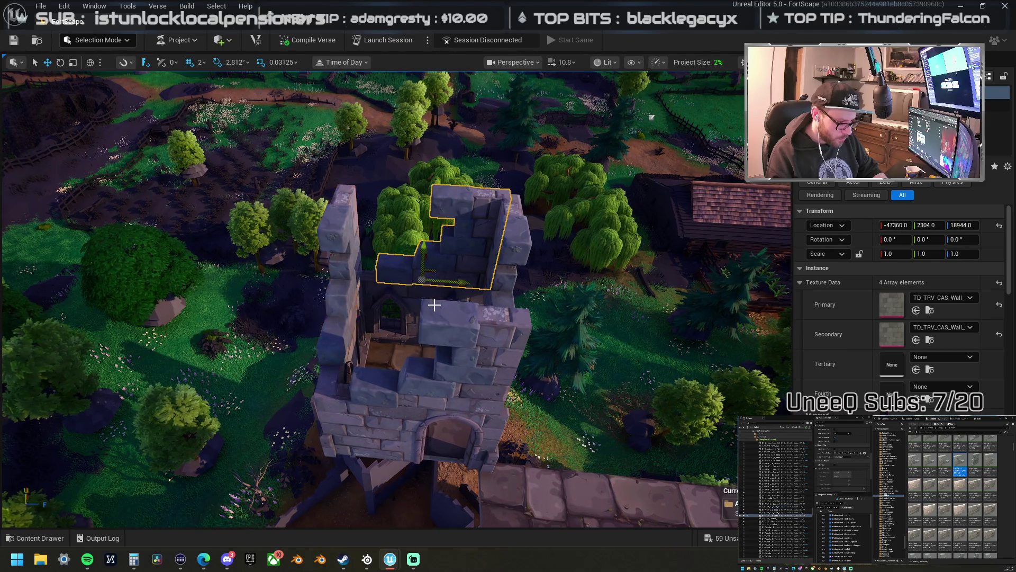
pyautogui.moveTo(423, 256); pyautogui.dragTo(557, 209)
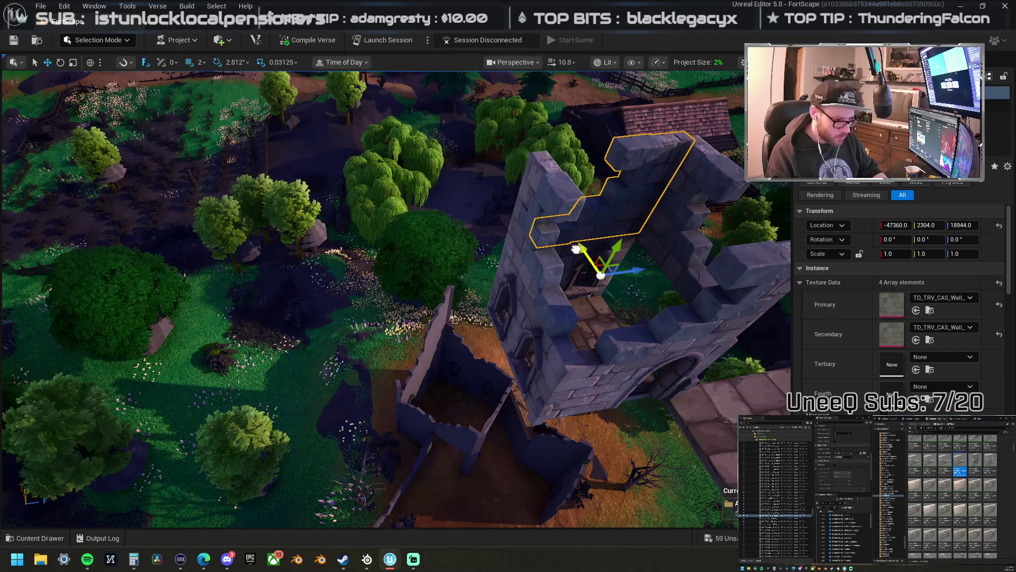
pyautogui.hotkey('ctrl', 'Left')
pyautogui.hotkey('ctrl', 'Left')
pyautogui.moveTo(650, 229); pyautogui.dragTo(596, 356)
pyautogui.moveTo(517, 393); pyautogui.dragTo(559, 446)
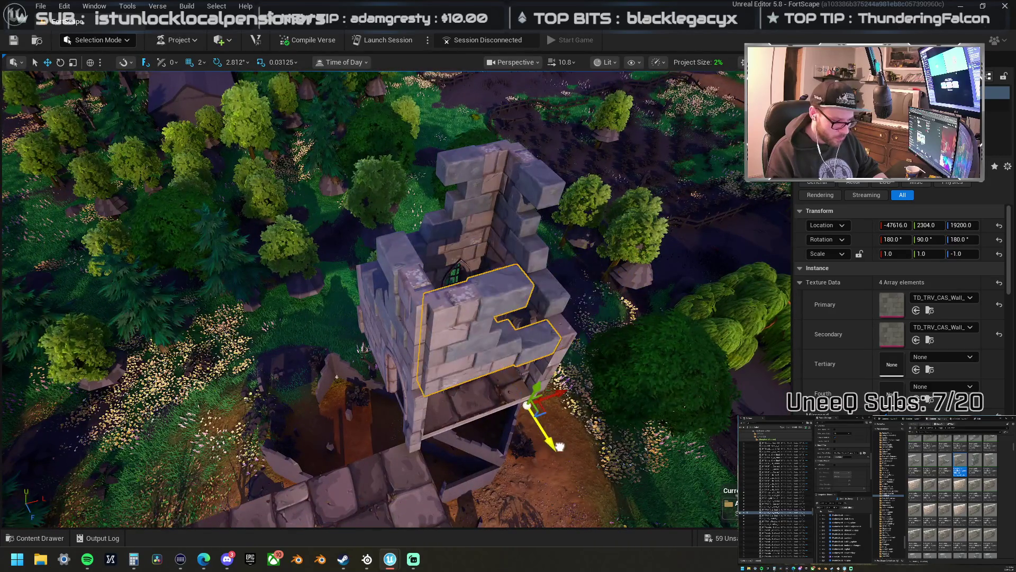
pyautogui.press('Delete')
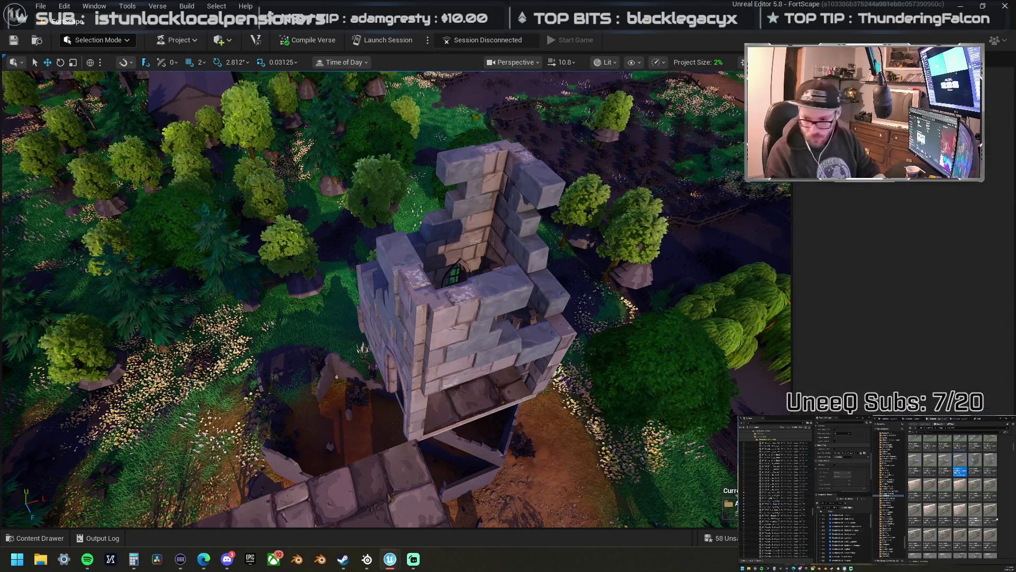
# - Place another wall piece and rotate it onto the tower's right edge
pyautogui.scroll(-2, 953, 498)
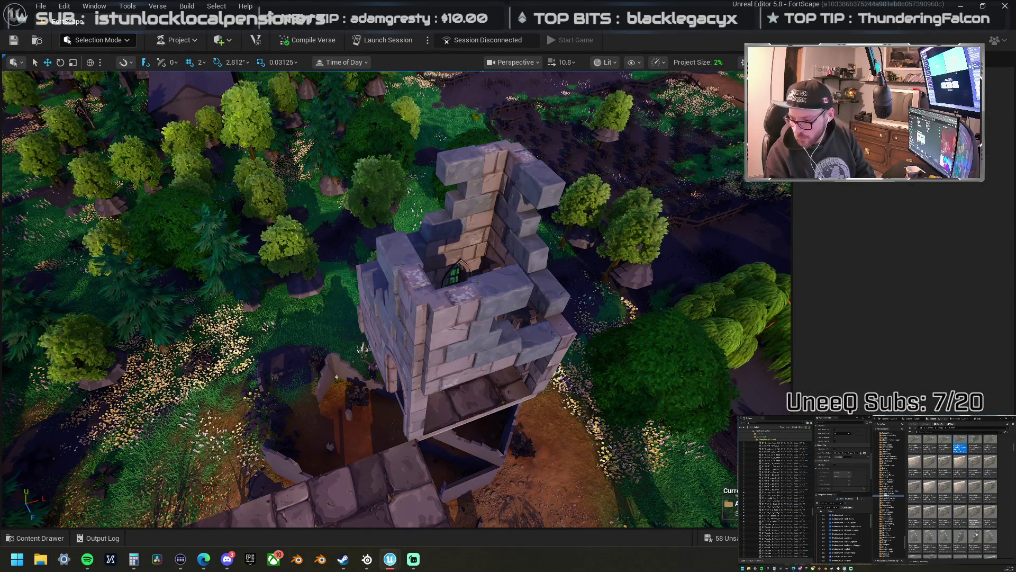
pyautogui.moveTo(976, 545)
pyautogui.mouseDown()
pyautogui.moveTo(826, 349)
pyautogui.moveTo(548, 337)
pyautogui.mouseUp()
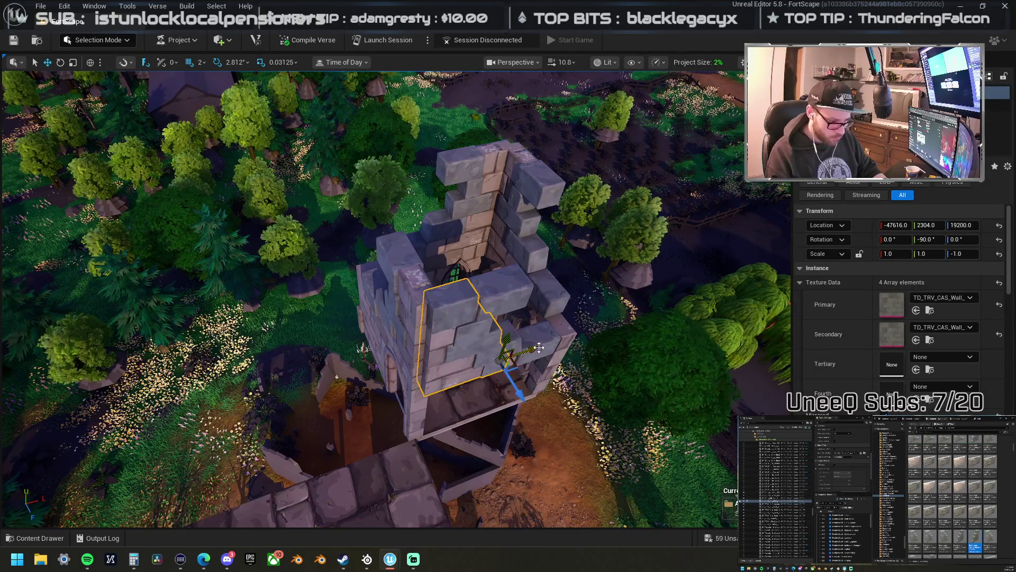
pyautogui.hotkey('ctrl', 'r')
pyautogui.moveTo(525, 374)
pyautogui.mouseDown()
pyautogui.moveTo(684, 127)
pyautogui.moveTo(216, 150)
pyautogui.moveTo(637, 398)
pyautogui.mouseUp()
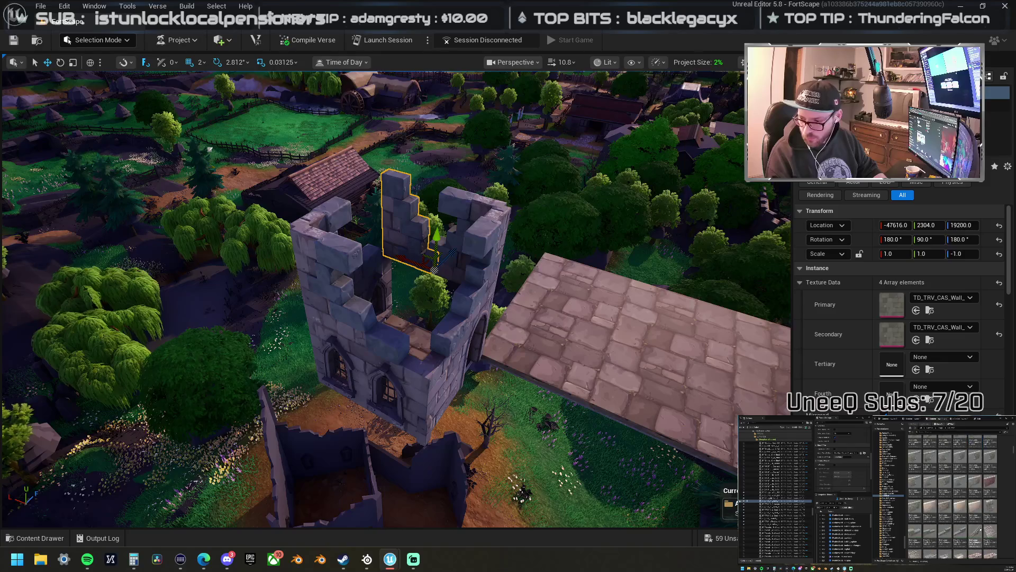
# - Drop another wall piece onto the tower, turn it 180° and move it to the tower's front
pyautogui.moveTo(1014, 380)
pyautogui.mouseDown()
pyautogui.moveTo(385, 386)
pyautogui.moveTo(370, 310)
pyautogui.mouseUp()
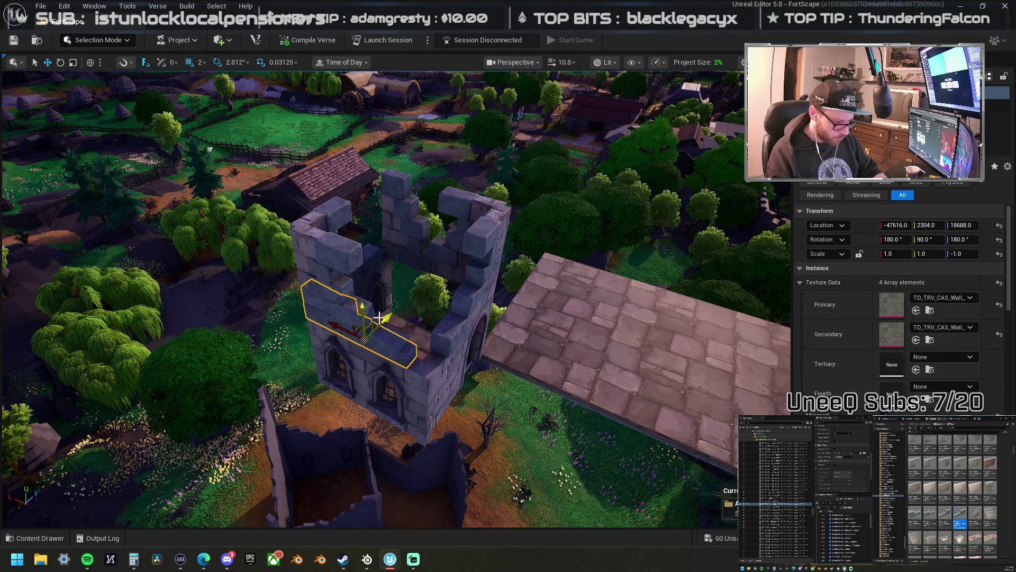
pyautogui.press('End')
pyautogui.press('End')
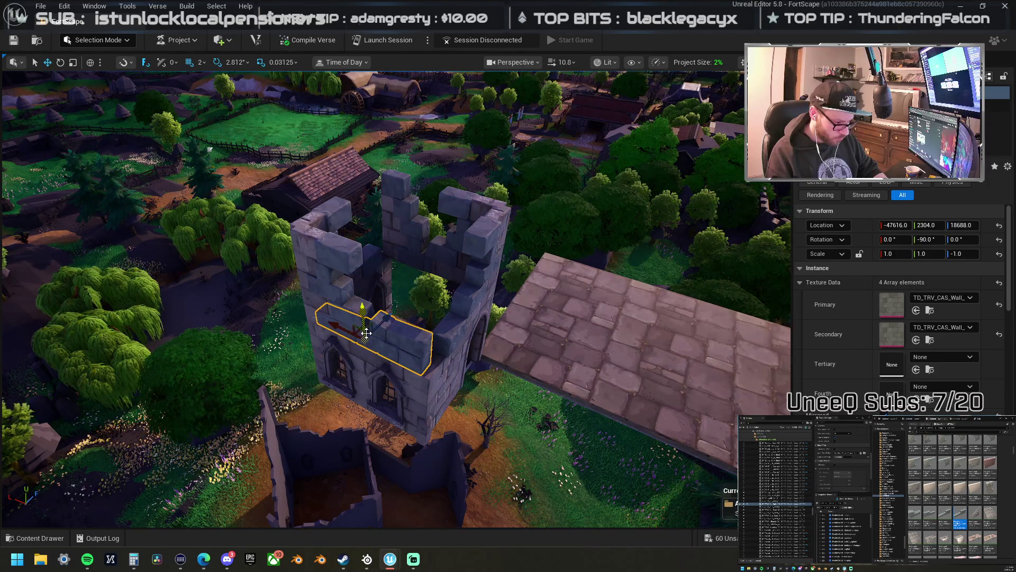
pyautogui.moveTo(335, 326); pyautogui.dragTo(232, 325)
pyautogui.scroll(5, 341, 261)
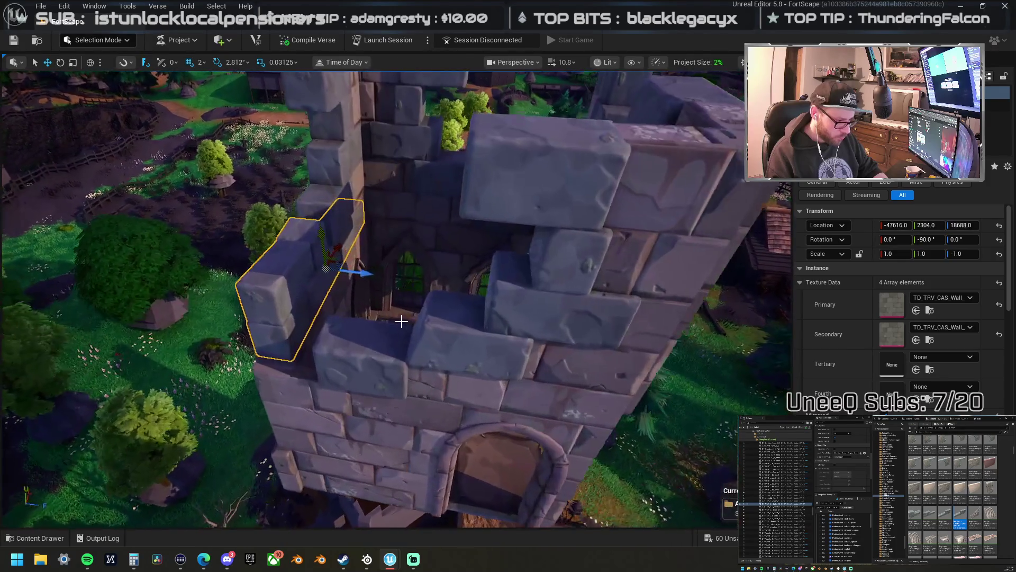
pyautogui.moveTo(342, 262)
pyautogui.mouseDown()
pyautogui.moveTo(365, 320)
pyautogui.moveTo(350, 373)
pyautogui.moveTo(339, 328)
pyautogui.mouseUp()
# - Orbit around the tower to check the new wall piece from several angles
pyautogui.scroll(-5, 397, 297)
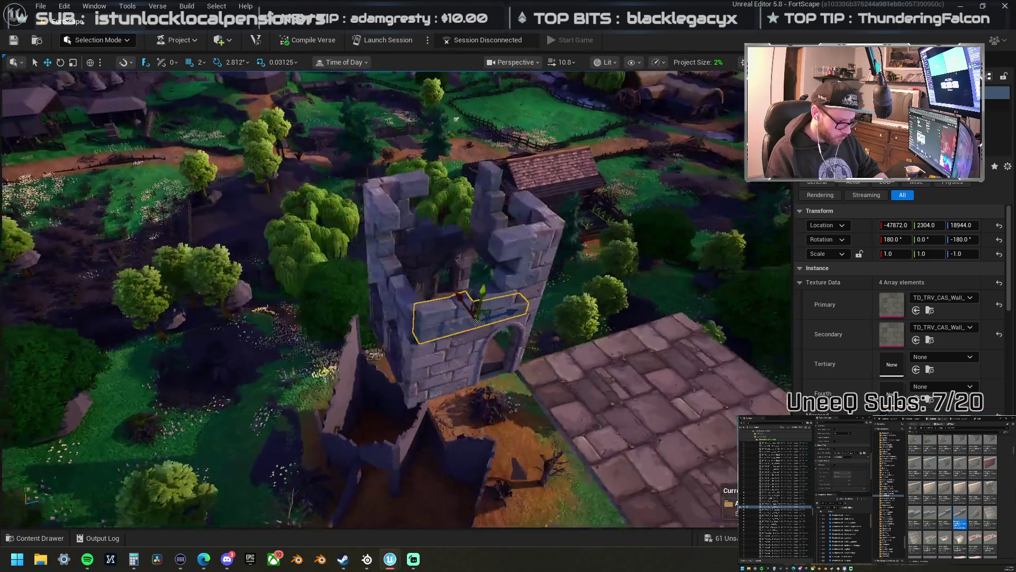
pyautogui.scroll(6, 396, 297)
pyautogui.moveTo(387, 300); pyautogui.dragTo(388, 301)
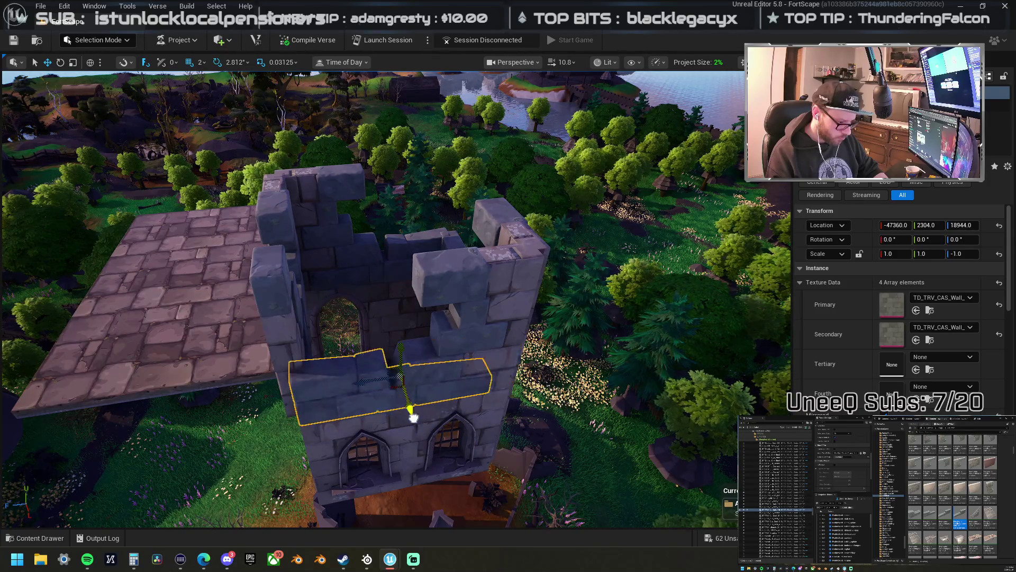
pyautogui.moveTo(461, 423); pyautogui.dragTo(462, 423)
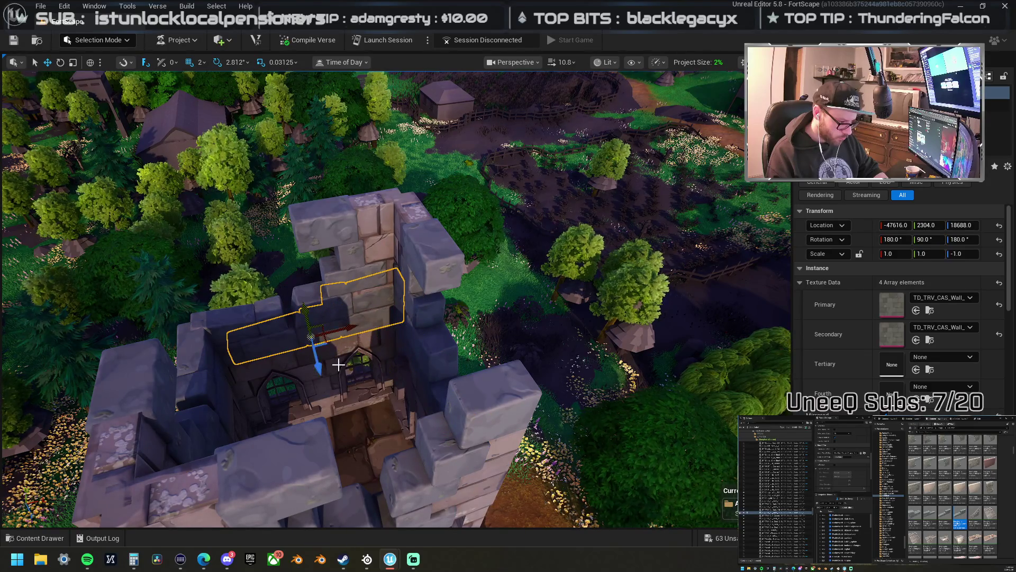
pyautogui.moveTo(339, 364); pyautogui.dragTo(338, 364)
pyautogui.scroll(2, 434, 339)
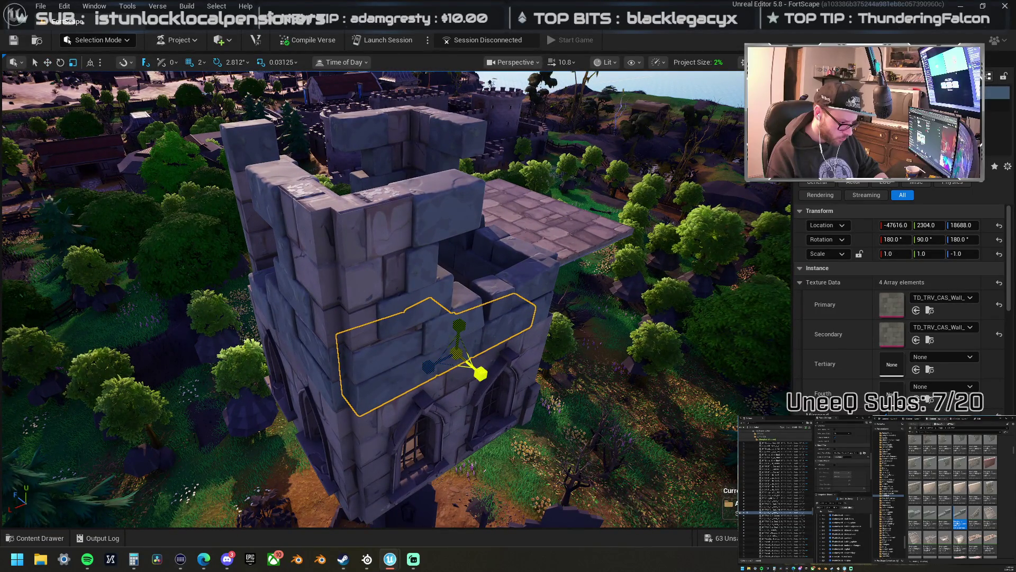
pyautogui.moveTo(480, 372); pyautogui.dragTo(536, 289)
pyautogui.moveTo(473, 277); pyautogui.dragTo(490, 271)
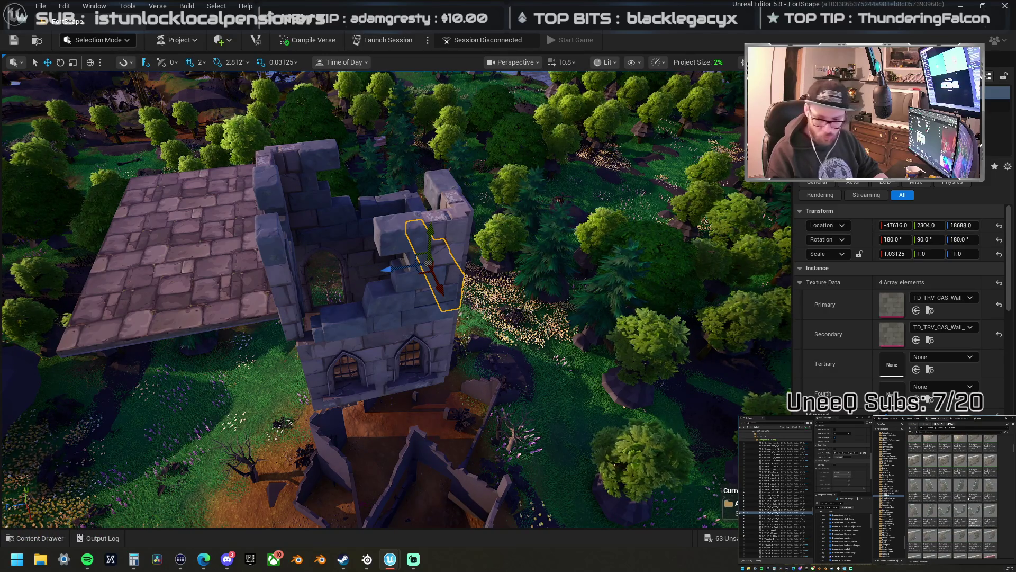
# - Add a Dungeon_Solid_04 wall piece along the flagstone platform's edge beside the tower
pyautogui.moveTo(1015, 339)
pyautogui.mouseDown()
pyautogui.moveTo(304, 320)
pyautogui.moveTo(338, 315)
pyautogui.mouseUp()
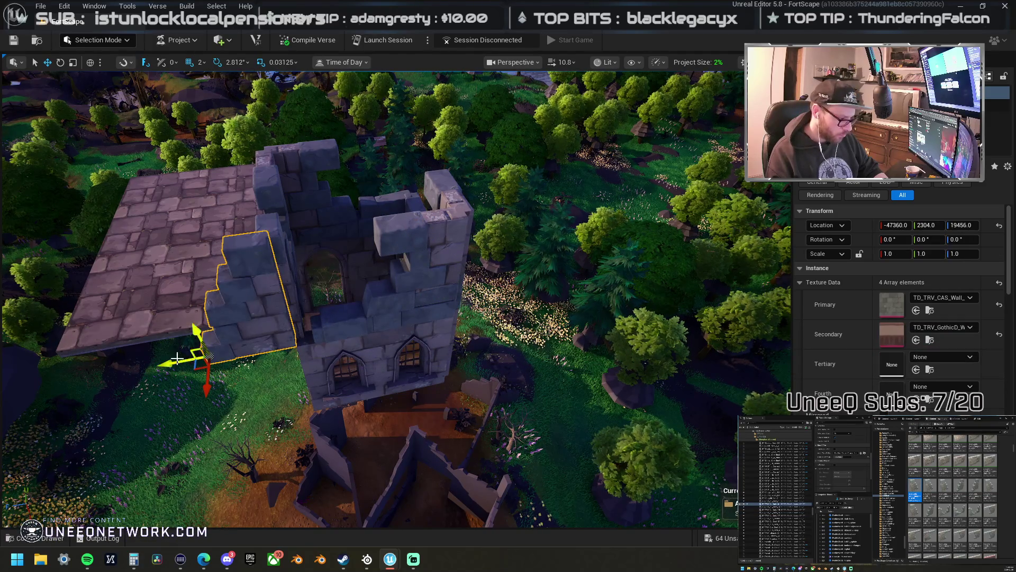
pyautogui.press('w')
pyautogui.press('d')
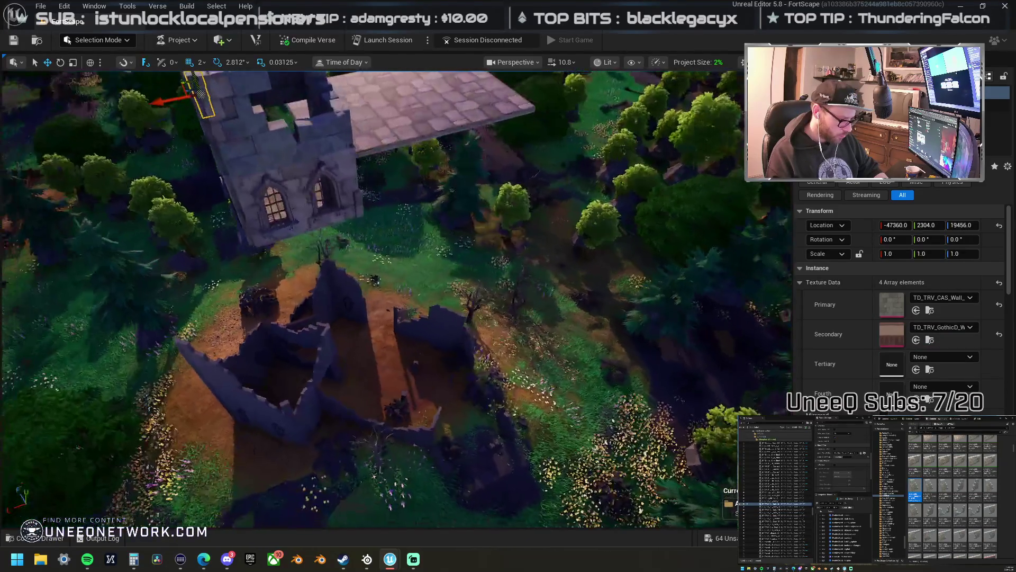
pyautogui.press('s')
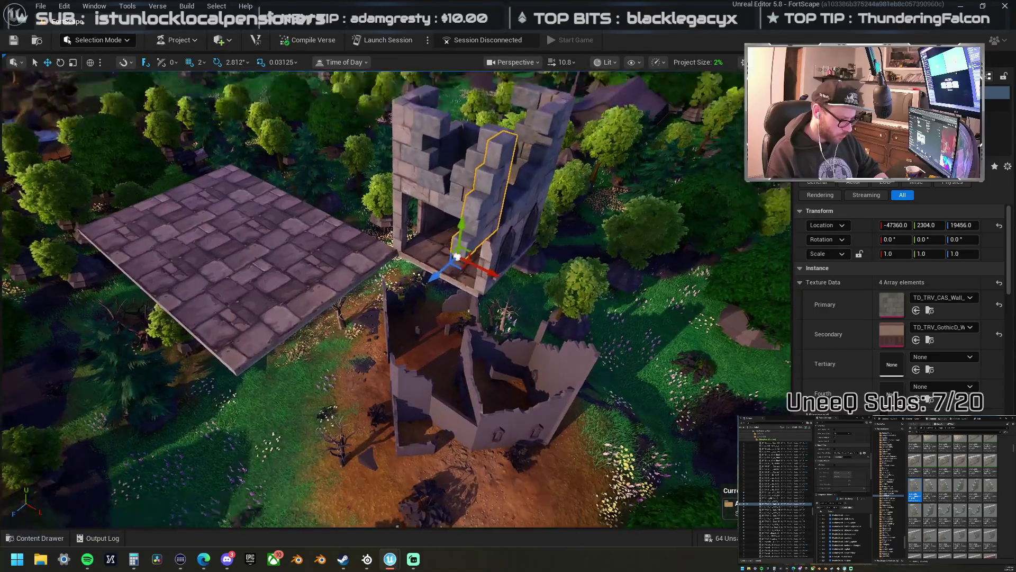
pyautogui.press('w')
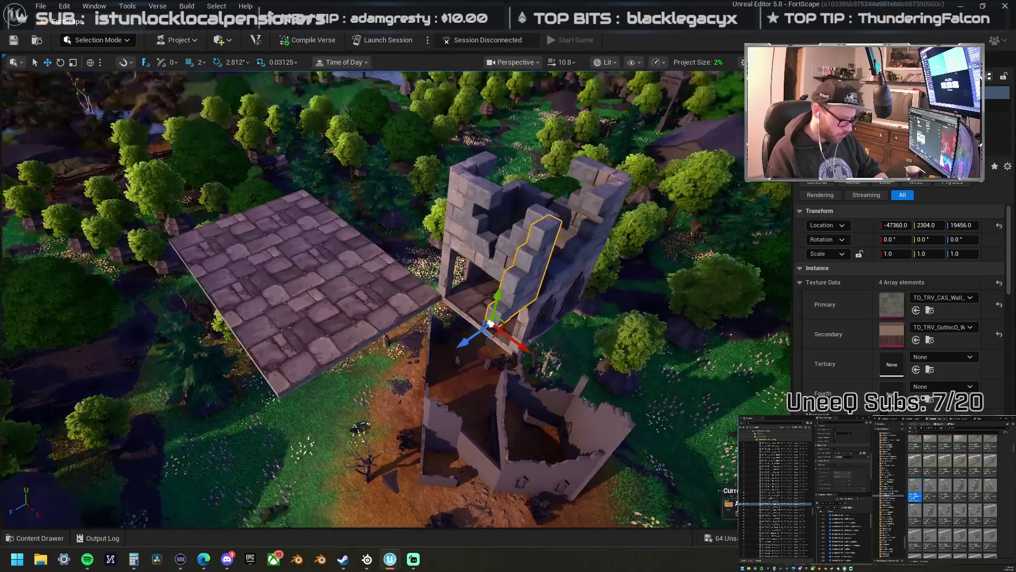
pyautogui.press('s')
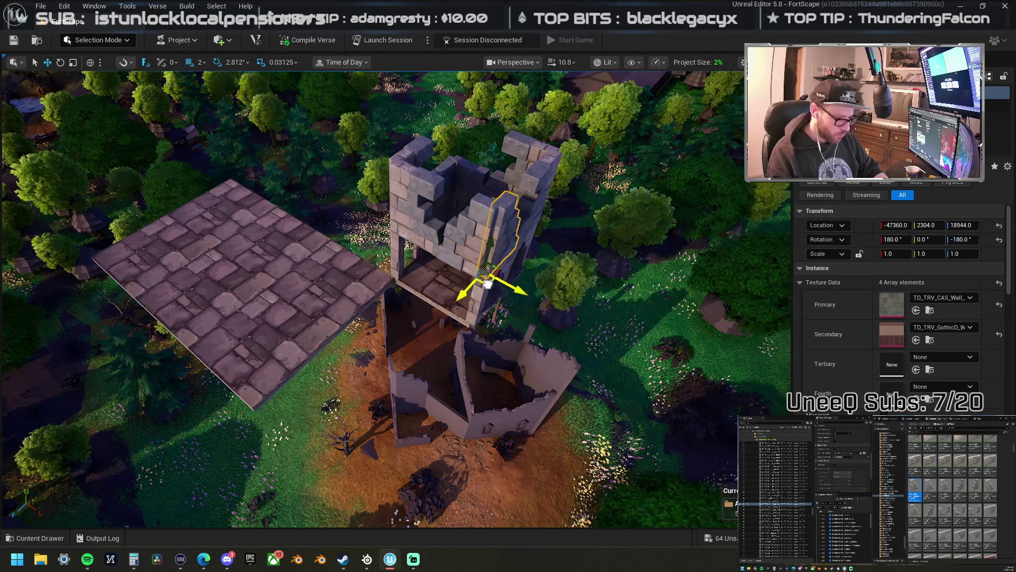
pyautogui.press('w')
pyautogui.press('d')
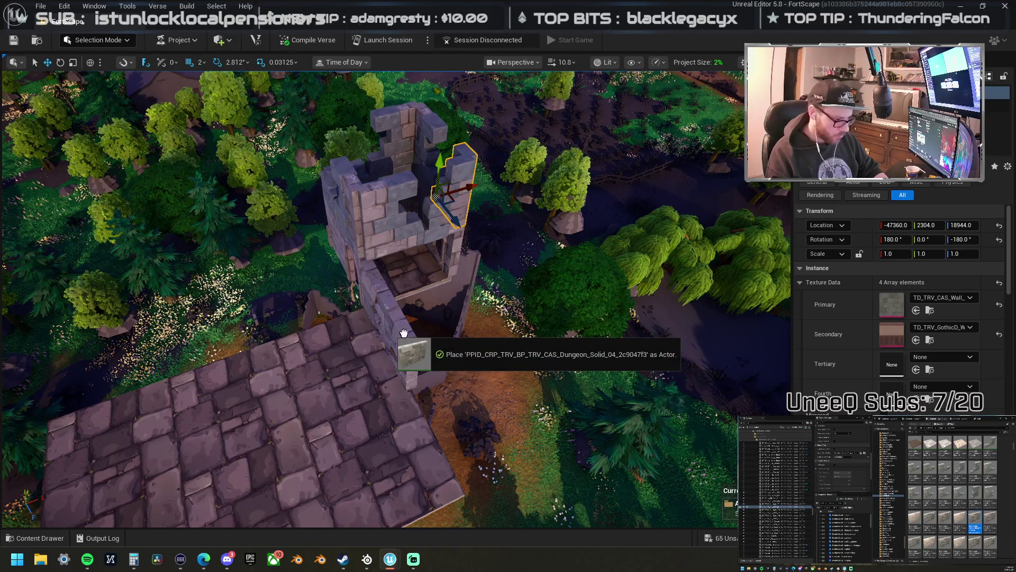
pyautogui.moveTo(415, 343); pyautogui.dragTo(415, 343)
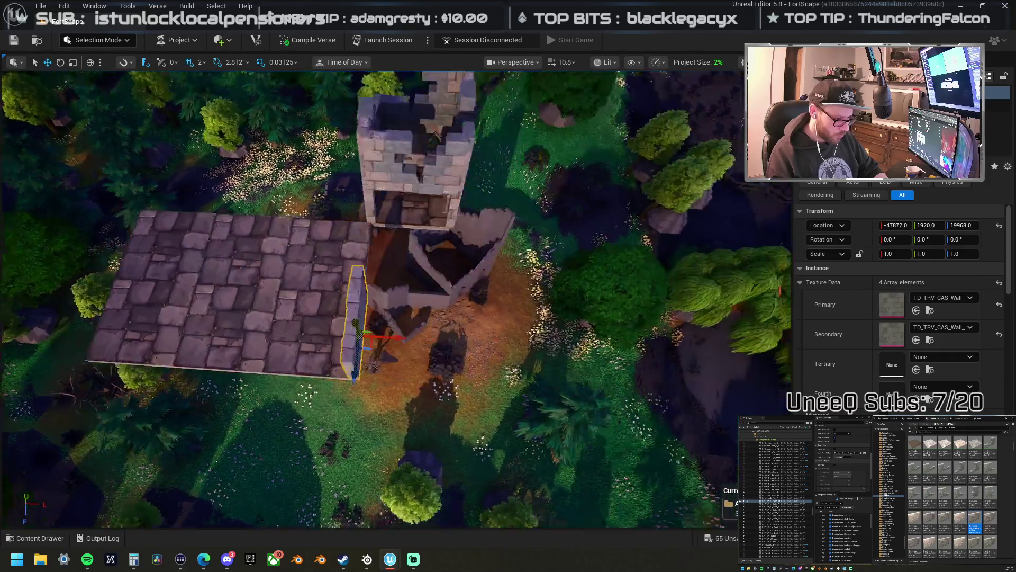
# - Position the new wall piece beneath the platform edge and turn it 180°
pyautogui.moveTo(422, 235); pyautogui.dragTo(391, 239)
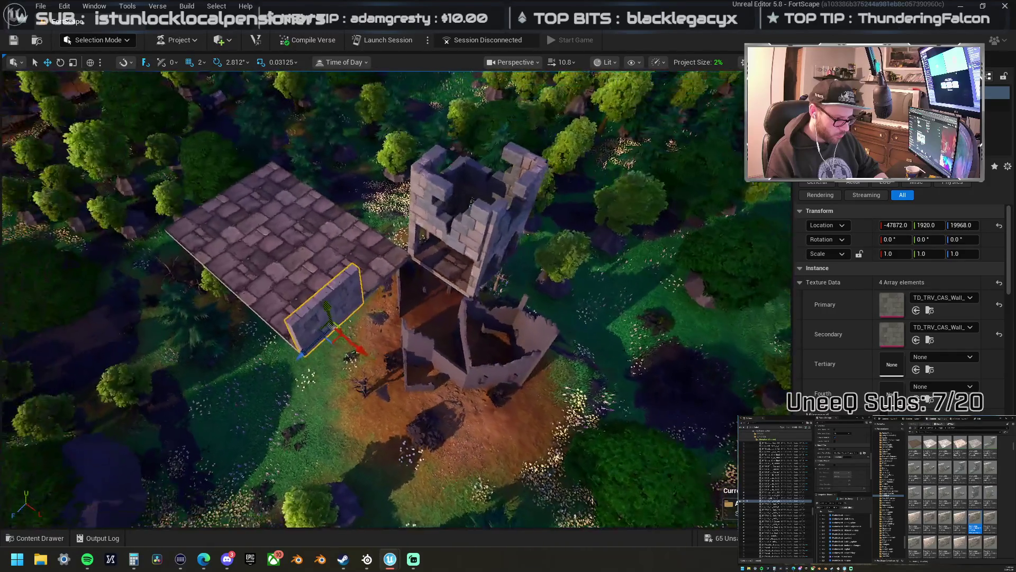
pyautogui.moveTo(327, 325); pyautogui.dragTo(447, 224)
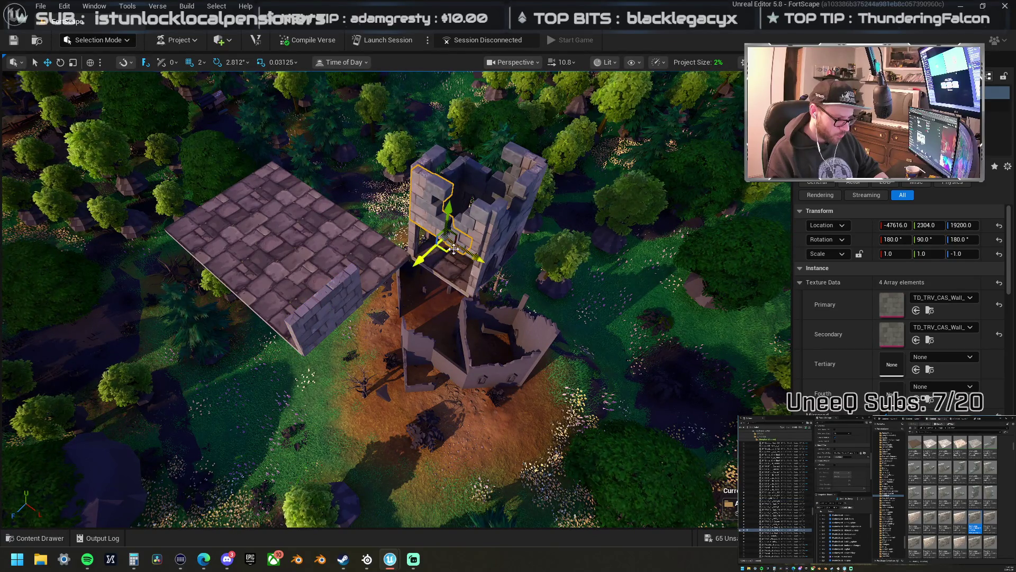
pyautogui.moveTo(422, 257); pyautogui.dragTo(341, 317)
pyautogui.press('f')
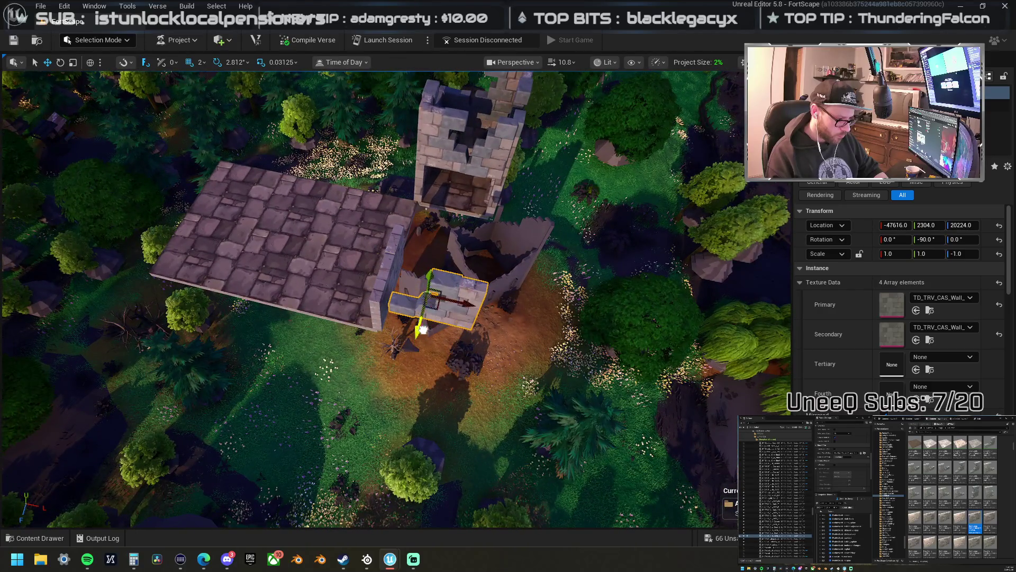
pyautogui.press('r')
pyautogui.moveTo(419, 345); pyautogui.dragTo(416, 365)
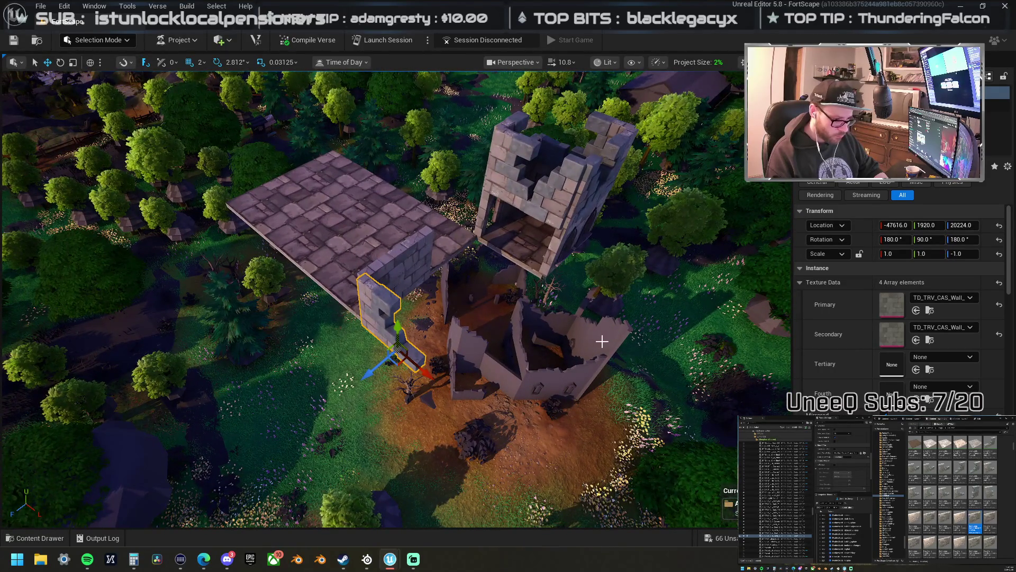
# - Move the tower-top battlement pieces down to extend the low wall along the ground
pyautogui.click(557, 156)
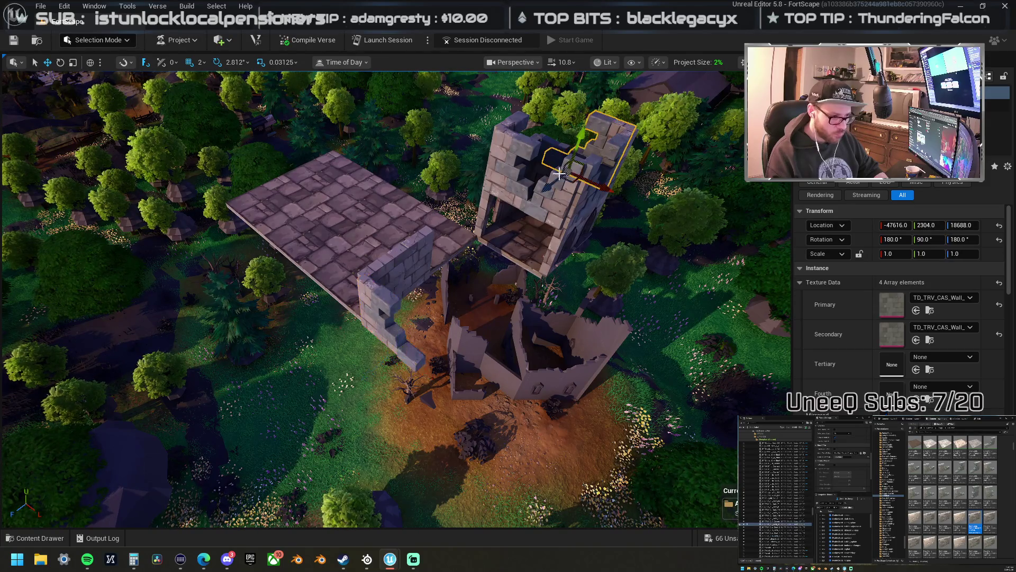
pyautogui.click(567, 180)
pyautogui.moveTo(573, 184)
pyautogui.mouseDown()
pyautogui.moveTo(431, 288)
pyautogui.moveTo(420, 315)
pyautogui.moveTo(408, 309)
pyautogui.moveTo(405, 277)
pyautogui.moveTo(429, 353)
pyautogui.moveTo(442, 362)
pyautogui.moveTo(464, 340)
pyautogui.mouseUp()
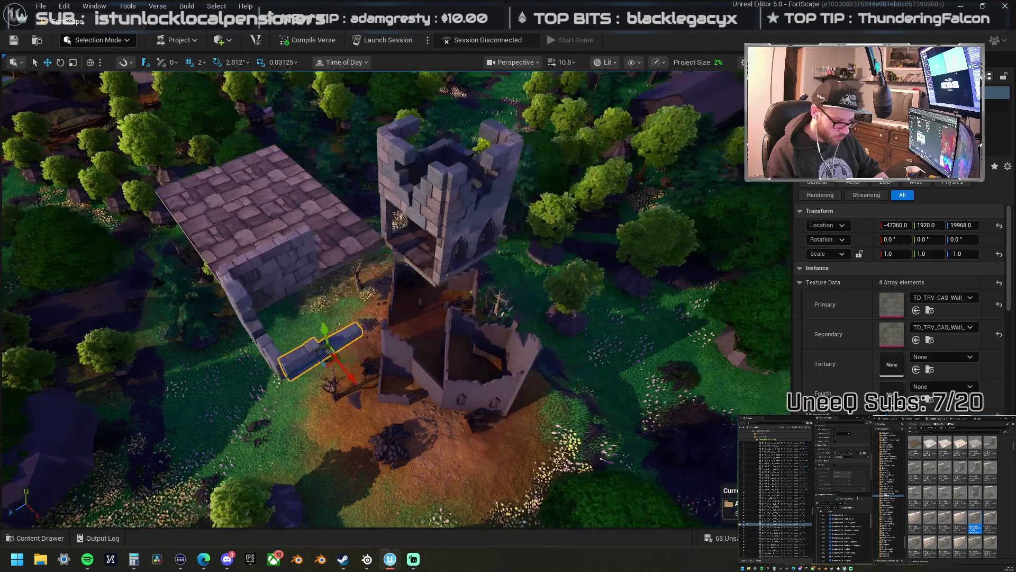
pyautogui.press('w')
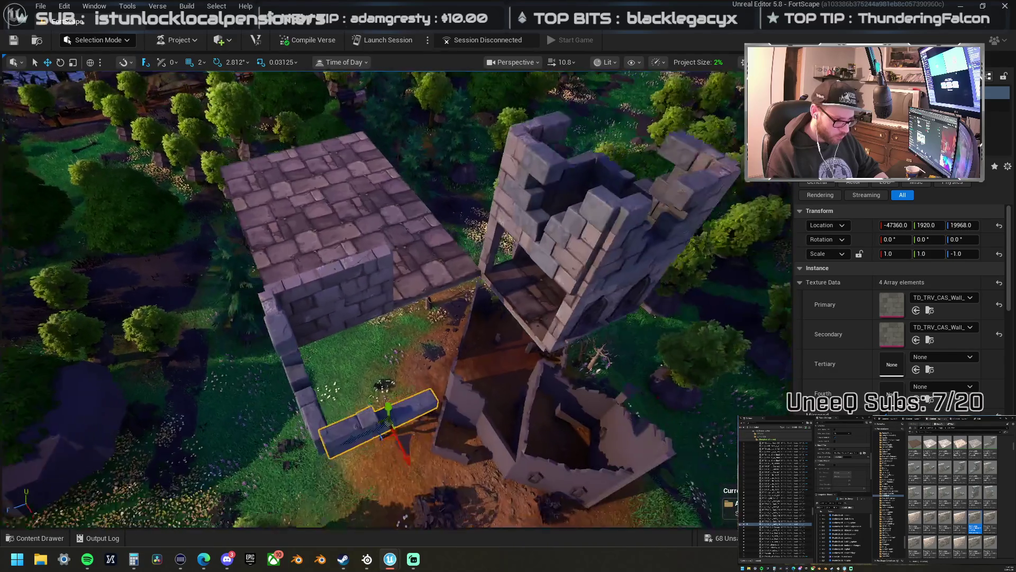
pyautogui.scroll(-4, 959, 507)
pyautogui.scroll(-5, 958, 497)
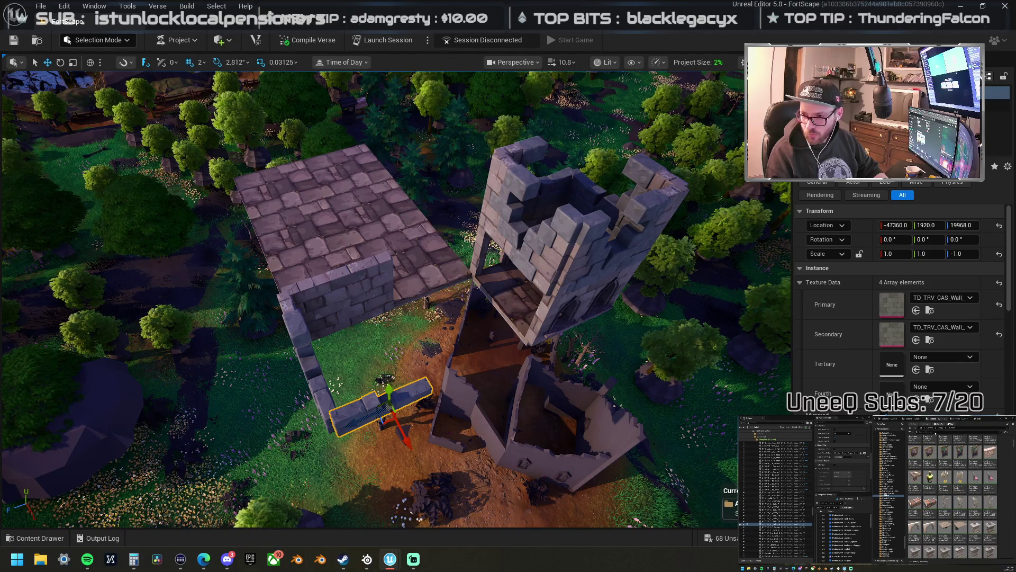
pyautogui.click(888, 495)
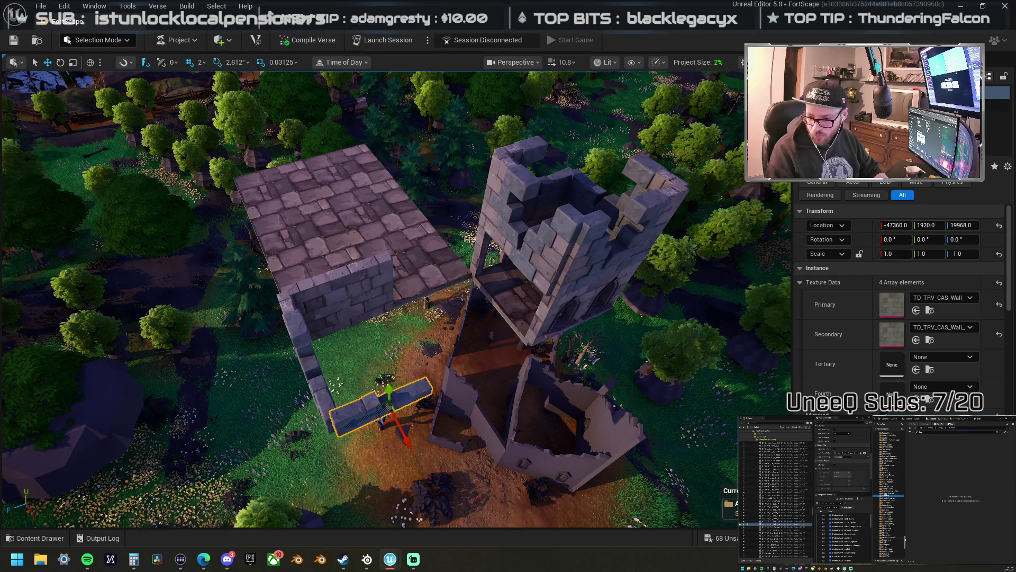
# - Drag a wall asset from the wall folder in the Content Browser to beside the platform
pyautogui.moveTo(904, 542); pyautogui.dragTo(906, 434)
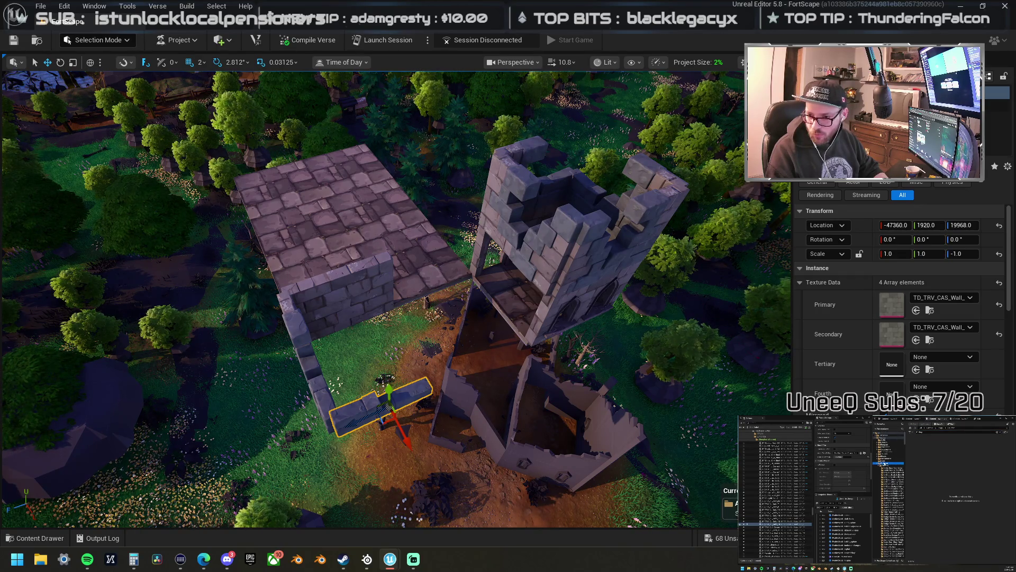
pyautogui.click(889, 462)
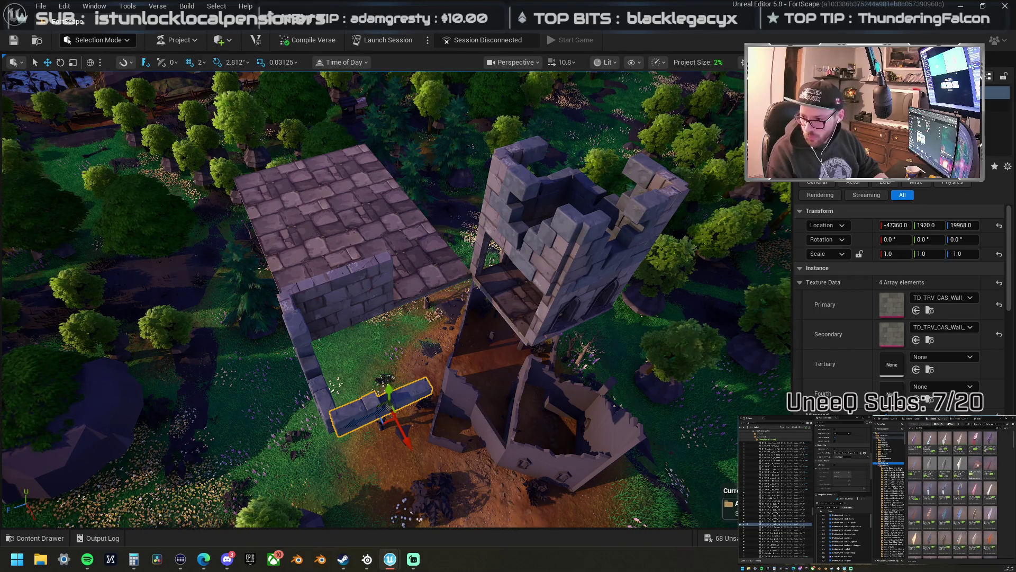
pyautogui.moveTo(976, 469)
pyautogui.mouseDown()
pyautogui.moveTo(608, 272)
pyautogui.moveTo(476, 302)
pyautogui.moveTo(651, 273)
pyautogui.moveTo(1010, 296)
pyautogui.mouseUp()
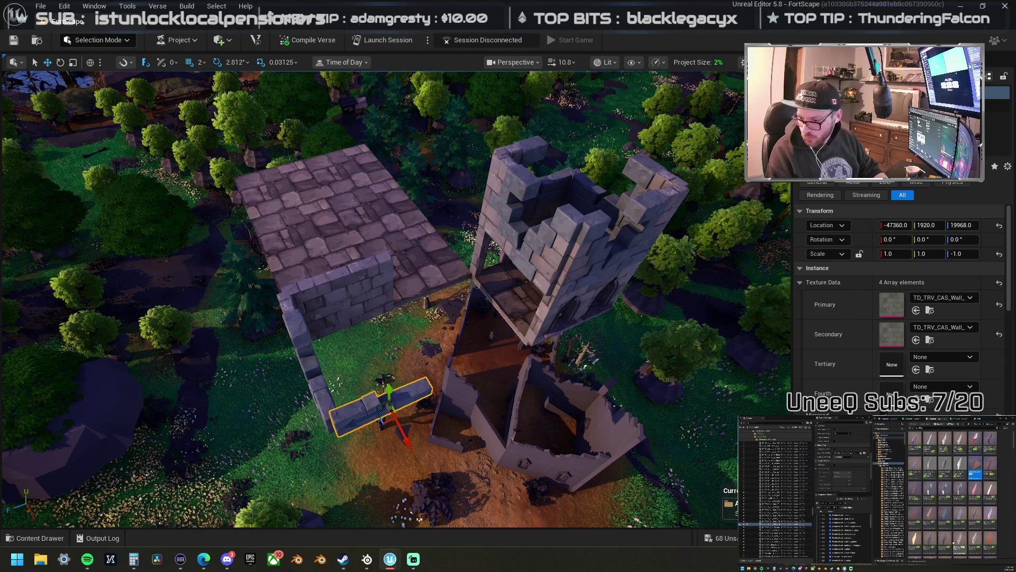
pyautogui.moveTo(930, 545)
pyautogui.mouseDown()
pyautogui.moveTo(377, 379)
pyautogui.moveTo(415, 302)
pyautogui.moveTo(416, 272)
pyautogui.mouseUp()
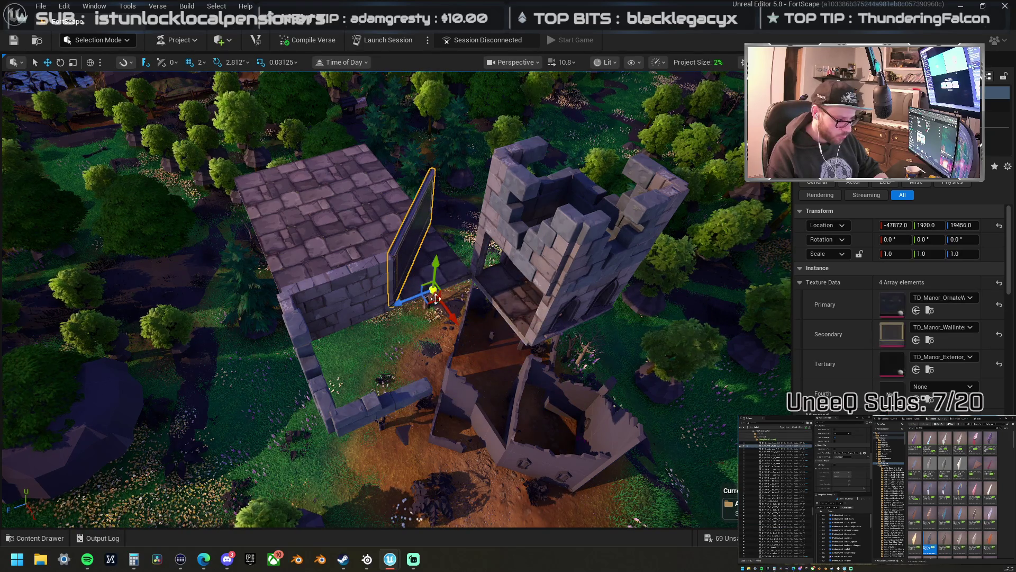
# - Rotate the wall 180° and set its Primary, Secondary and Tertiary textures to TD_TRV_CAS_Wall
pyautogui.press('e')
pyautogui.moveTo(412, 362)
pyautogui.mouseDown()
pyautogui.moveTo(396, 394)
pyautogui.moveTo(480, 325)
pyautogui.moveTo(465, 318)
pyautogui.mouseUp()
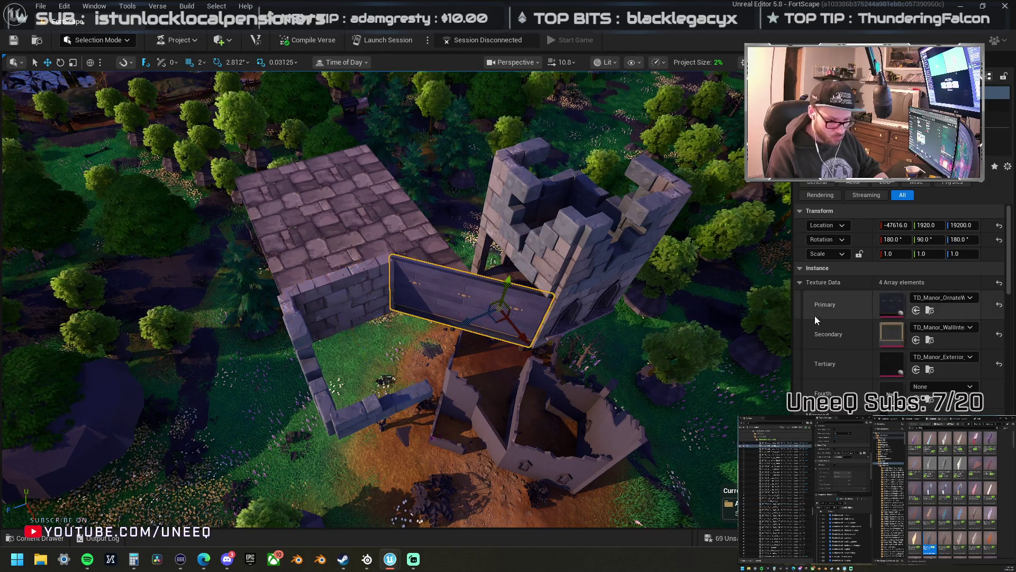
pyautogui.keyDown('shift'); pyautogui.click(853, 306); pyautogui.keyUp('shift')
pyautogui.keyDown('shift'); pyautogui.click(859, 334); pyautogui.keyUp('shift')
pyautogui.keyDown('shift'); pyautogui.click(865, 354); pyautogui.keyUp('shift')
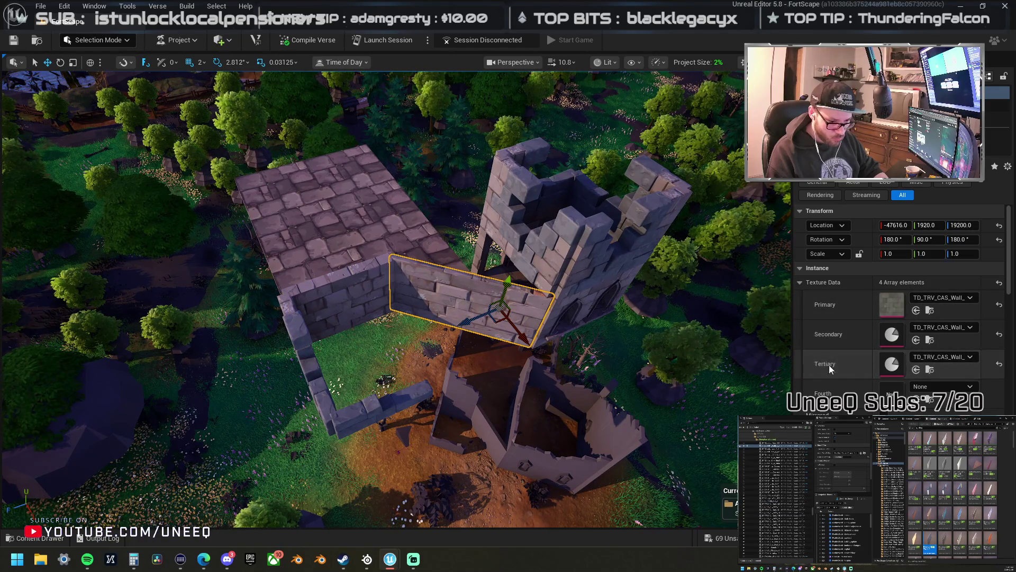
# - Try an X scale of 2 on the wall, then restore it to 1
pyautogui.press('f')
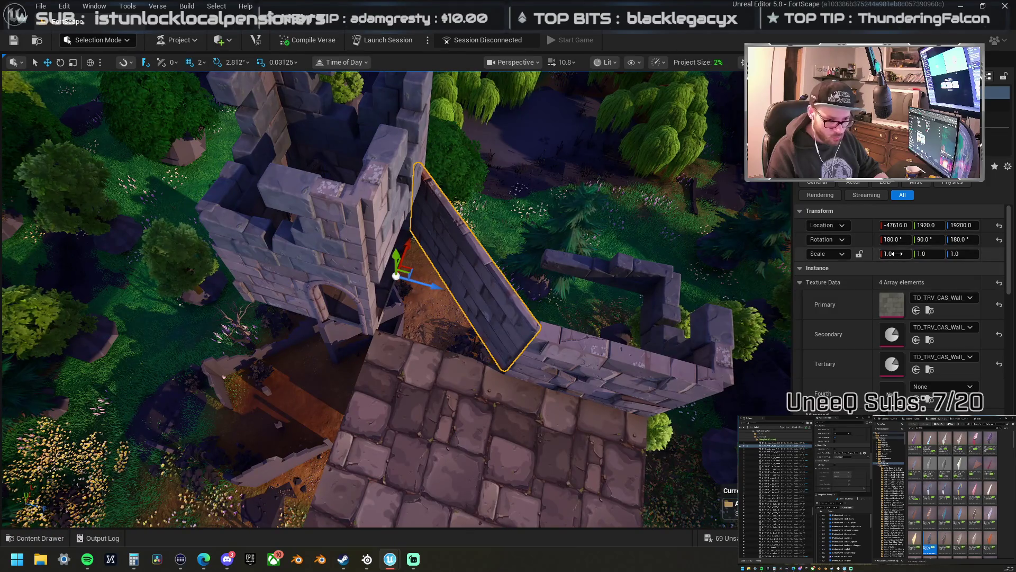
pyautogui.click(894, 254)
pyautogui.write('2')
pyautogui.press('Return')
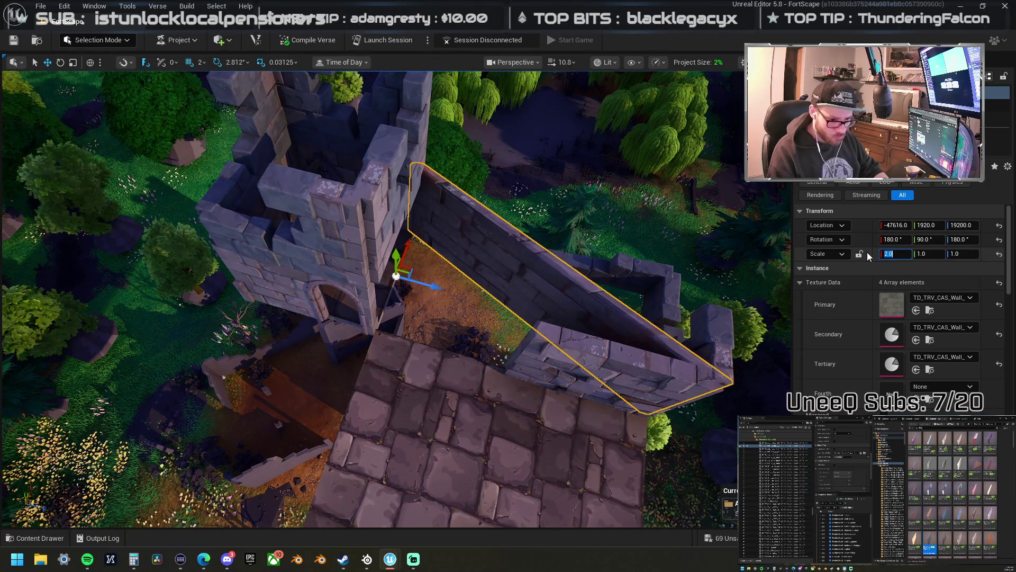
pyautogui.write('1')
pyautogui.press('Return')
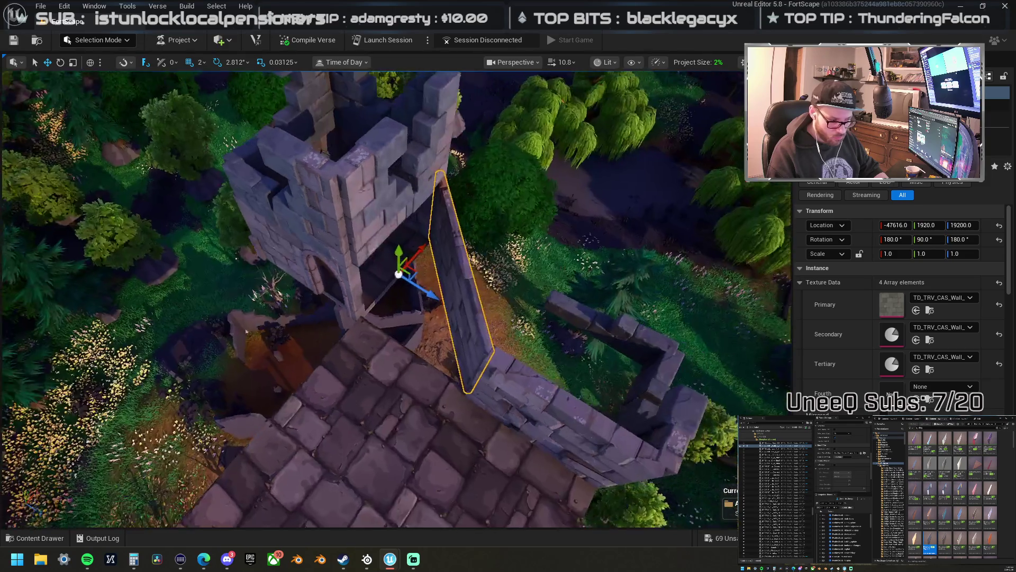
pyautogui.moveTo(581, 240); pyautogui.dragTo(554, 172)
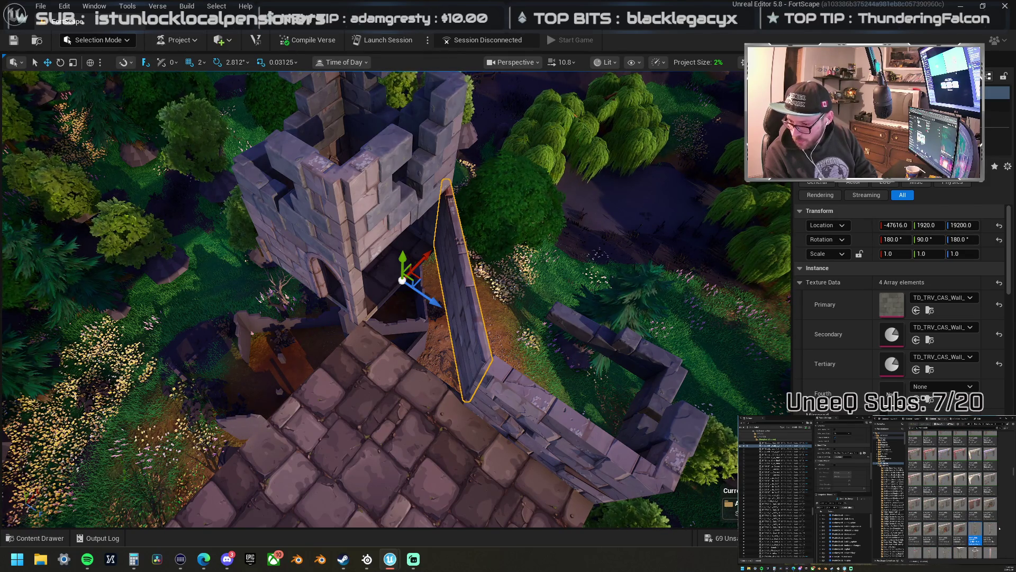
# - Delete the wall bridging the platform and the tower
pyautogui.moveTo(451, 298)
pyautogui.mouseDown()
pyautogui.moveTo(481, 232)
pyautogui.moveTo(528, 276)
pyautogui.mouseUp()
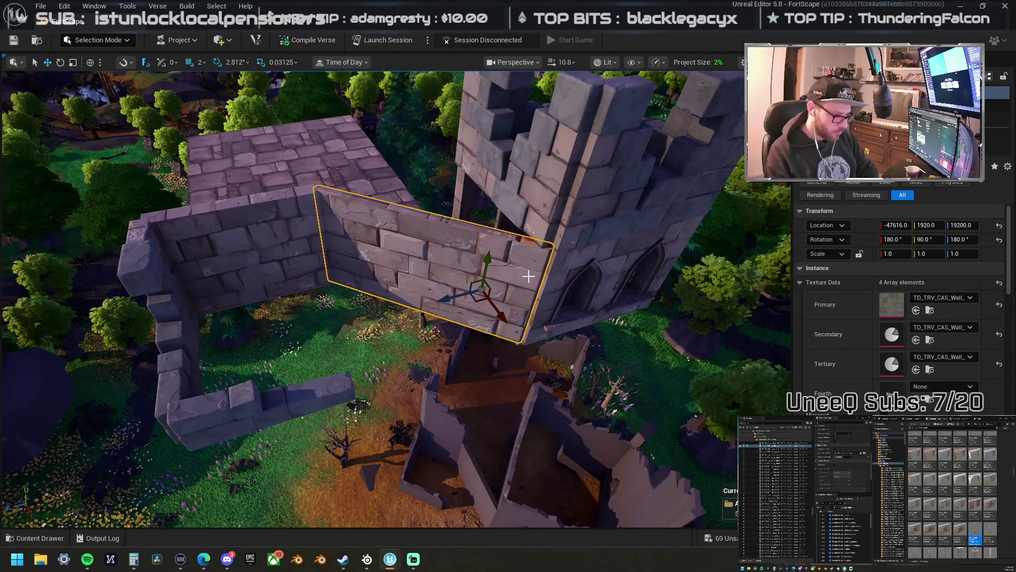
pyautogui.press('Delete')
pyautogui.click(261, 263)
pyautogui.moveTo(325, 281)
pyautogui.mouseDown()
pyautogui.moveTo(254, 344)
pyautogui.moveTo(328, 283)
pyautogui.mouseUp()
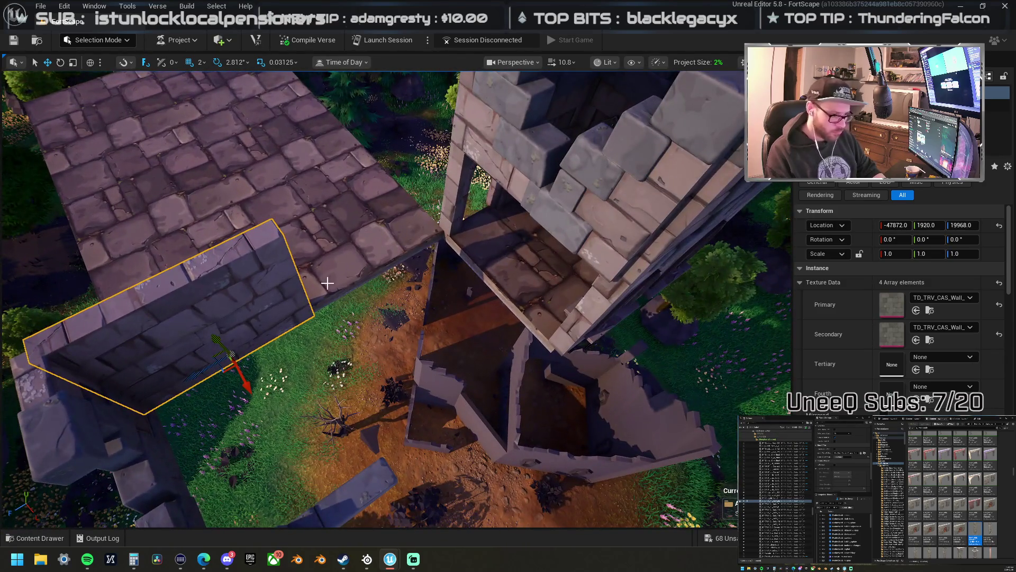
# - Browse to a platform floor tile's asset, then drag in Dungeon_Floor_05 and cancel placing it
pyautogui.click(378, 257)
pyautogui.rightClick(377, 239)
pyautogui.click(387, 225)
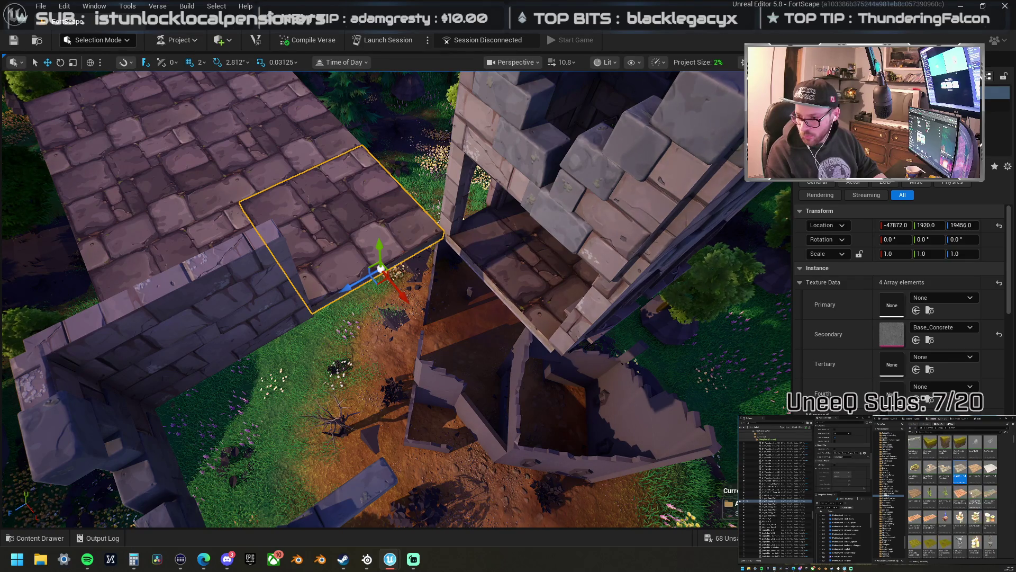
pyautogui.scroll(-2, 952, 498)
pyautogui.scroll(-5, 1002, 537)
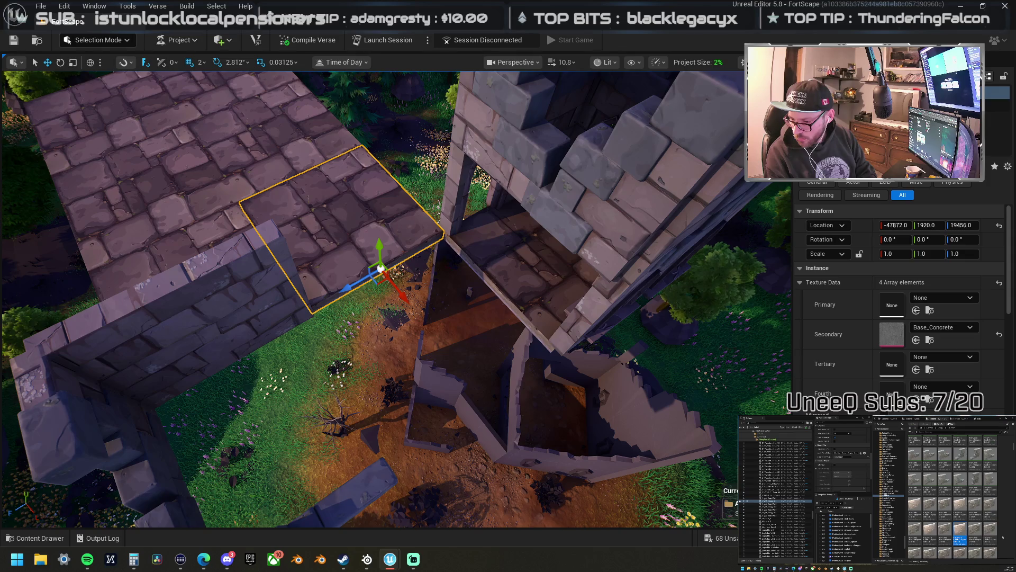
pyautogui.scroll(-2, 1003, 537)
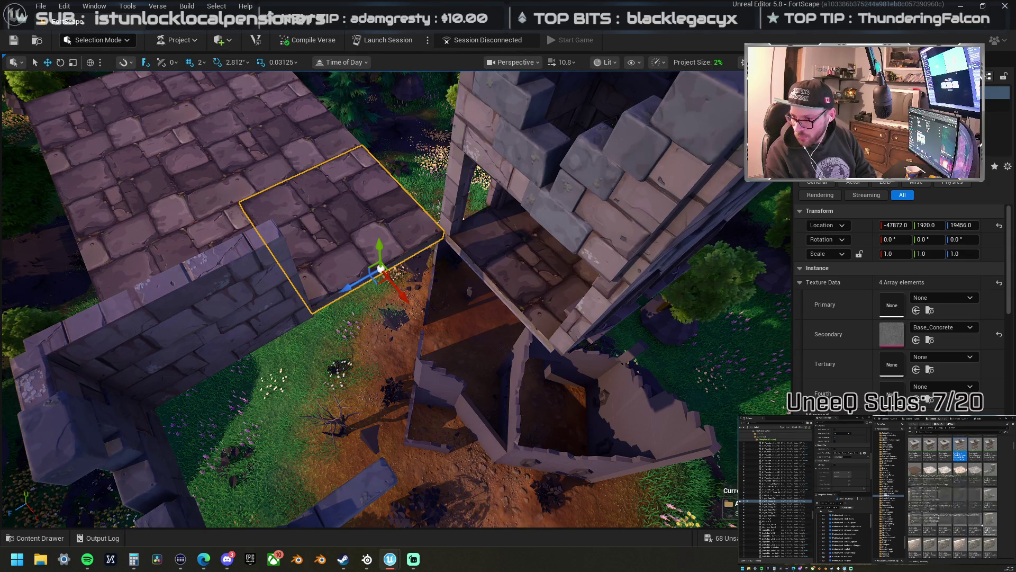
pyautogui.moveTo(974, 477)
pyautogui.mouseDown()
pyautogui.moveTo(953, 530)
pyautogui.moveTo(289, 293)
pyautogui.moveTo(360, 220)
pyautogui.mouseUp()
pyautogui.press('Escape')
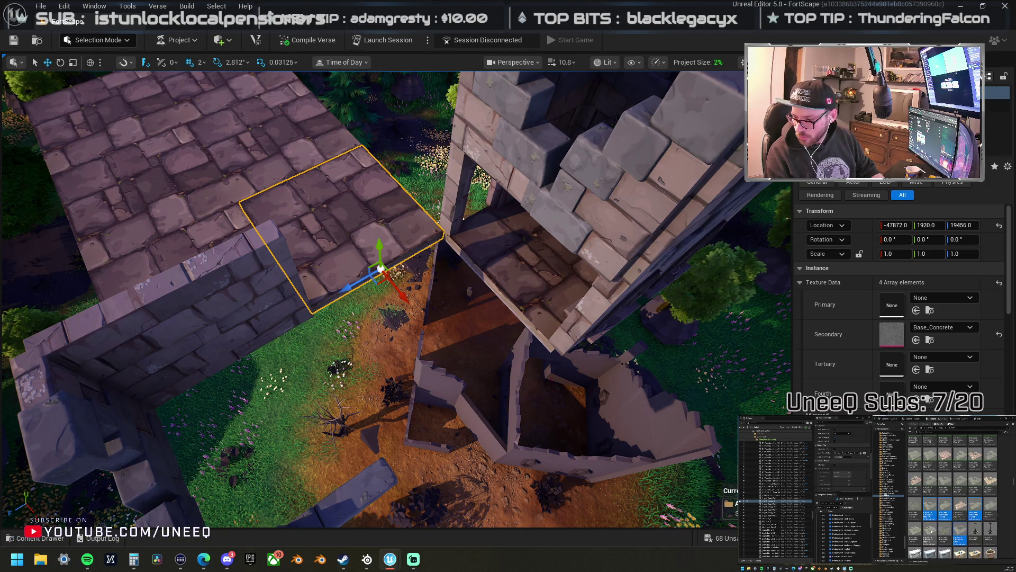
# - Add the cracked floor pieces to the stone platform
pyautogui.moveTo(945, 511)
pyautogui.mouseDown()
pyautogui.moveTo(305, 199)
pyautogui.moveTo(338, 200)
pyautogui.mouseUp()
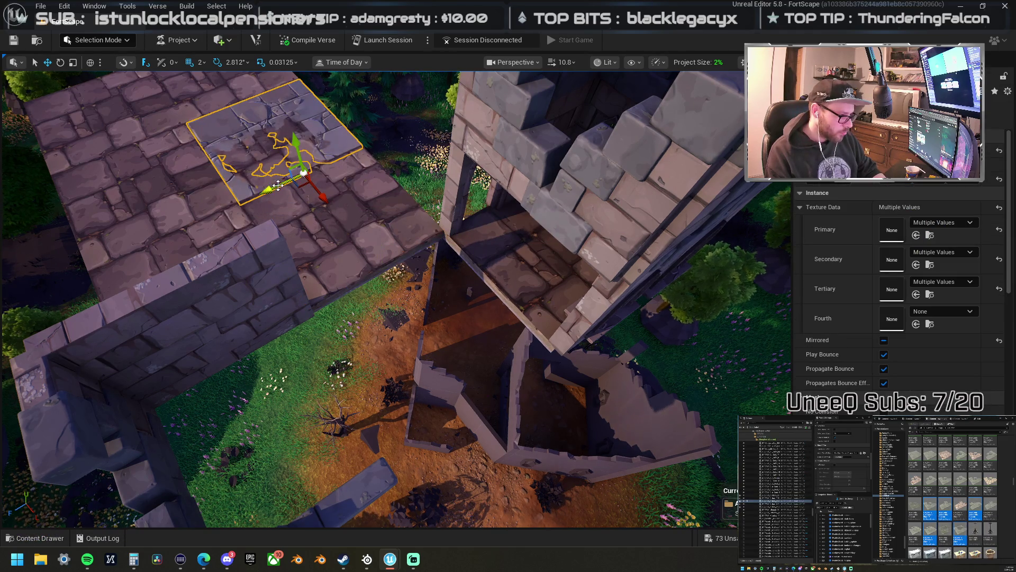
pyautogui.moveTo(272, 174)
pyautogui.mouseDown()
pyautogui.moveTo(392, 139)
pyautogui.moveTo(338, 180)
pyautogui.moveTo(437, 218)
pyautogui.moveTo(325, 216)
pyautogui.moveTo(275, 233)
pyautogui.mouseUp()
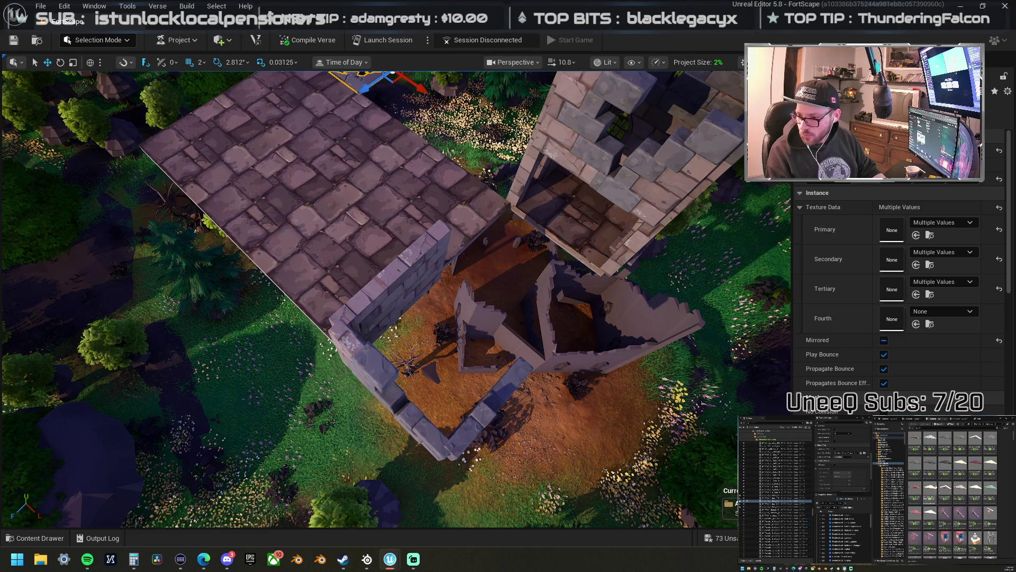
pyautogui.moveTo(1015, 296)
pyautogui.mouseDown()
pyautogui.moveTo(502, 266)
pyautogui.moveTo(475, 216)
pyautogui.moveTo(749, 268)
pyautogui.moveTo(1015, 286)
pyautogui.mouseUp()
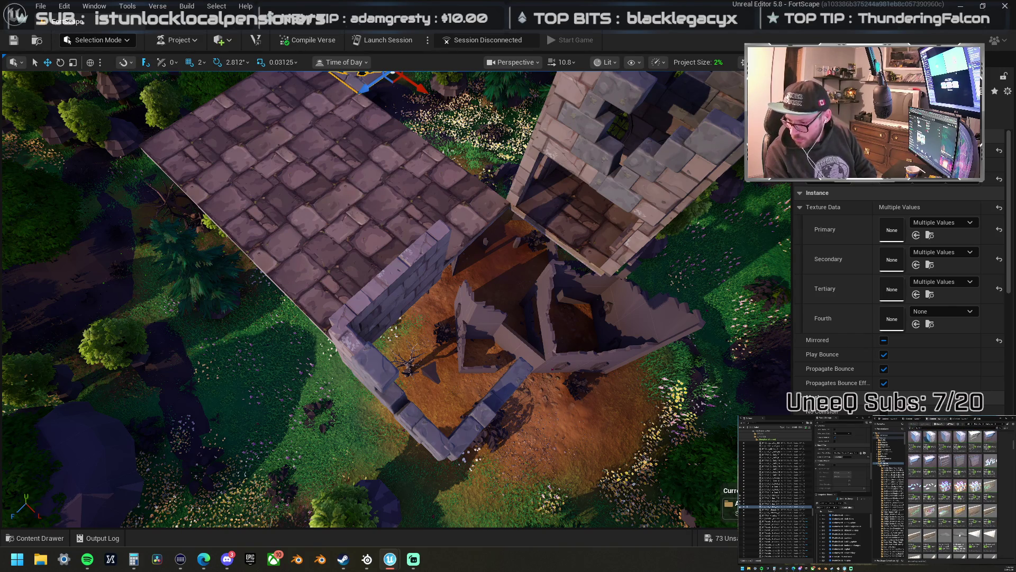
# - Drop a triangular wall piece into the gap by the tower, then delete it
pyautogui.moveTo(1015, 254); pyautogui.dragTo(457, 228)
pyautogui.moveTo(458, 223); pyautogui.dragTo(459, 222)
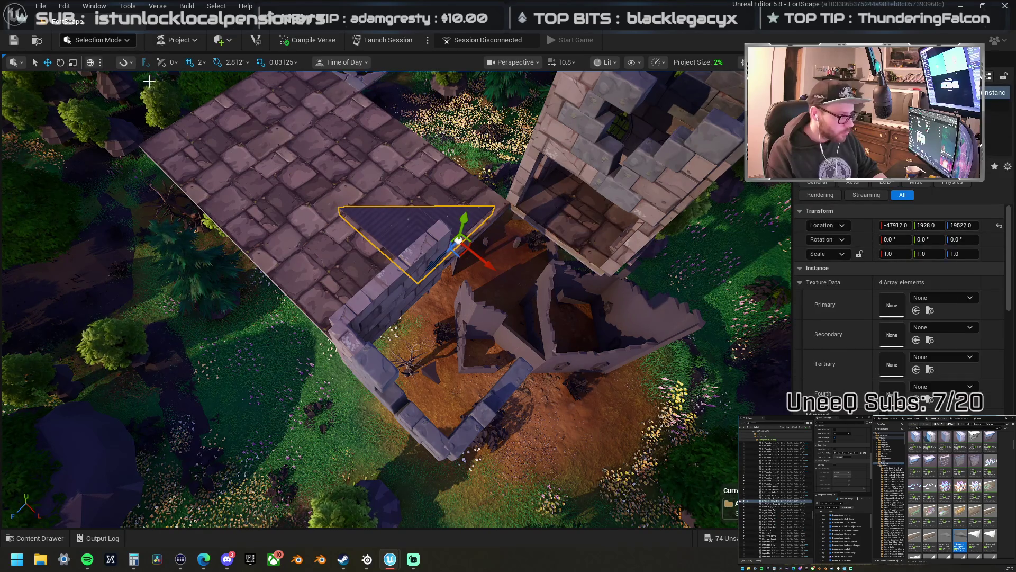
pyautogui.moveTo(449, 252); pyautogui.dragTo(532, 277)
pyautogui.press('Delete')
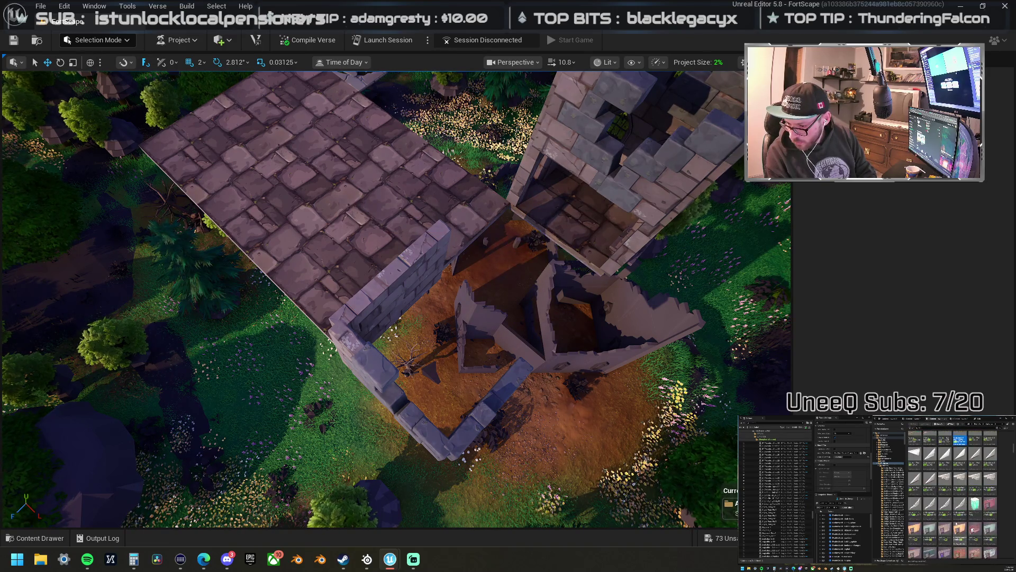
# - Place a triangular floor piece from the Content Browser next to the gap
pyautogui.scroll(-5, 952, 494)
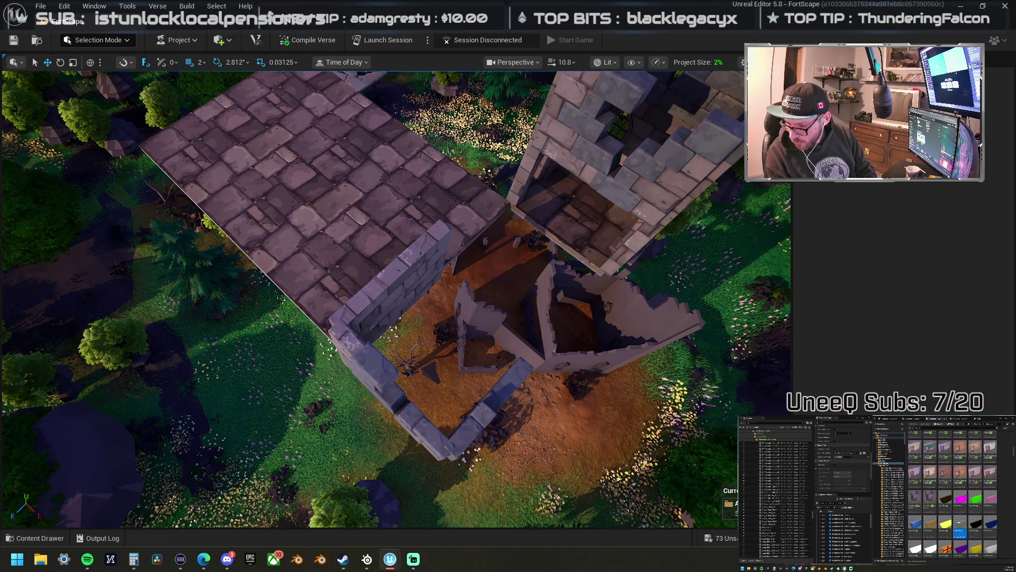
pyautogui.scroll(-8, 999, 532)
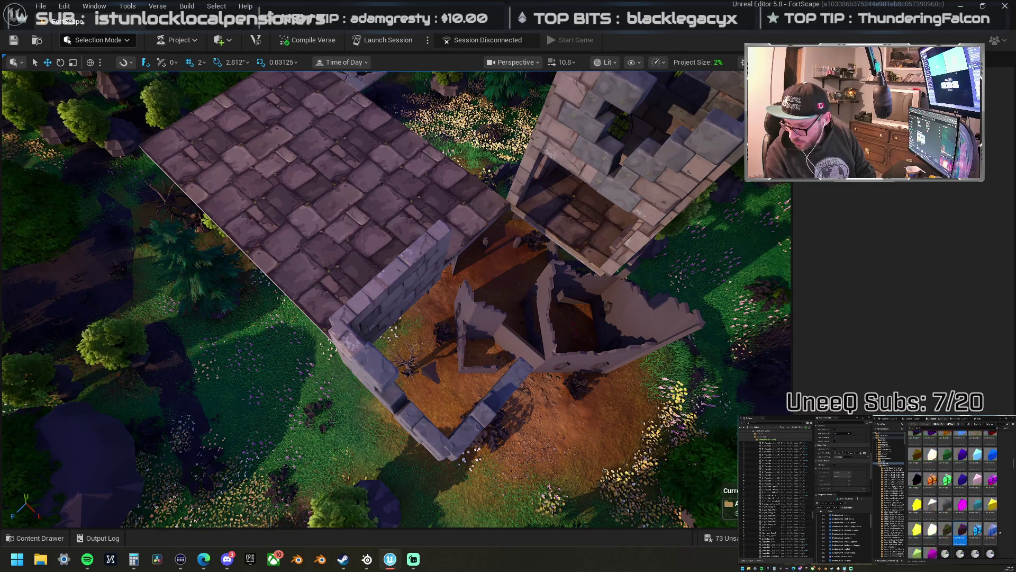
pyautogui.scroll(-8, 999, 532)
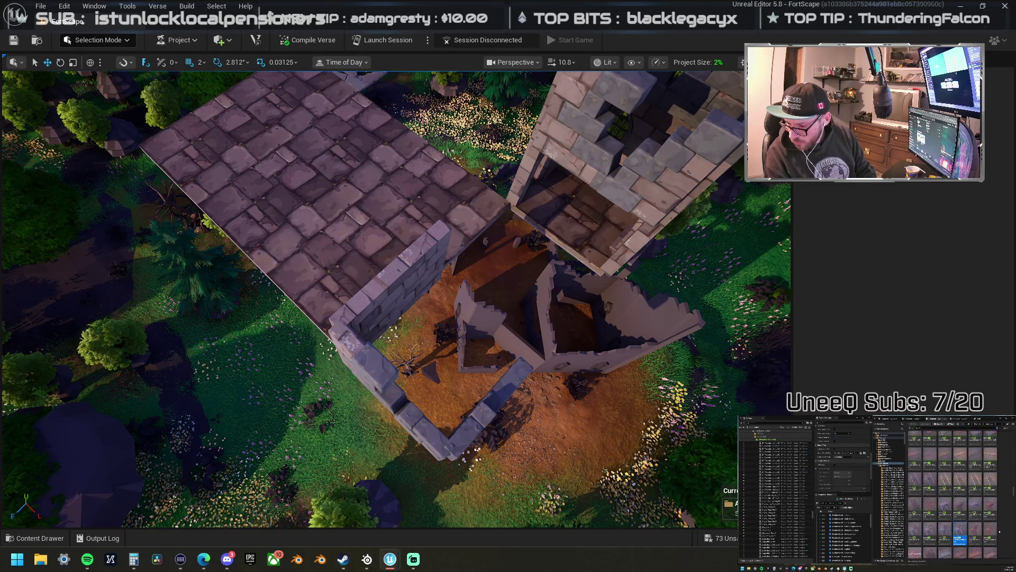
pyautogui.scroll(-8, 999, 531)
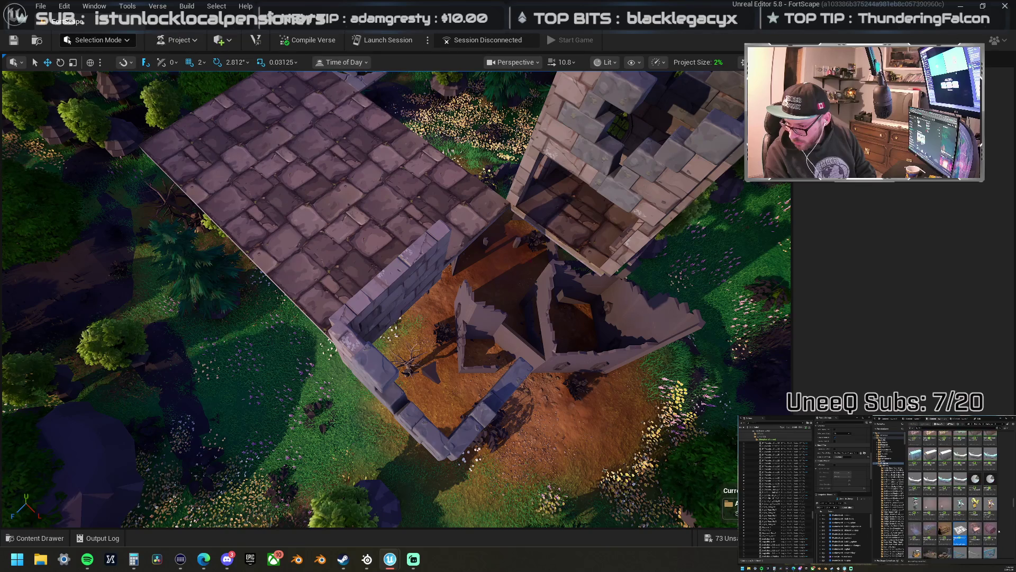
pyautogui.scroll(-8, 1000, 531)
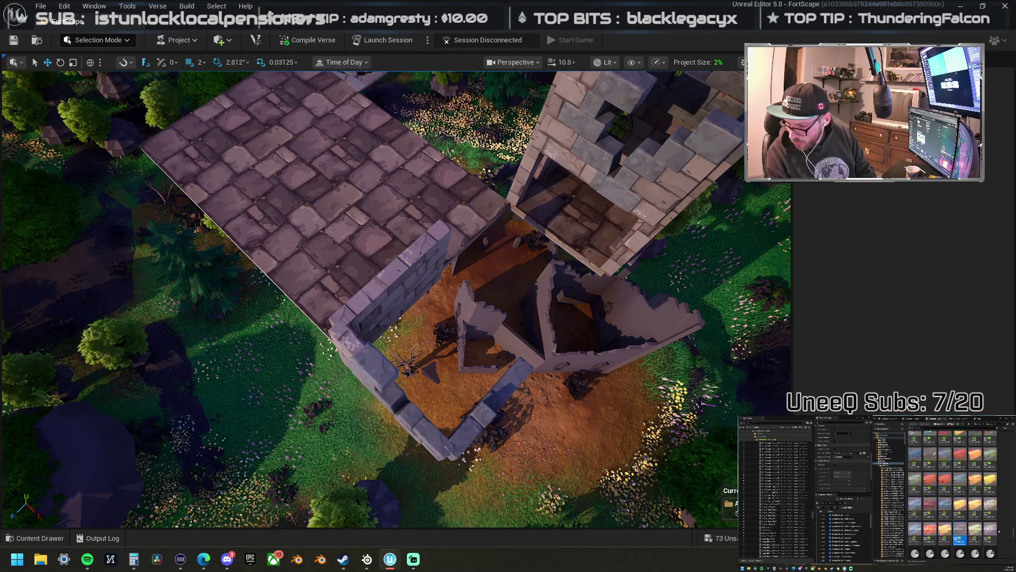
pyautogui.scroll(-3, 998, 531)
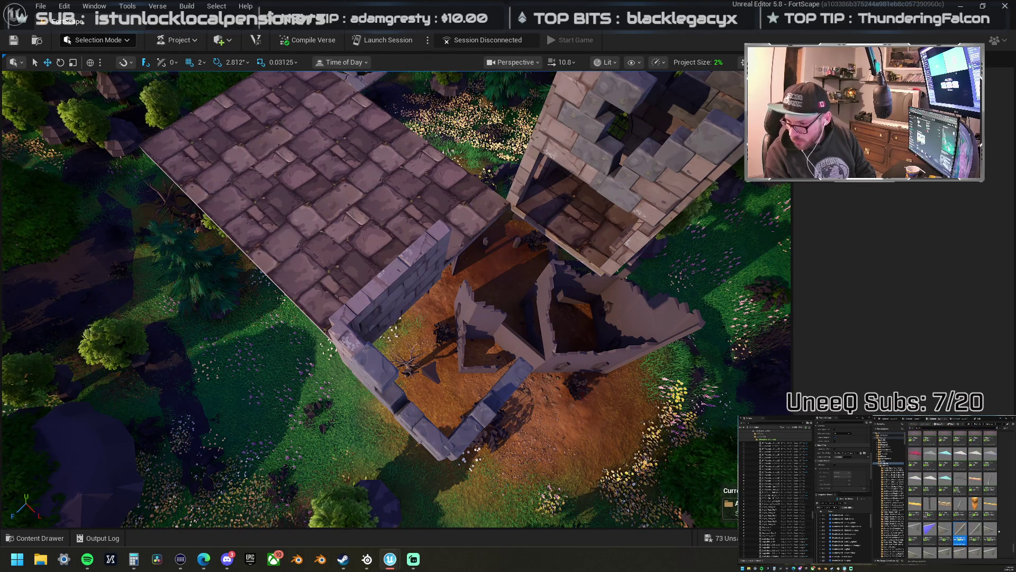
pyautogui.moveTo(915, 454)
pyautogui.mouseDown()
pyautogui.moveTo(479, 248)
pyautogui.moveTo(476, 217)
pyautogui.moveTo(479, 227)
pyautogui.mouseUp()
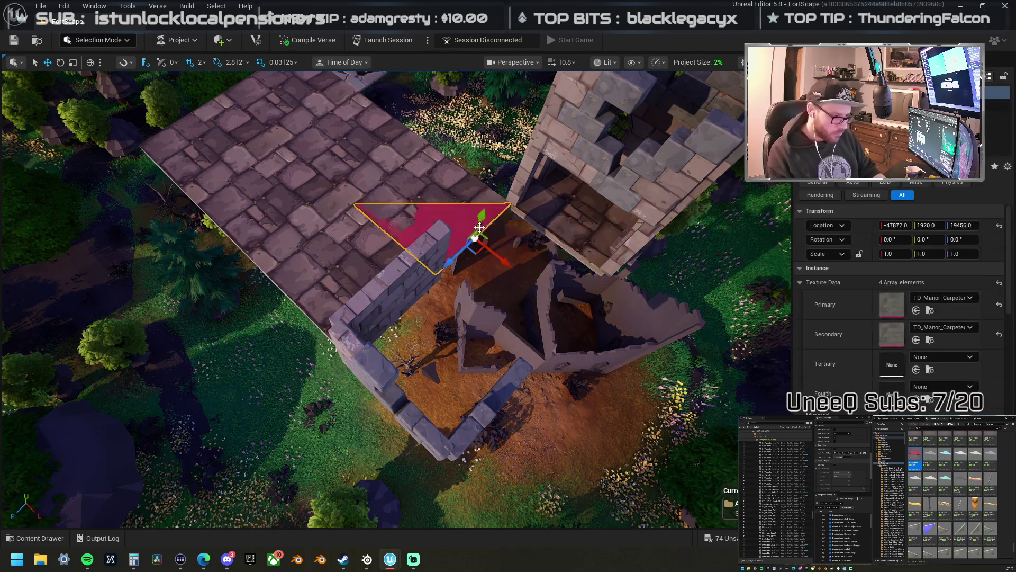
# - Move the triangle to the platform edge and rotate it flat, flipped 180/0/180
pyautogui.press('e')
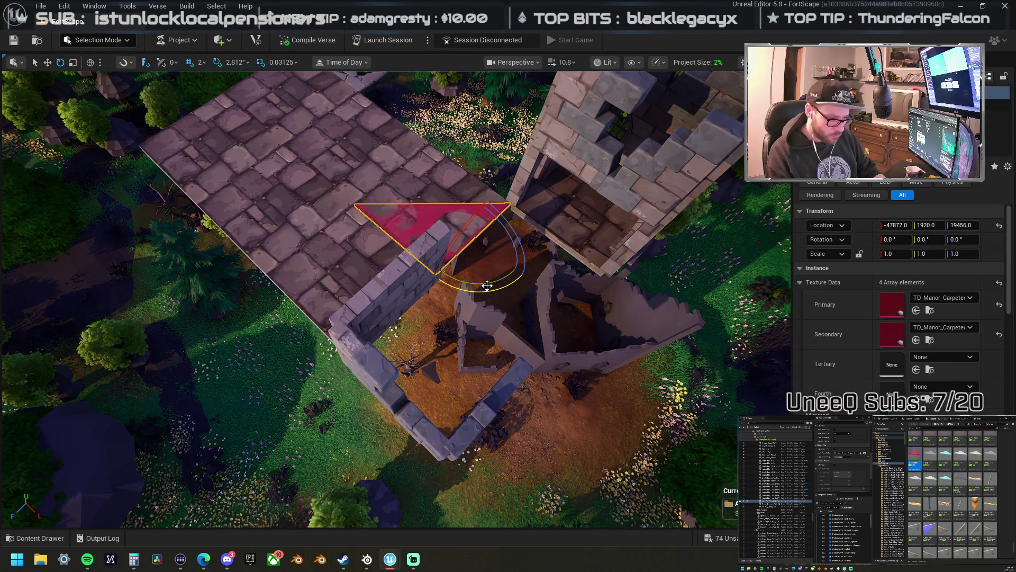
pyautogui.press('w')
pyautogui.moveTo(479, 246)
pyautogui.mouseDown()
pyautogui.moveTo(492, 213)
pyautogui.moveTo(453, 226)
pyautogui.mouseUp()
pyautogui.press('e')
pyautogui.moveTo(412, 295)
pyautogui.mouseDown()
pyautogui.moveTo(487, 272)
pyautogui.moveTo(470, 294)
pyautogui.moveTo(465, 275)
pyautogui.moveTo(481, 272)
pyautogui.mouseUp()
pyautogui.press('w')
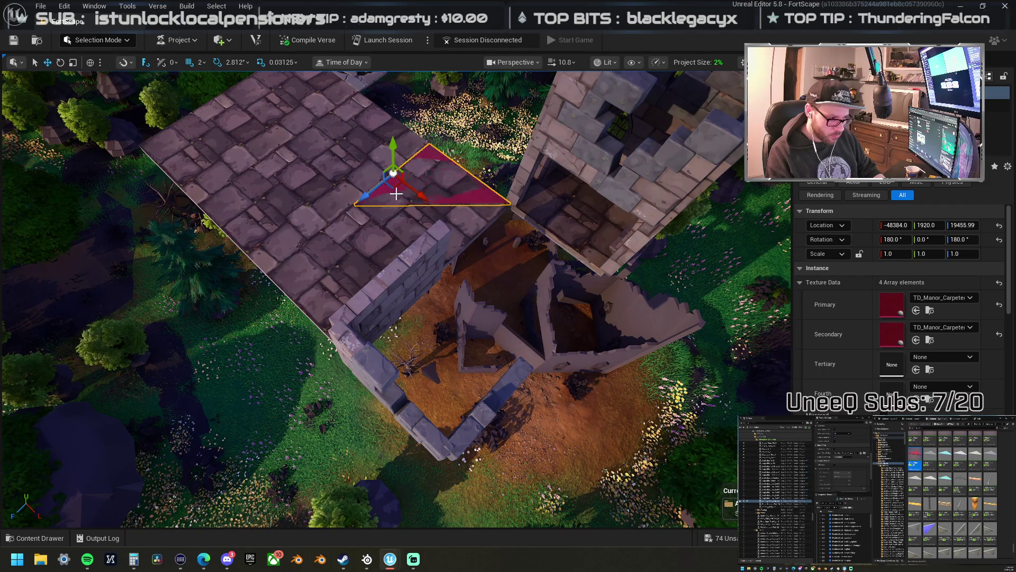
pyautogui.hotkey('ctrl', 'z')
# - Undo and redo to settle on the flipped triangle with Base_Concrete texture
pyautogui.click(476, 226)
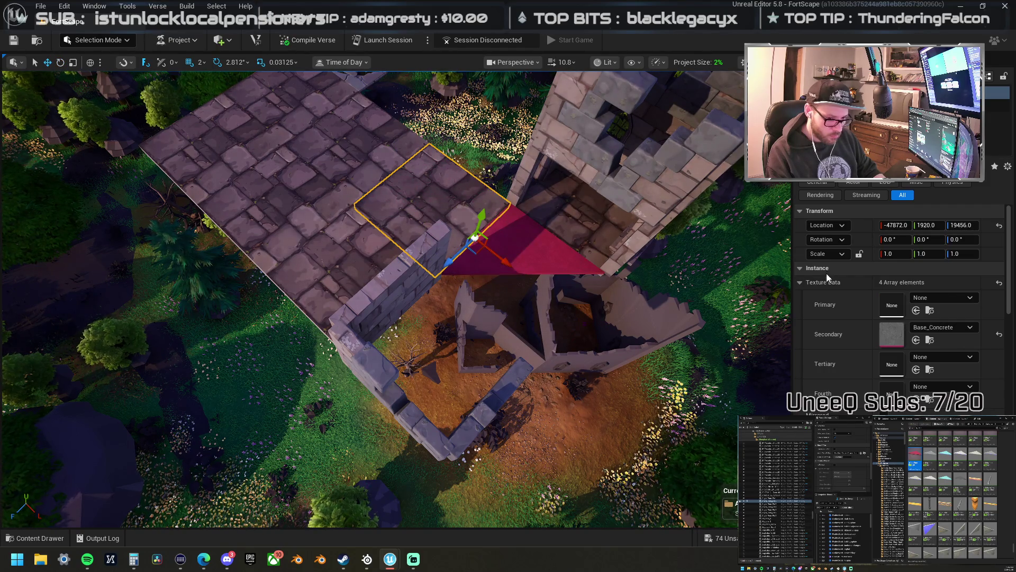
pyautogui.hotkey('ctrl', 'z')
pyautogui.hotkey('ctrl', 'y')
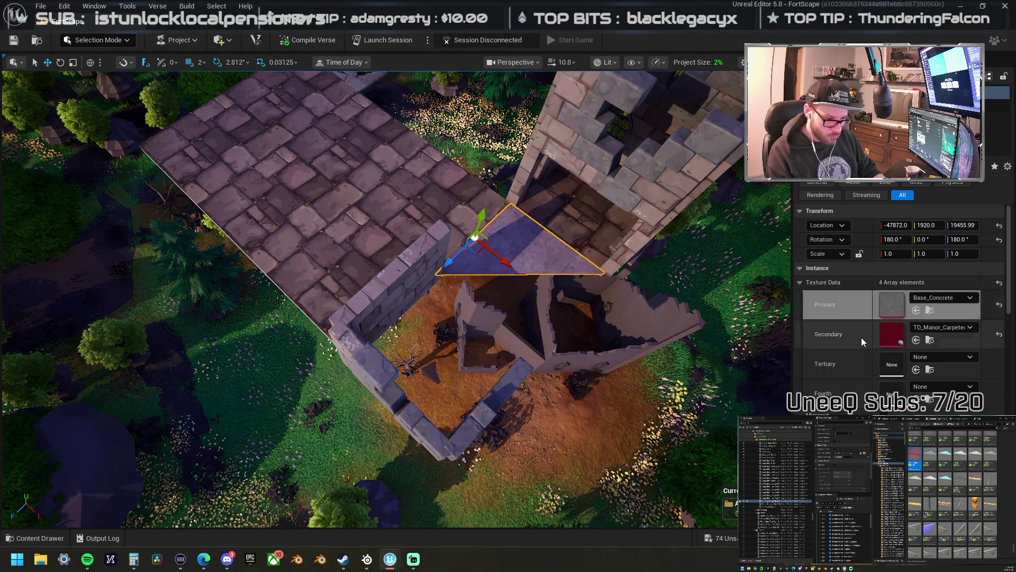
pyautogui.moveTo(477, 265)
pyautogui.mouseDown()
pyautogui.moveTo(444, 243)
pyautogui.moveTo(505, 271)
pyautogui.mouseUp()
pyautogui.hotkey('ctrl', 'z')
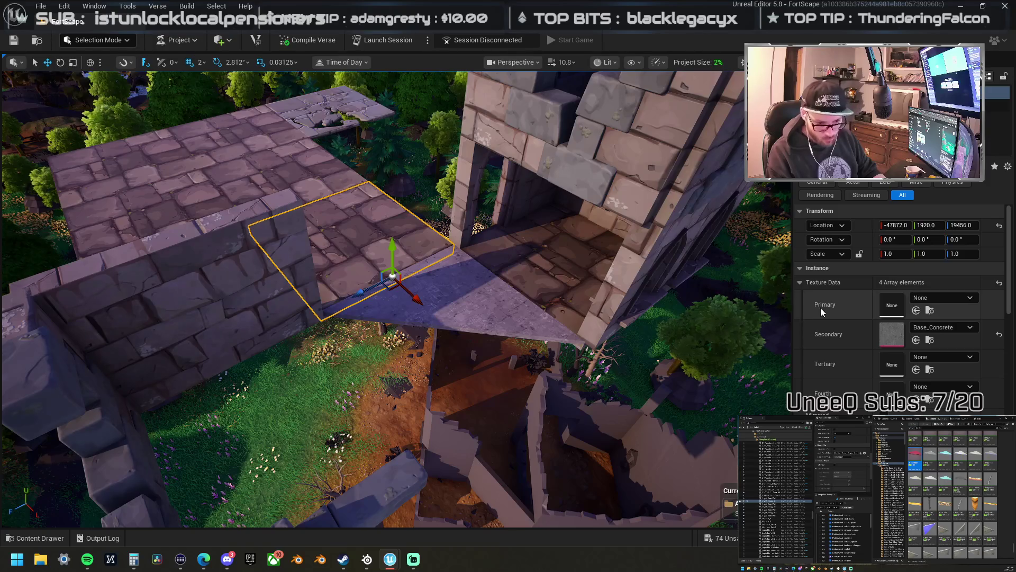
pyautogui.hotkey('ctrl', 'y')
pyautogui.hotkey('ctrl', 'y')
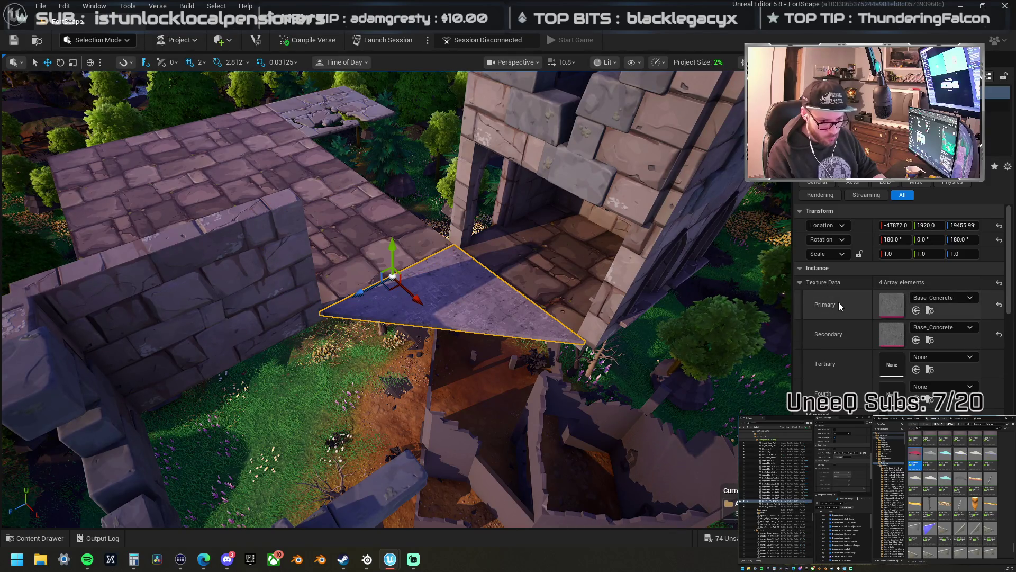
# - Inspect the triangle's mesh and material details, then select the short stone wall
pyautogui.click(857, 105)
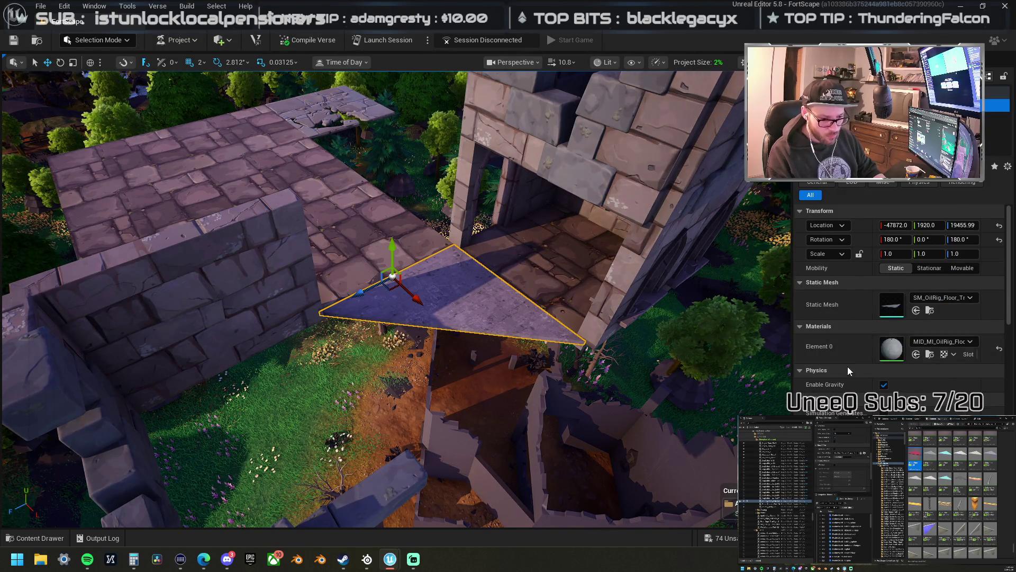
pyautogui.press('Up')
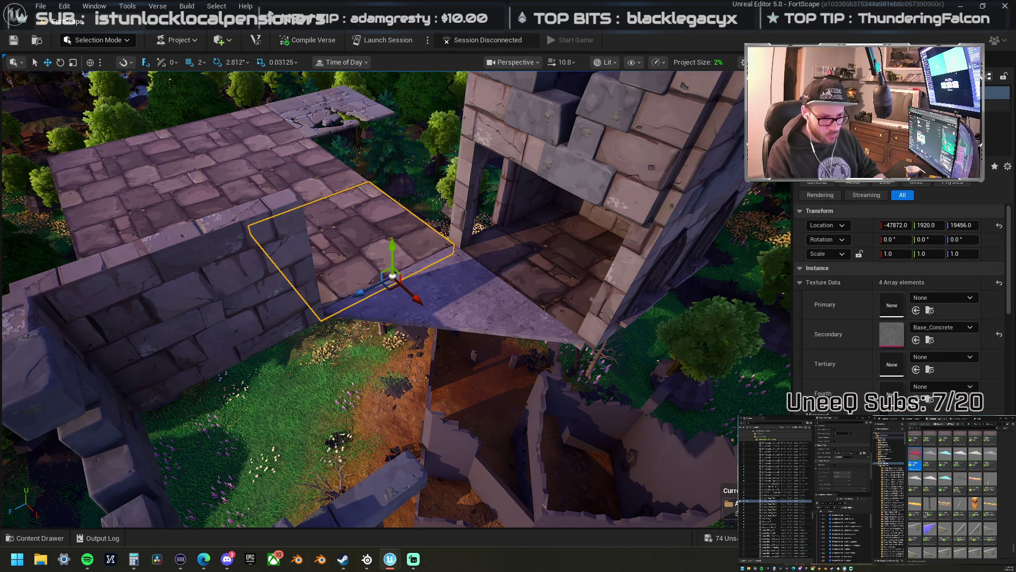
pyautogui.press('Down')
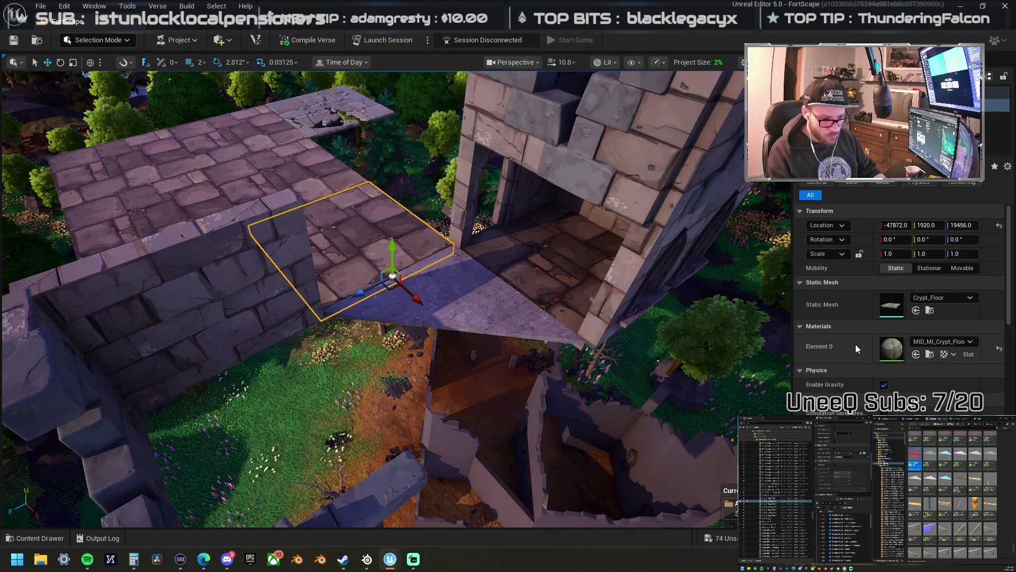
pyautogui.click(503, 294)
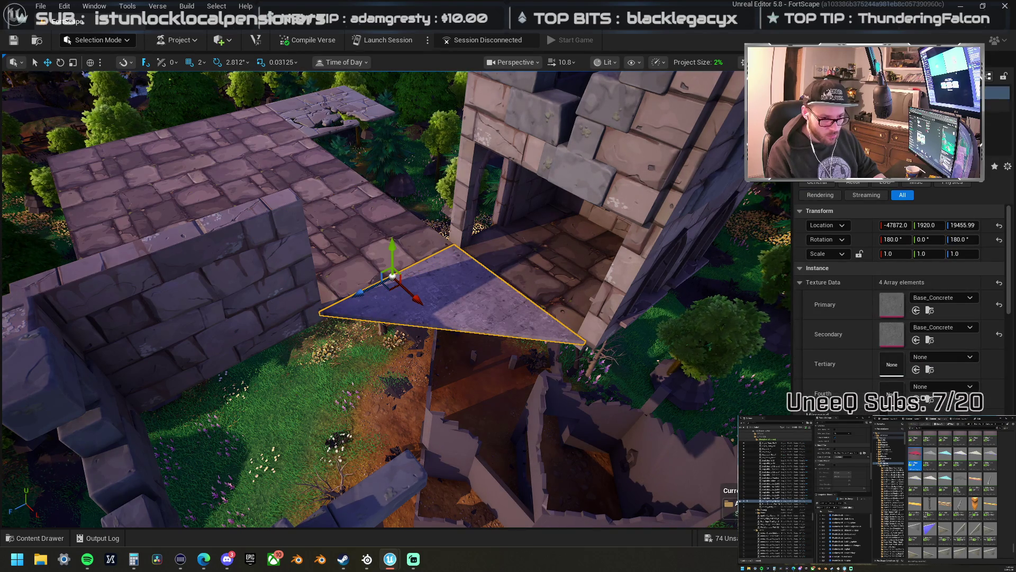
pyautogui.press('Down')
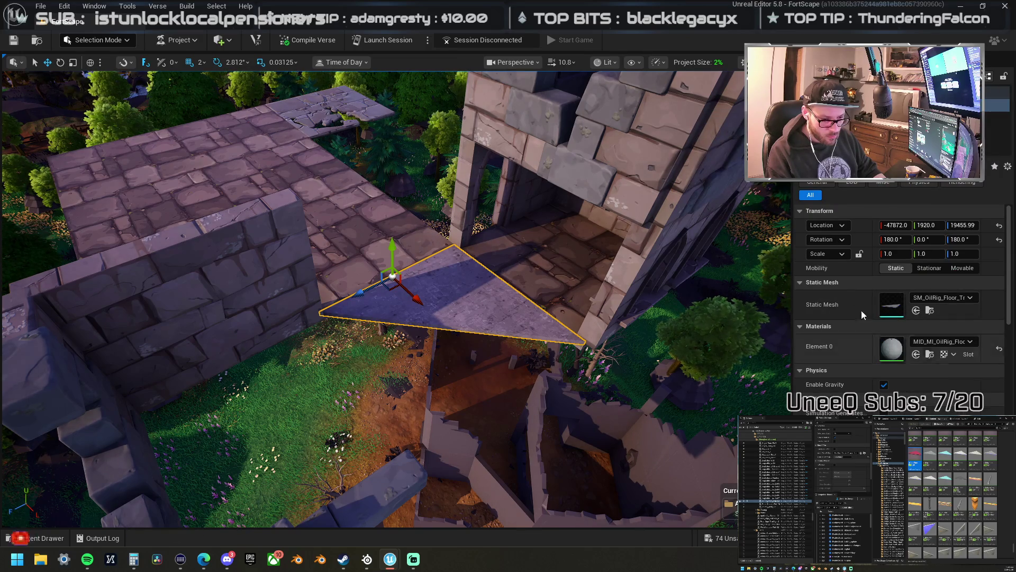
pyautogui.press('Up')
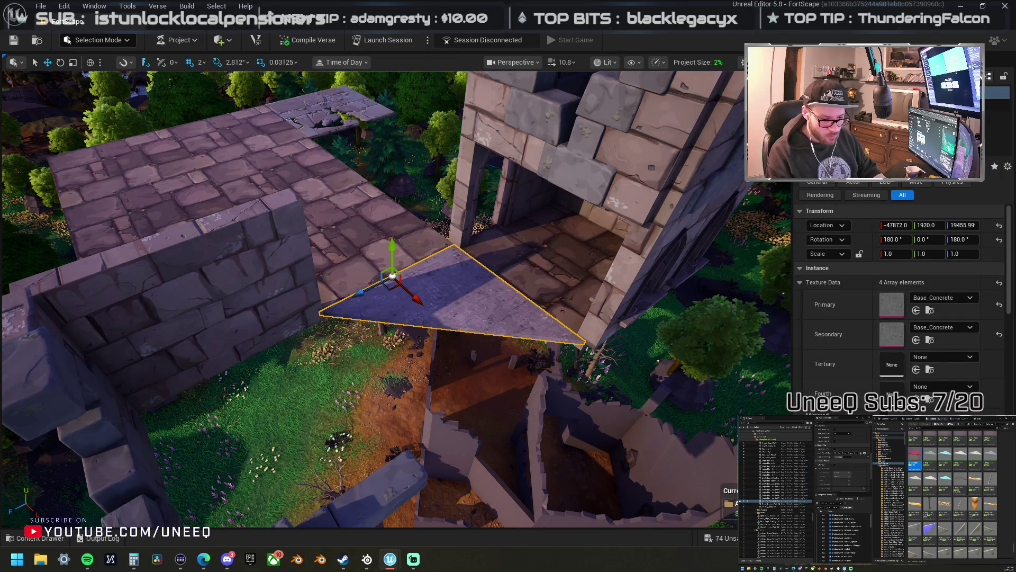
pyautogui.press('Down')
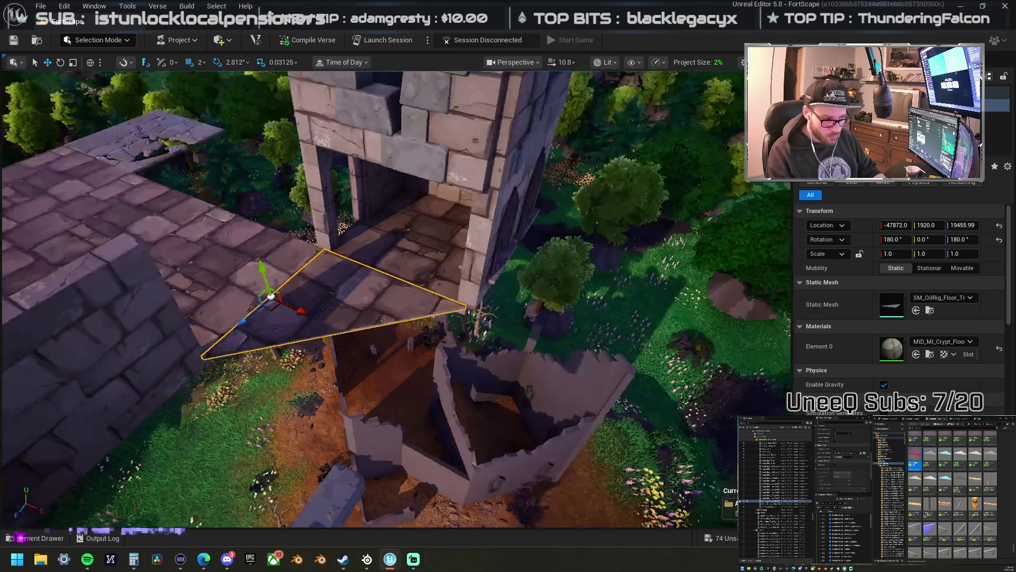
pyautogui.moveTo(340, 313); pyautogui.dragTo(340, 313)
pyautogui.click(381, 283)
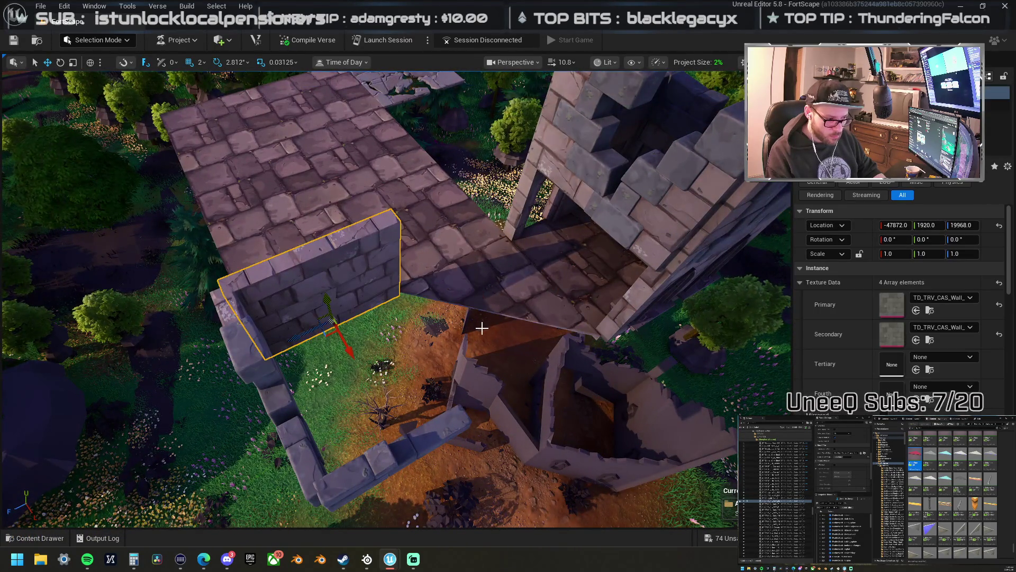
# - Set grid snap to 16 and lower the short stone wall to Z 19456
pyautogui.press('f')
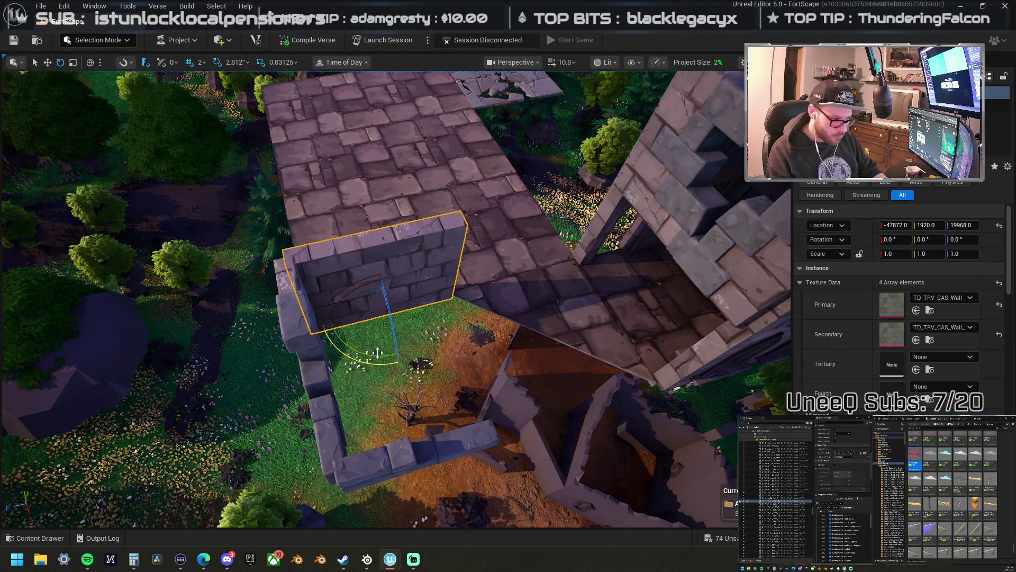
pyautogui.click(200, 61)
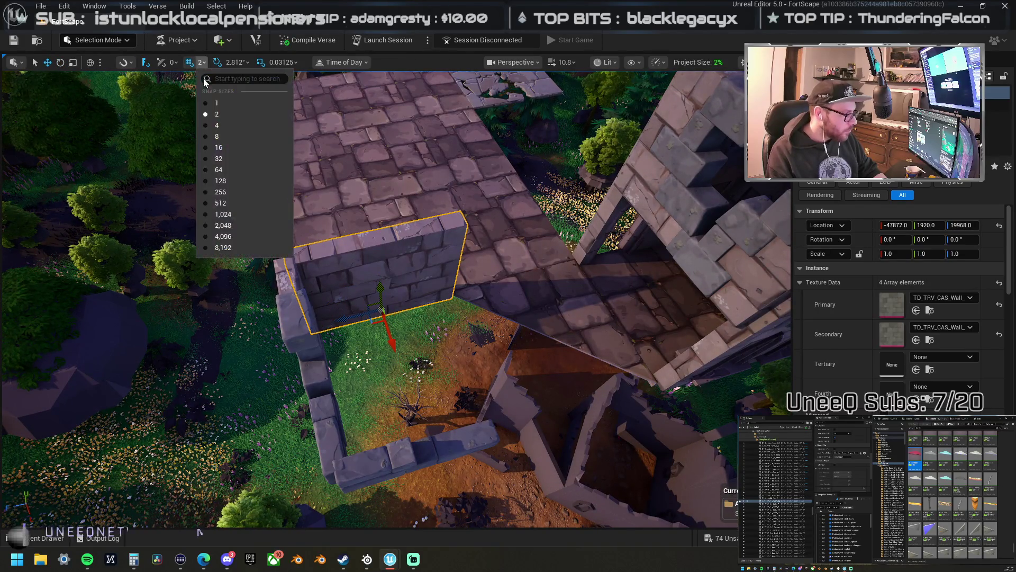
pyautogui.click(244, 150)
pyautogui.moveTo(341, 320)
pyautogui.mouseDown()
pyautogui.moveTo(515, 276)
pyautogui.moveTo(433, 298)
pyautogui.mouseUp()
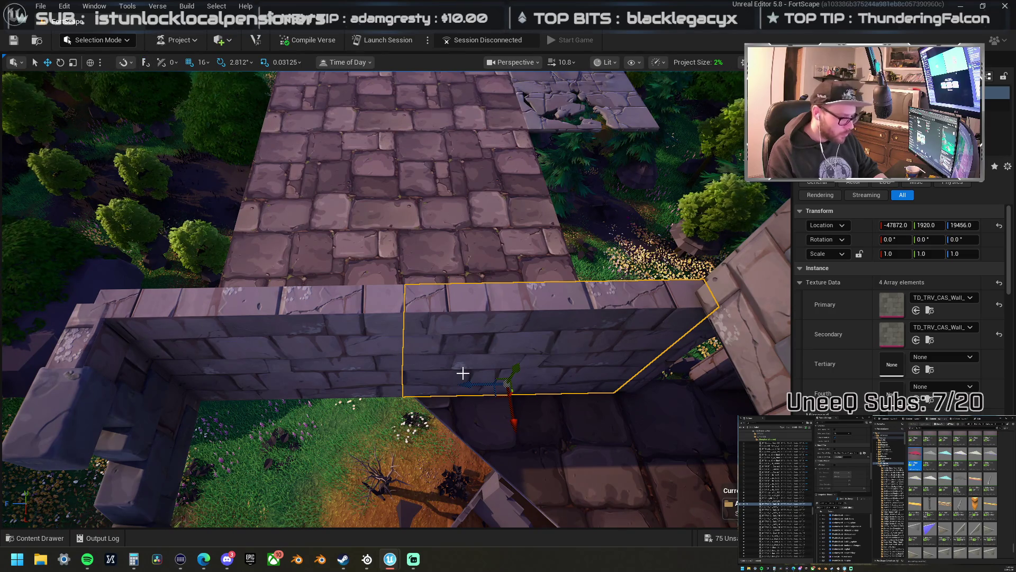
pyautogui.scroll(-10, 489, 315)
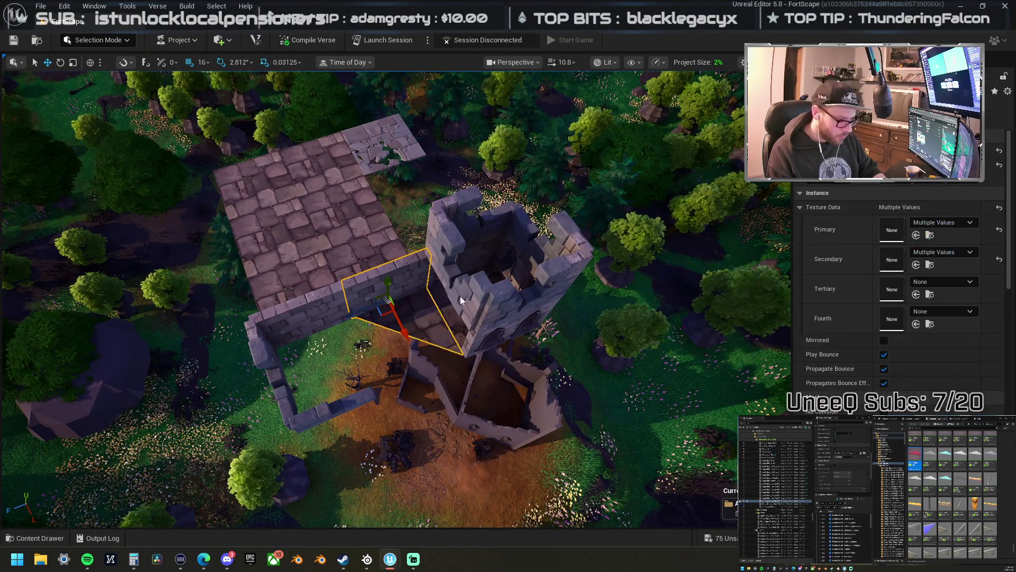
# - Select the five tower wall pieces together
pyautogui.keyDown('ctrl'); pyautogui.click(539, 313); pyautogui.keyUp('ctrl')
pyautogui.keyDown('ctrl'); pyautogui.click(550, 293); pyautogui.keyUp('ctrl')
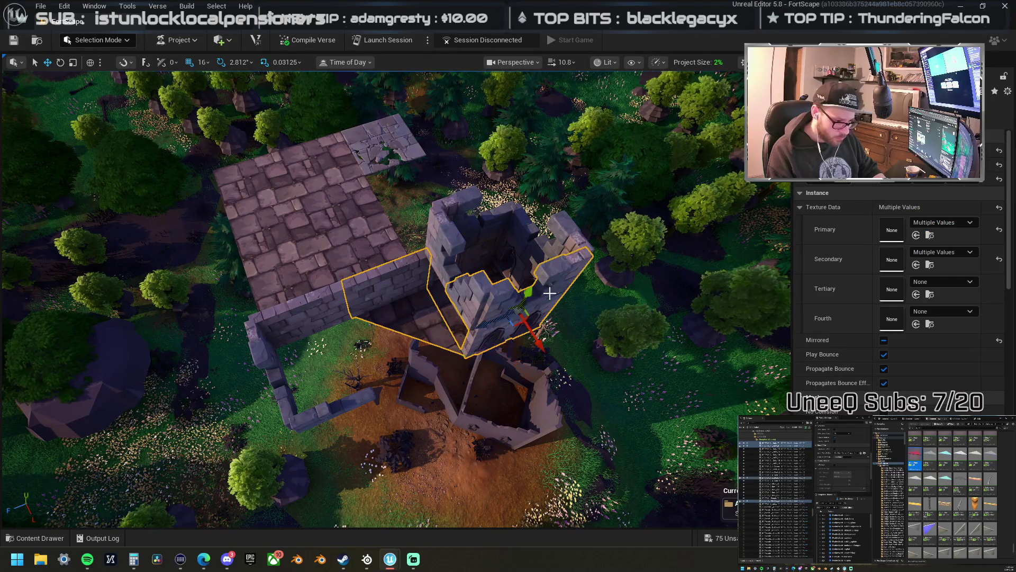
pyautogui.keyDown('ctrl'); pyautogui.click(556, 244); pyautogui.keyUp('ctrl')
pyautogui.keyDown('ctrl'); pyautogui.click(484, 225); pyautogui.keyUp('ctrl')
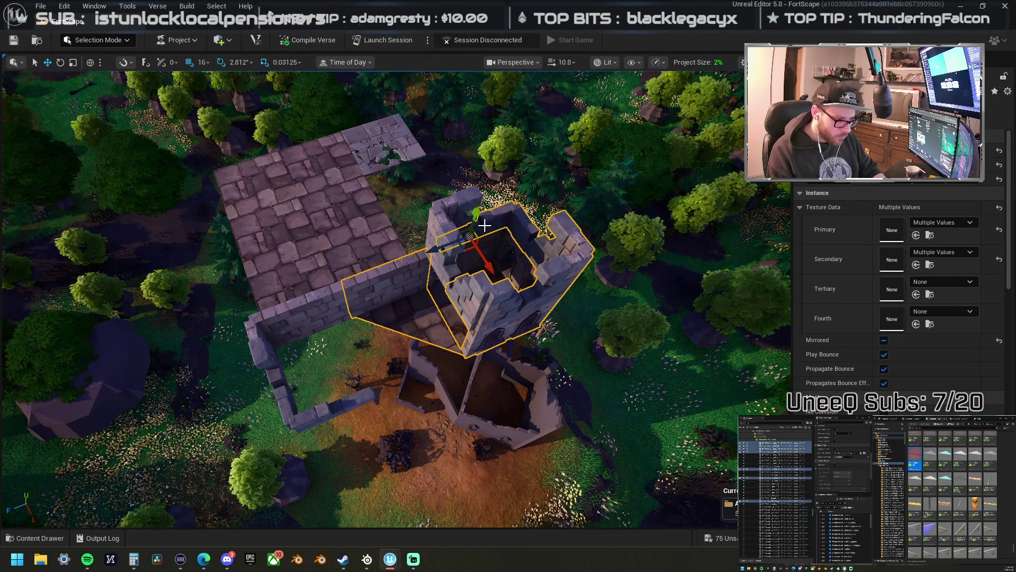
pyautogui.keyDown('ctrl'); pyautogui.click(444, 233); pyautogui.keyUp('ctrl')
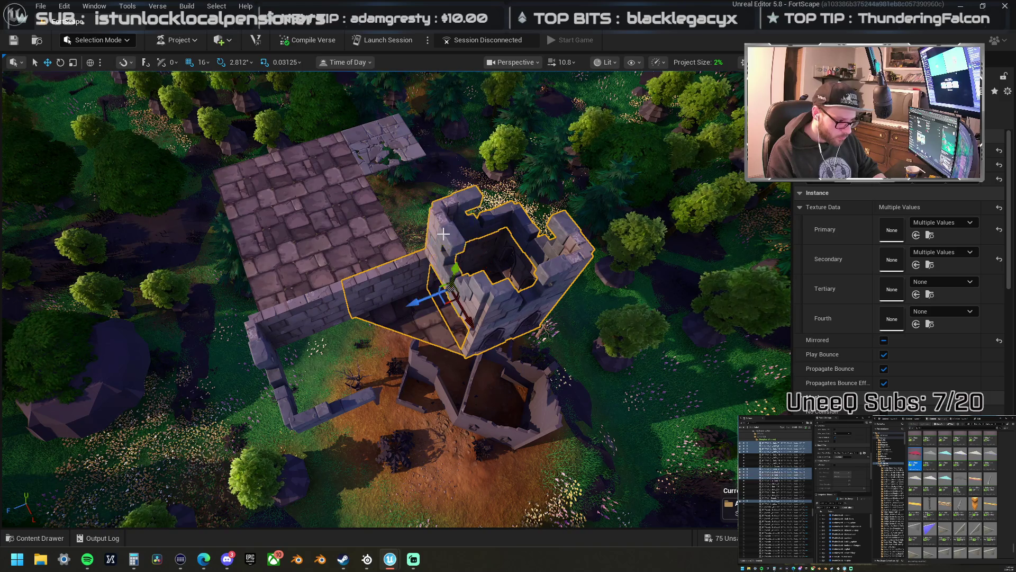
pyautogui.moveTo(444, 232)
pyautogui.mouseDown()
pyautogui.moveTo(445, 301)
pyautogui.moveTo(467, 301)
pyautogui.mouseUp()
pyautogui.moveTo(513, 268)
pyautogui.mouseDown()
pyautogui.moveTo(492, 275)
pyautogui.moveTo(387, 261)
pyautogui.mouseUp()
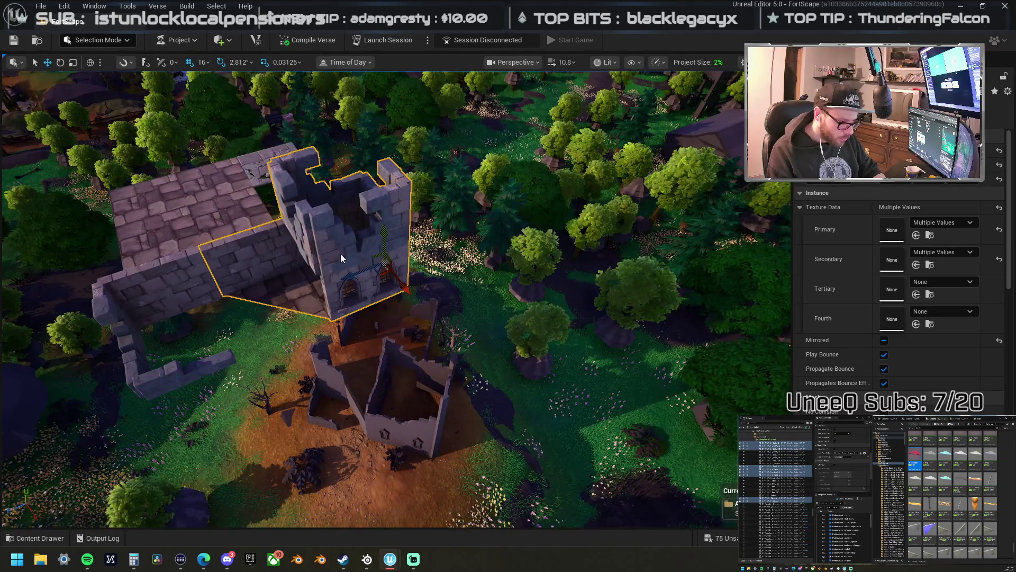
# - Add the left wall section, L-shaped wall, floor tiles and cracked rubble to the selection
pyautogui.click(138, 275)
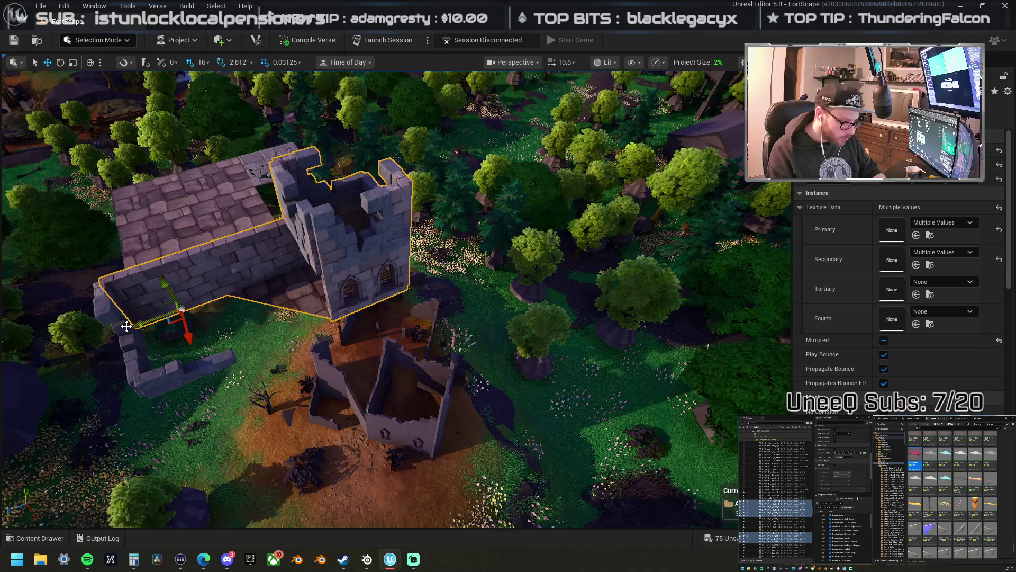
pyautogui.keyDown('ctrl'); pyautogui.click(166, 377); pyautogui.keyUp('ctrl')
pyautogui.moveTo(133, 369)
pyautogui.mouseDown()
pyautogui.moveTo(197, 333)
pyautogui.moveTo(308, 336)
pyautogui.mouseUp()
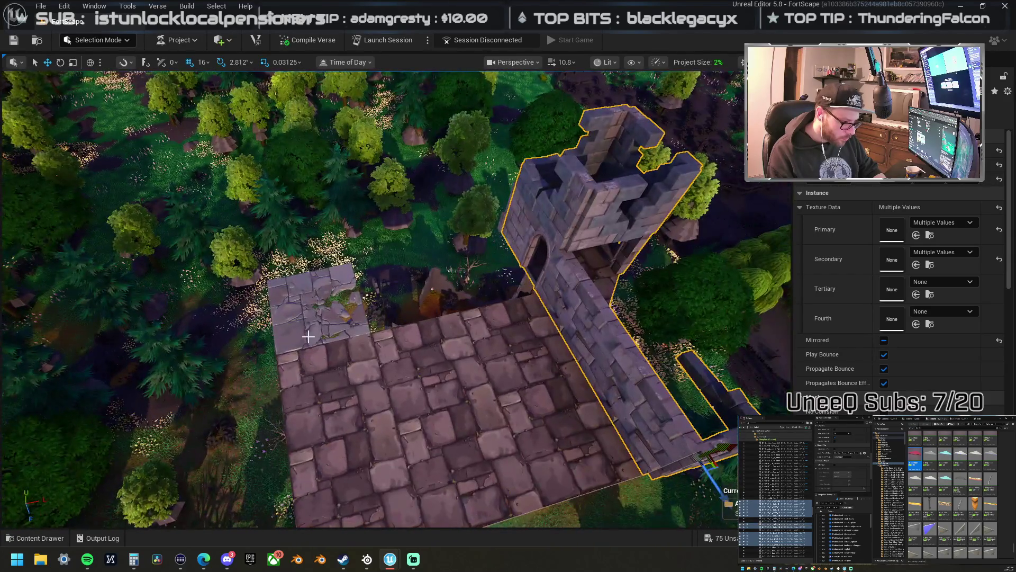
pyautogui.keyDown('ctrl'); pyautogui.click(365, 394); pyautogui.keyUp('ctrl')
pyautogui.keyDown('ctrl'); pyautogui.click(540, 403); pyautogui.keyUp('ctrl')
pyautogui.keyDown('ctrl'); pyautogui.click(395, 464); pyautogui.keyUp('ctrl')
pyautogui.moveTo(442, 333); pyautogui.dragTo(454, 310)
pyautogui.keyDown('ctrl'); pyautogui.click(454, 310); pyautogui.keyUp('ctrl')
pyautogui.keyDown('ctrl'); pyautogui.click(454, 311); pyautogui.keyUp('ctrl')
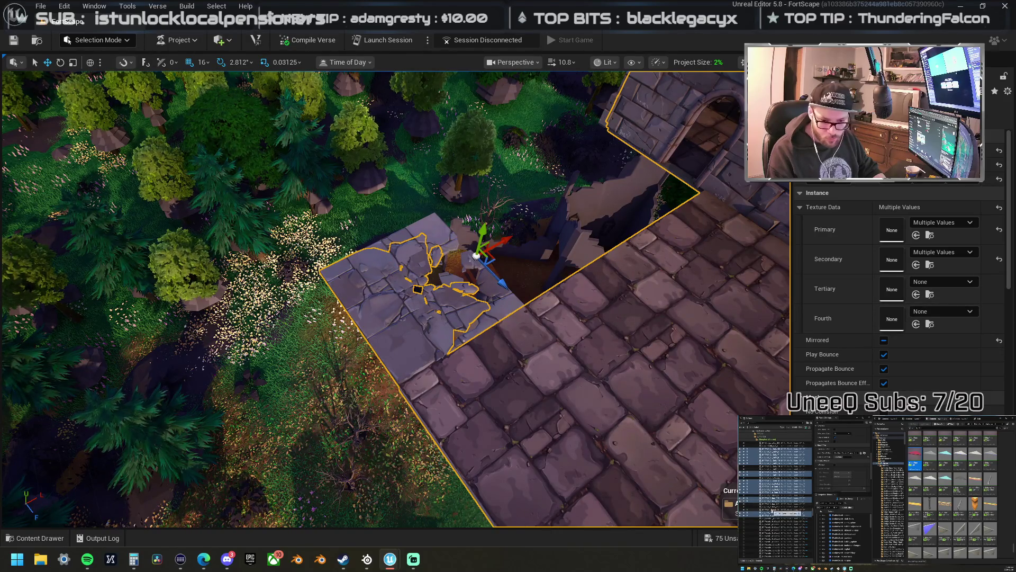
# - Extend the selection in the Outliner, group the castle pieces, then clear the selection
pyautogui.click(774, 503)
pyautogui.keyDown('ctrl'); pyautogui.click(776, 506); pyautogui.keyUp('ctrl')
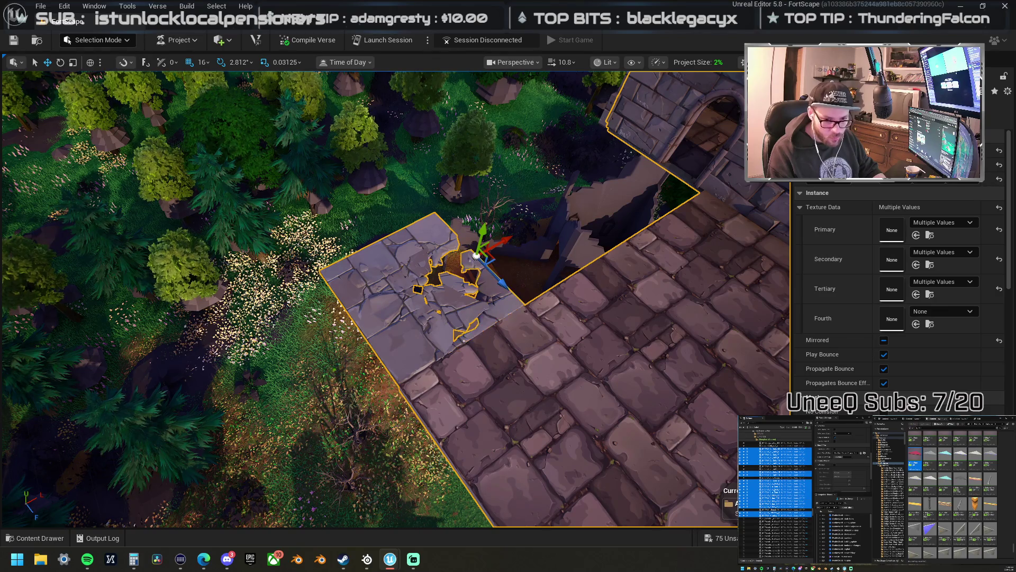
pyautogui.keyDown('ctrl'); pyautogui.click(779, 481); pyautogui.keyUp('ctrl')
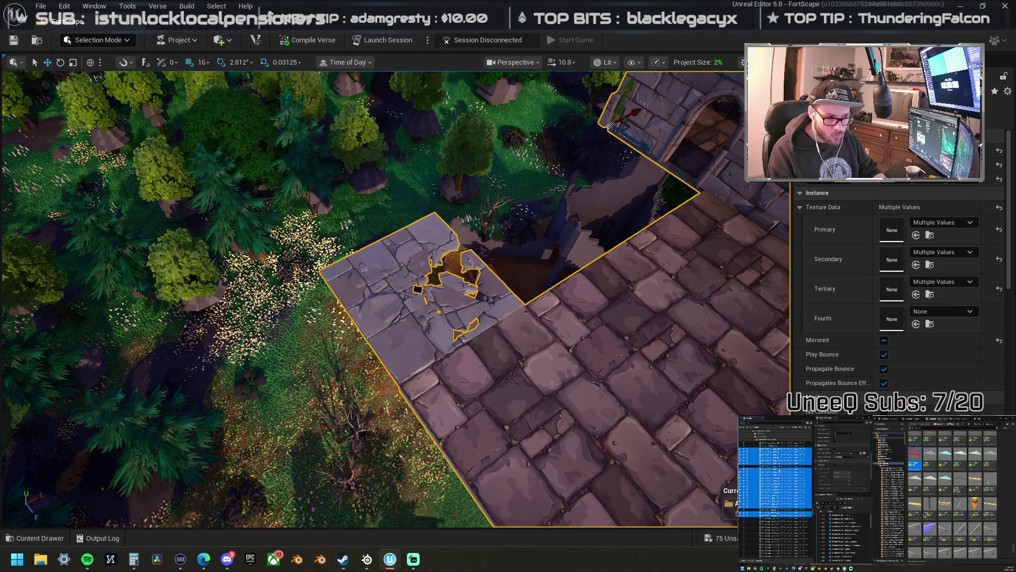
pyautogui.moveTo(397, 265); pyautogui.dragTo(407, 424)
pyautogui.press('f')
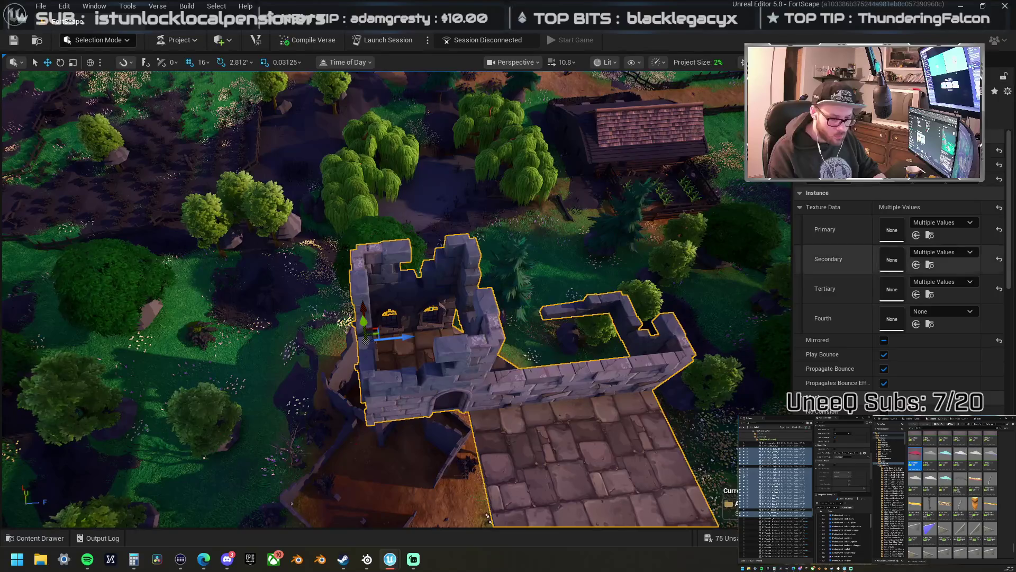
pyautogui.keyDown('shift'); pyautogui.click(777, 468); pyautogui.keyUp('shift')
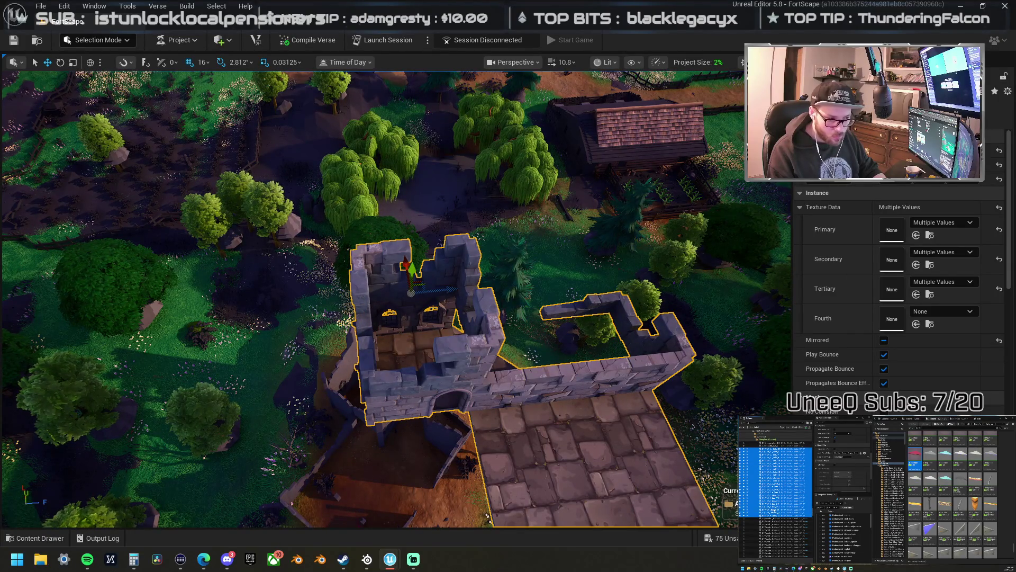
pyautogui.keyDown('shift'); pyautogui.click(776, 512); pyautogui.keyUp('shift')
pyautogui.keyDown('shift'); pyautogui.click(776, 512); pyautogui.keyUp('shift')
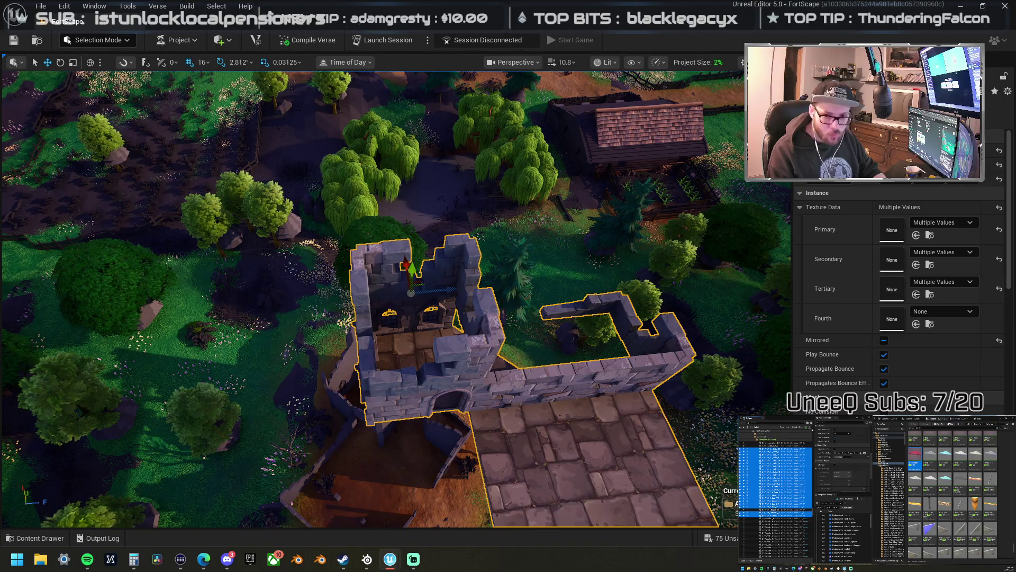
pyautogui.click(772, 501)
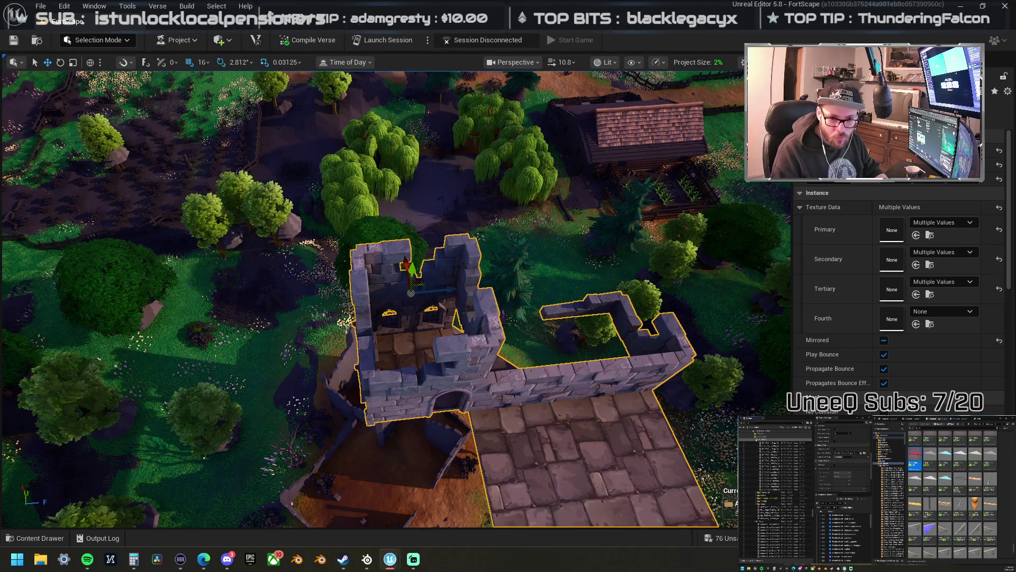
pyautogui.click(775, 495)
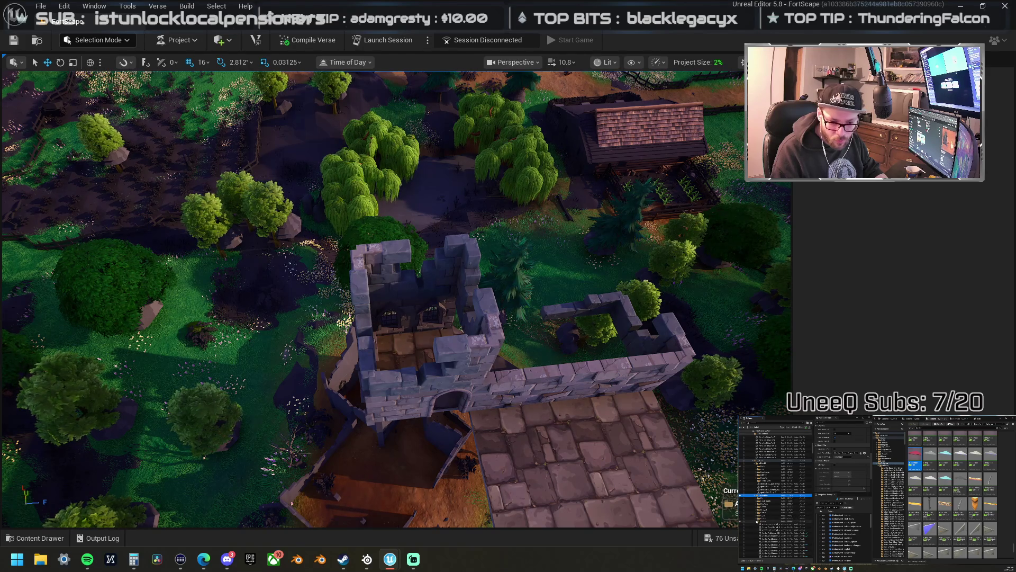
# - Apply a context-menu option to the castle group's Outliner entry, then select the wall beside the tower
pyautogui.scroll(-3, 775, 492)
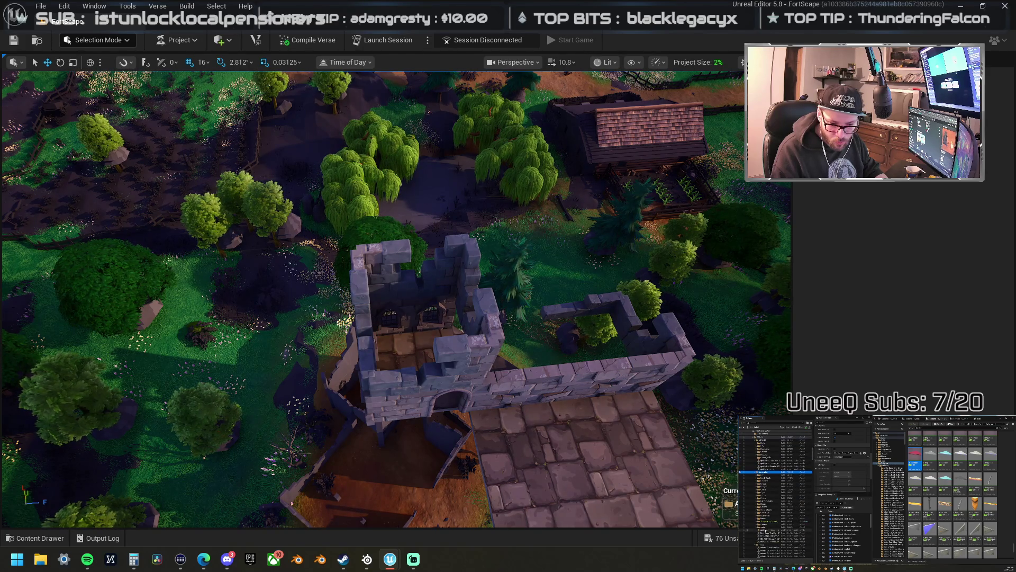
pyautogui.scroll(2, 757, 541)
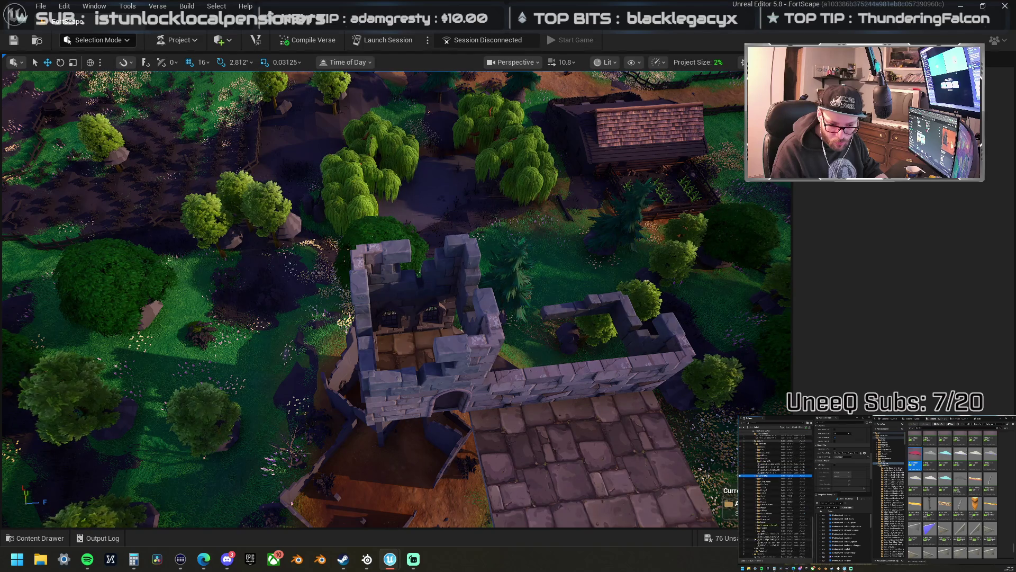
pyautogui.rightClick(761, 555)
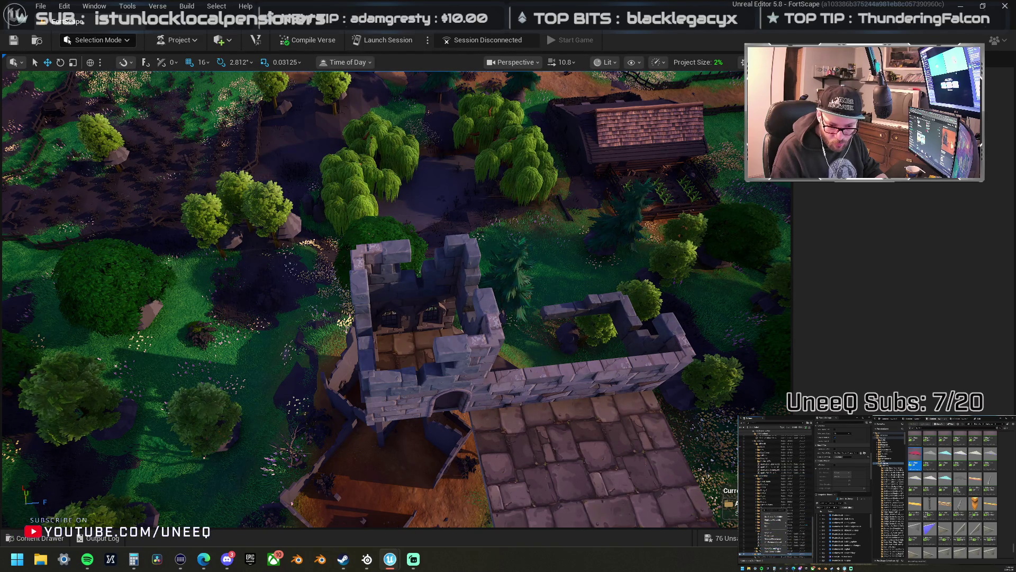
pyautogui.click(773, 548)
pyautogui.moveTo(424, 328)
pyautogui.mouseDown()
pyautogui.moveTo(360, 333)
pyautogui.moveTo(339, 347)
pyautogui.moveTo(325, 340)
pyautogui.mouseUp()
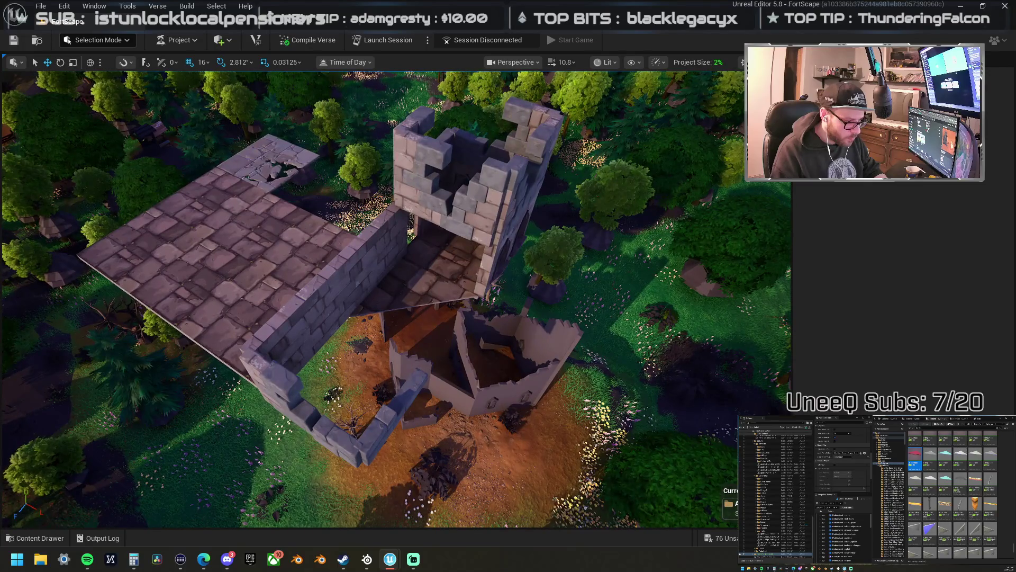
pyautogui.click(328, 340)
# - Slide the castle wall, rotate it to -45°, and nudge it diagonally into the gap
pyautogui.press('f')
pyautogui.scroll(-5, 296, 184)
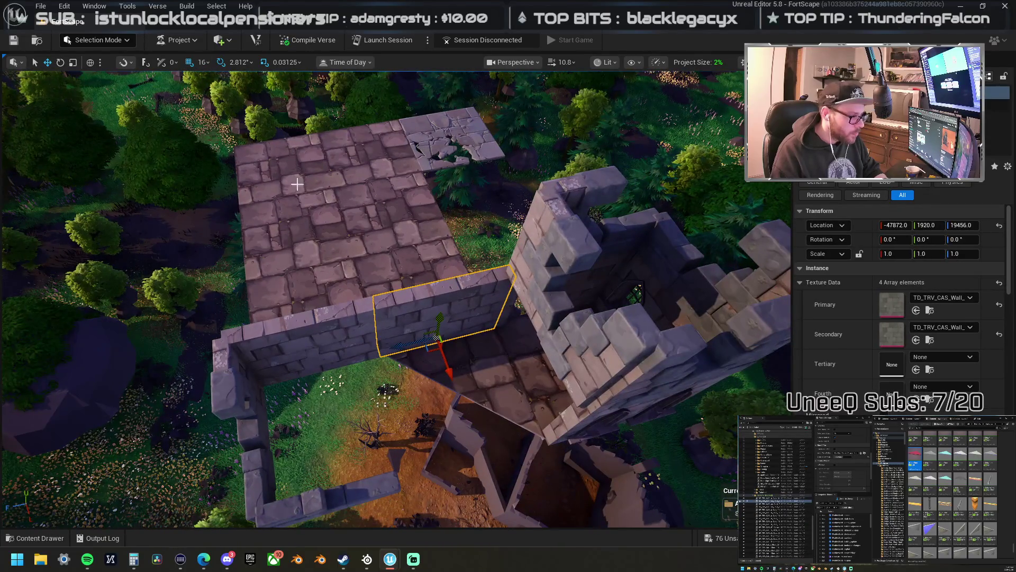
pyautogui.moveTo(410, 344); pyautogui.dragTo(350, 363)
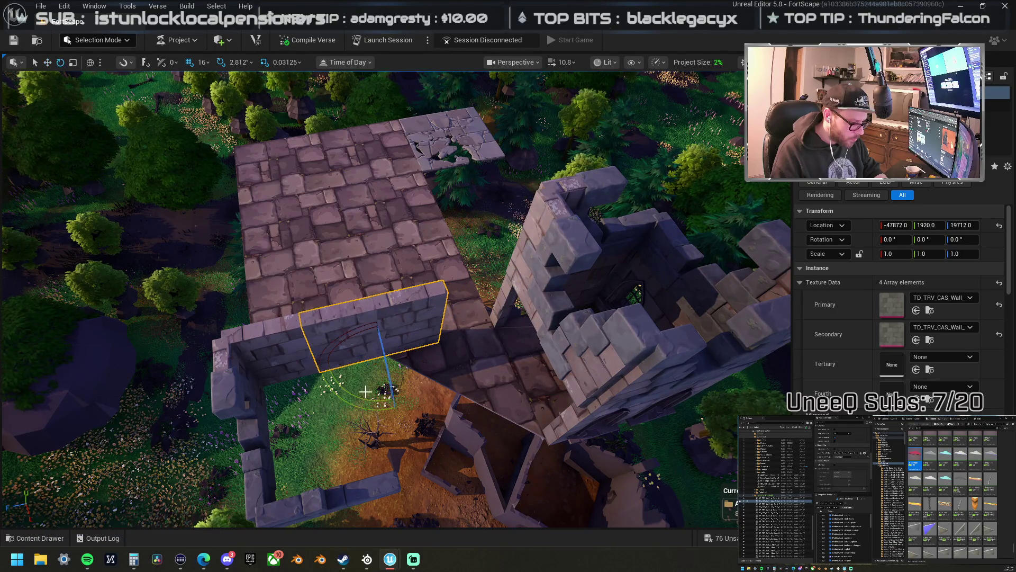
pyautogui.moveTo(349, 409); pyautogui.dragTo(316, 367)
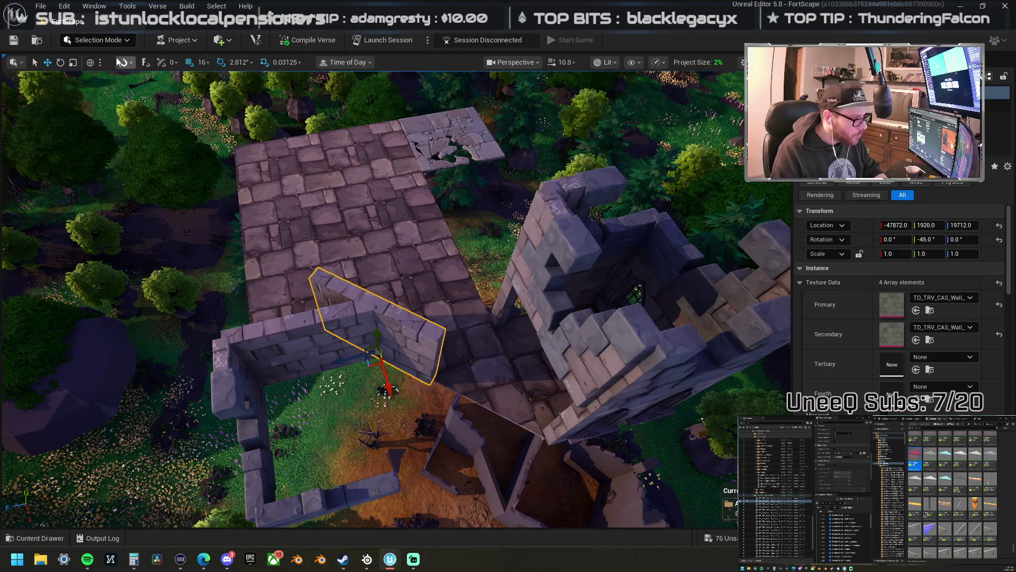
pyautogui.moveTo(345, 335); pyautogui.dragTo(396, 362)
pyautogui.press('f')
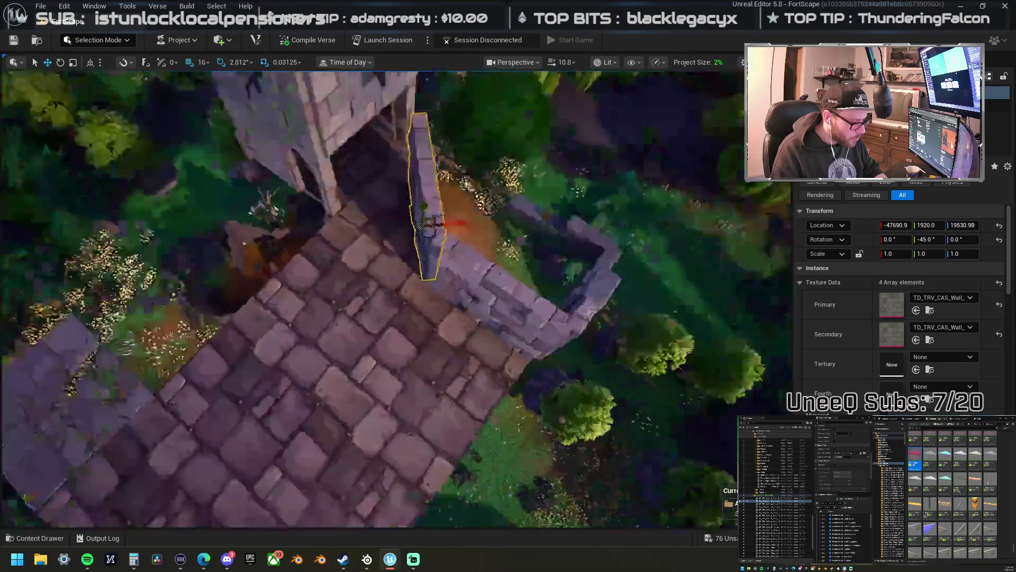
pyautogui.scroll(3, 397, 299)
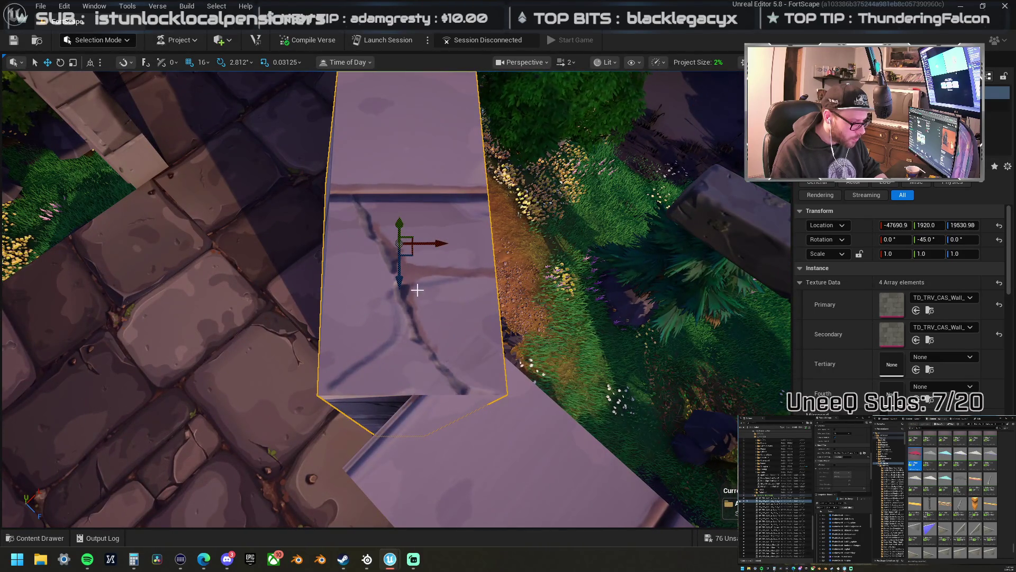
pyautogui.moveTo(401, 279)
pyautogui.mouseDown()
pyautogui.moveTo(399, 418)
pyautogui.moveTo(413, 401)
pyautogui.moveTo(494, 409)
pyautogui.moveTo(455, 320)
pyautogui.mouseUp()
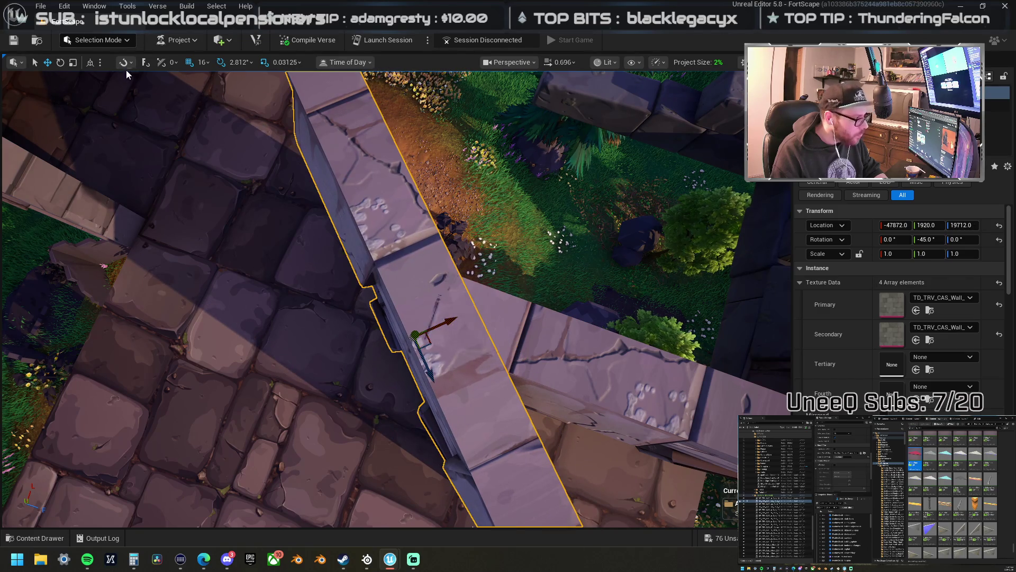
pyautogui.click(202, 62)
# - Set grid snapping to 8 and snap the wall onto the corner toward the tower
pyautogui.click(226, 134)
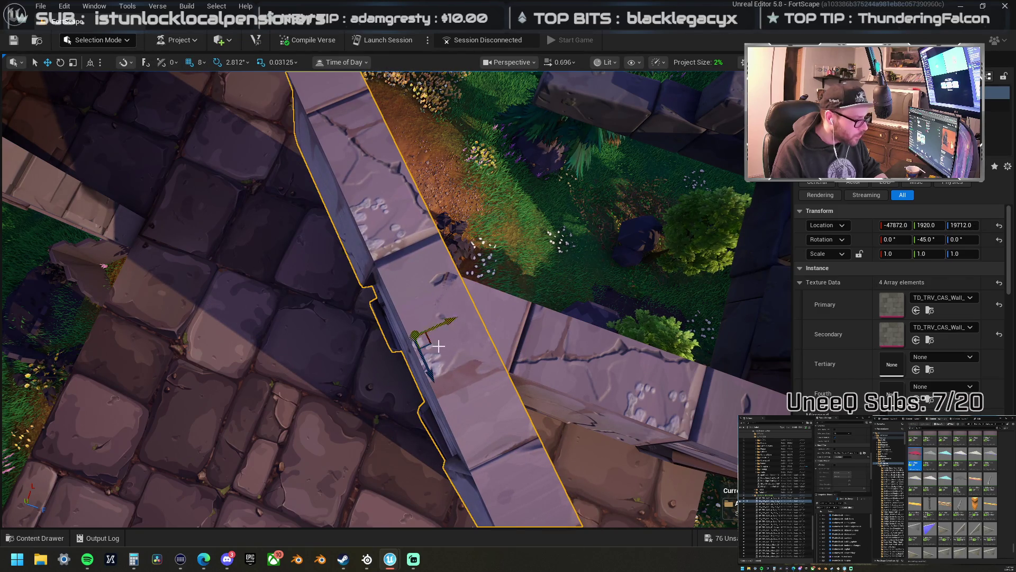
pyautogui.moveTo(445, 323); pyautogui.dragTo(450, 319)
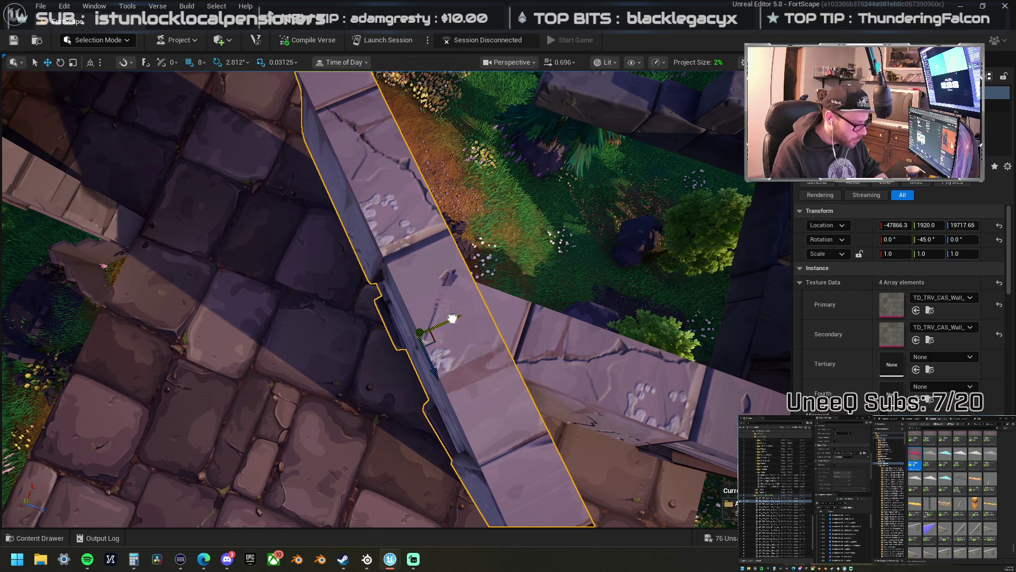
pyautogui.moveTo(436, 375)
pyautogui.mouseDown()
pyautogui.moveTo(363, 288)
pyautogui.moveTo(379, 234)
pyautogui.moveTo(393, 242)
pyautogui.mouseUp()
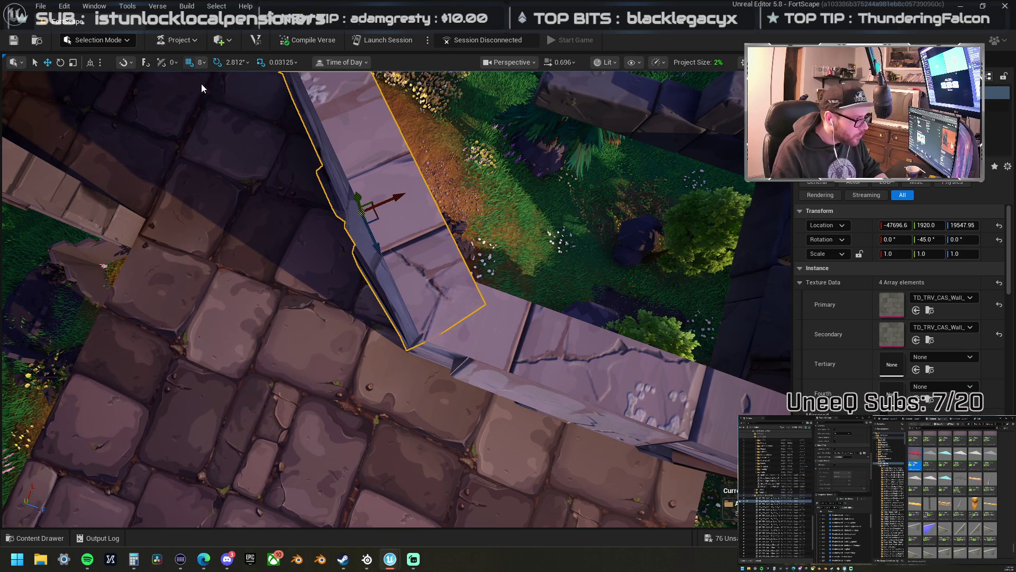
pyautogui.click(127, 62)
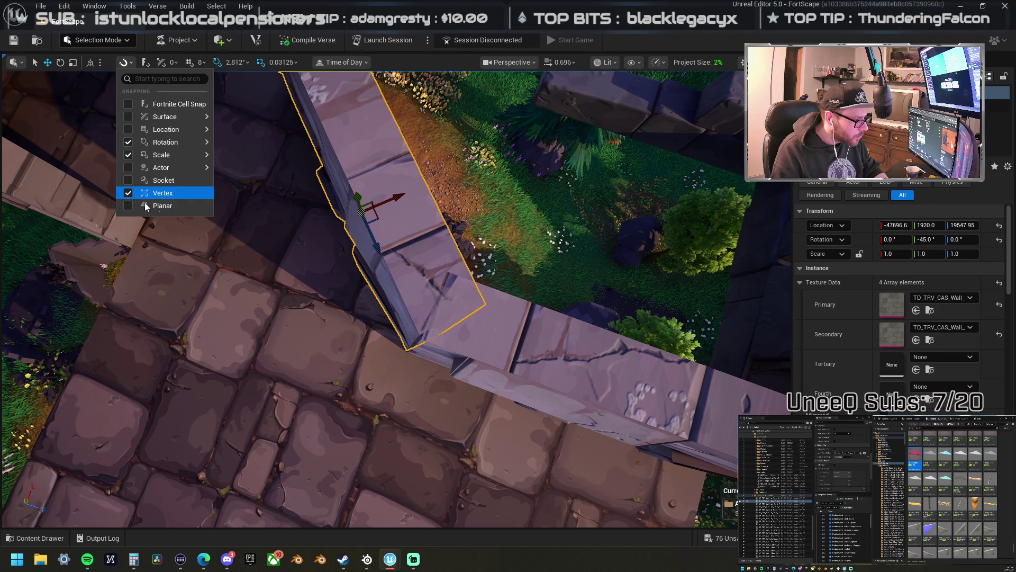
pyautogui.moveTo(377, 246); pyautogui.dragTo(461, 250)
pyautogui.moveTo(336, 270)
pyautogui.mouseDown()
pyautogui.moveTo(373, 267)
pyautogui.moveTo(336, 270)
pyautogui.mouseUp()
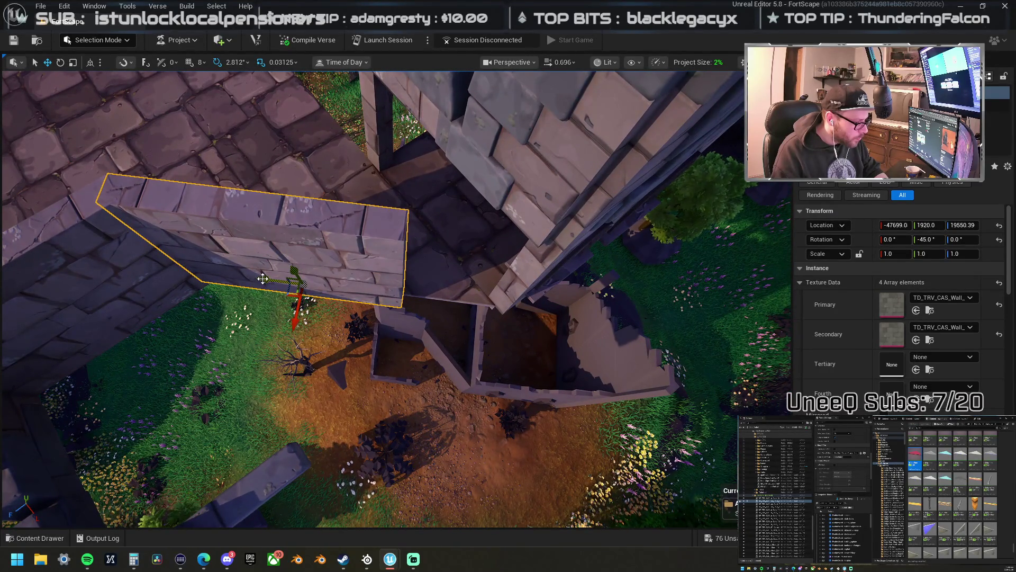
pyautogui.moveTo(265, 278)
pyautogui.mouseDown()
pyautogui.moveTo(362, 295)
pyautogui.moveTo(348, 290)
pyautogui.mouseUp()
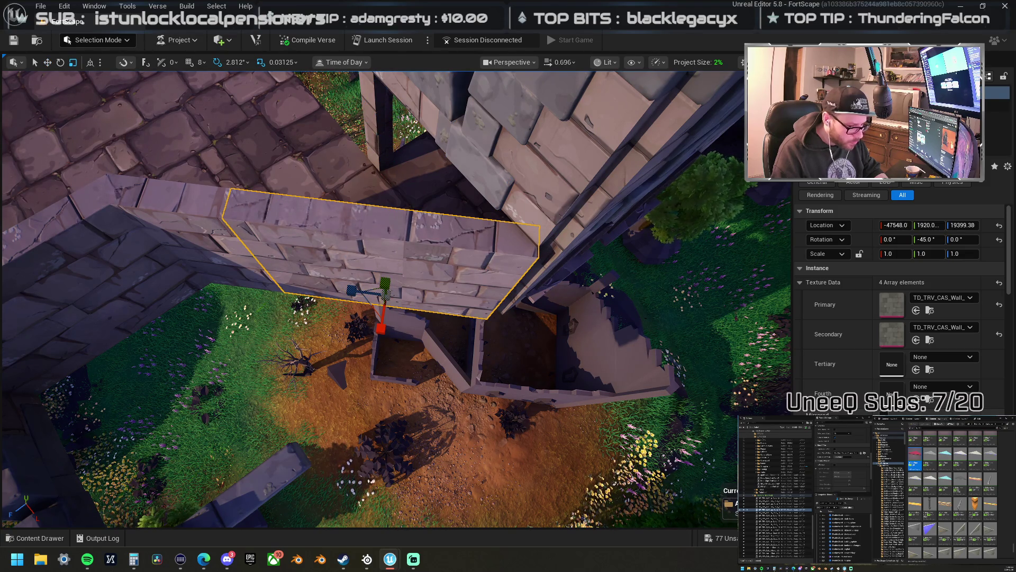
# - Set the wall's Y and X scale to 1.01, after briefly entering -1
pyautogui.write('-1')
pyautogui.press('Return')
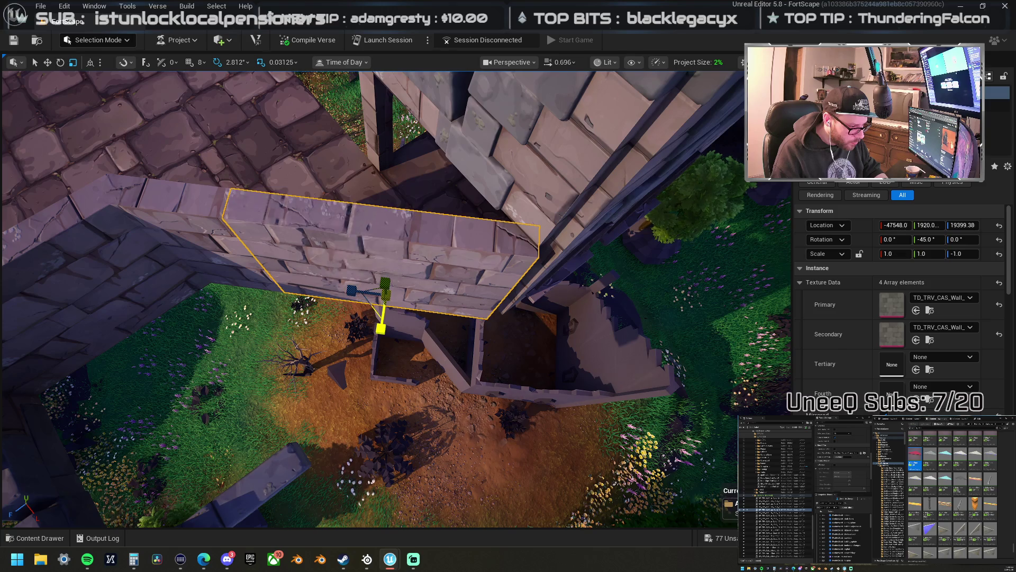
pyautogui.write('1')
pyautogui.press('Return')
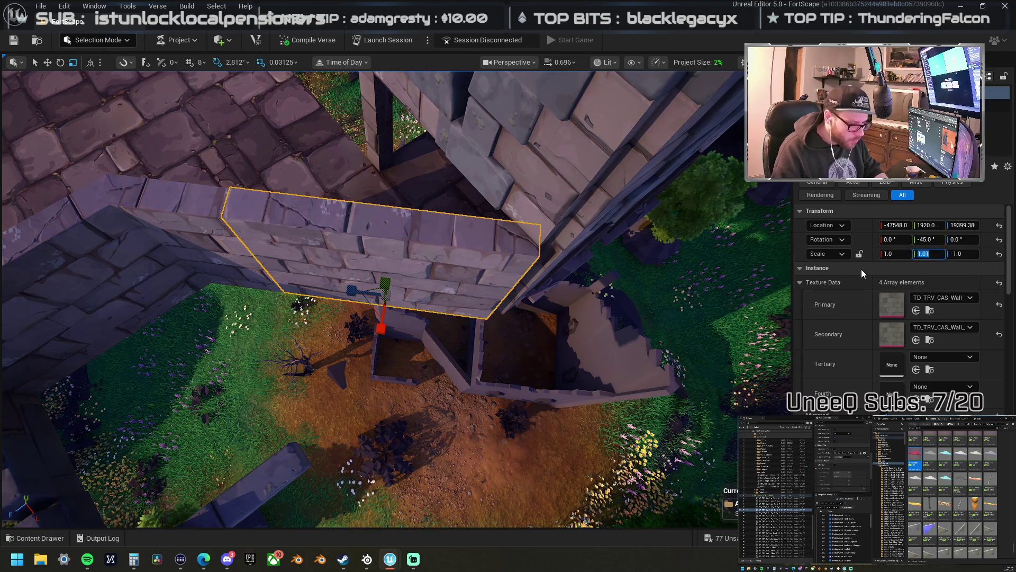
pyautogui.click(905, 254)
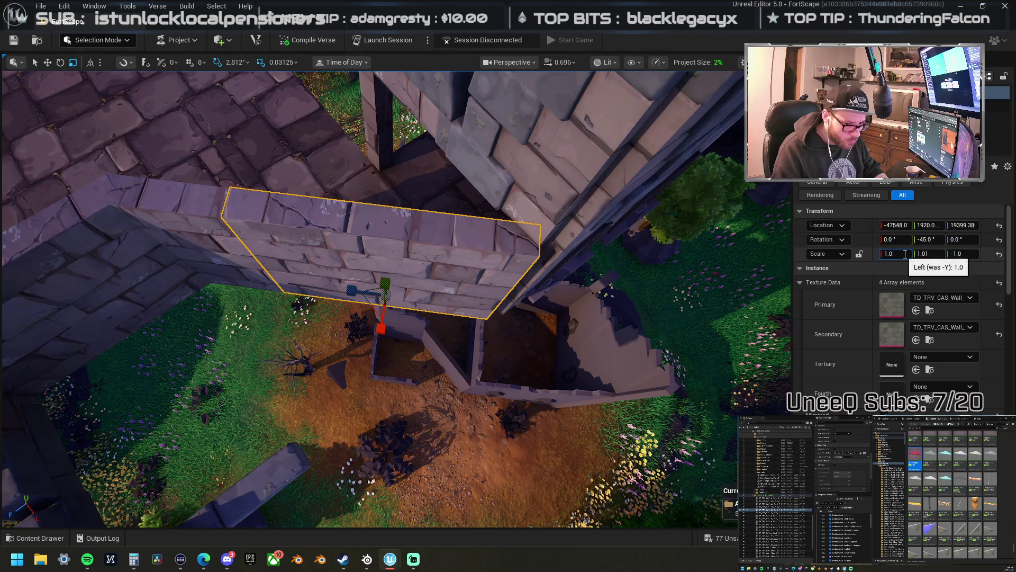
pyautogui.write('1')
pyautogui.press('Return')
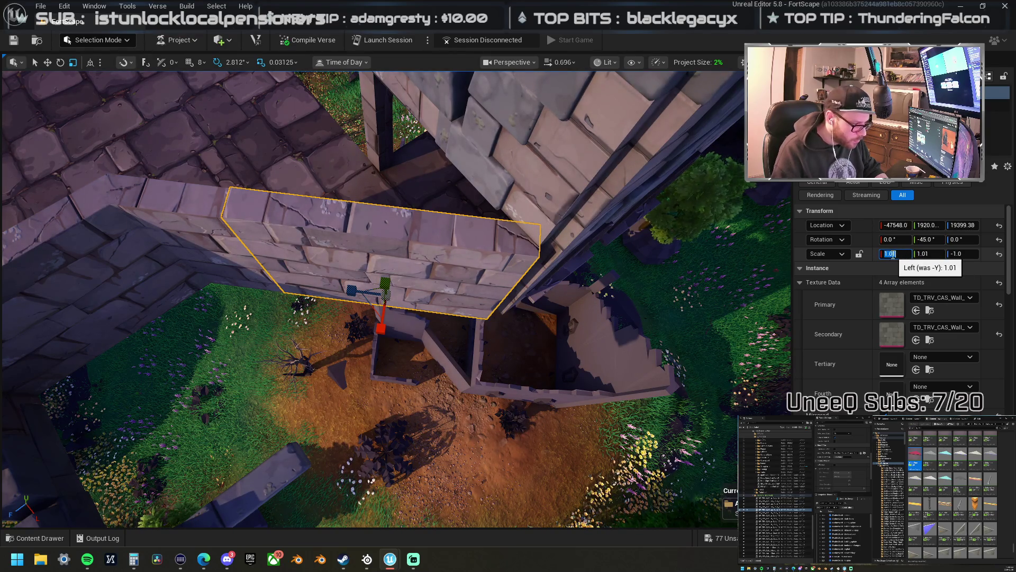
pyautogui.moveTo(336, 269); pyautogui.dragTo(336, 270)
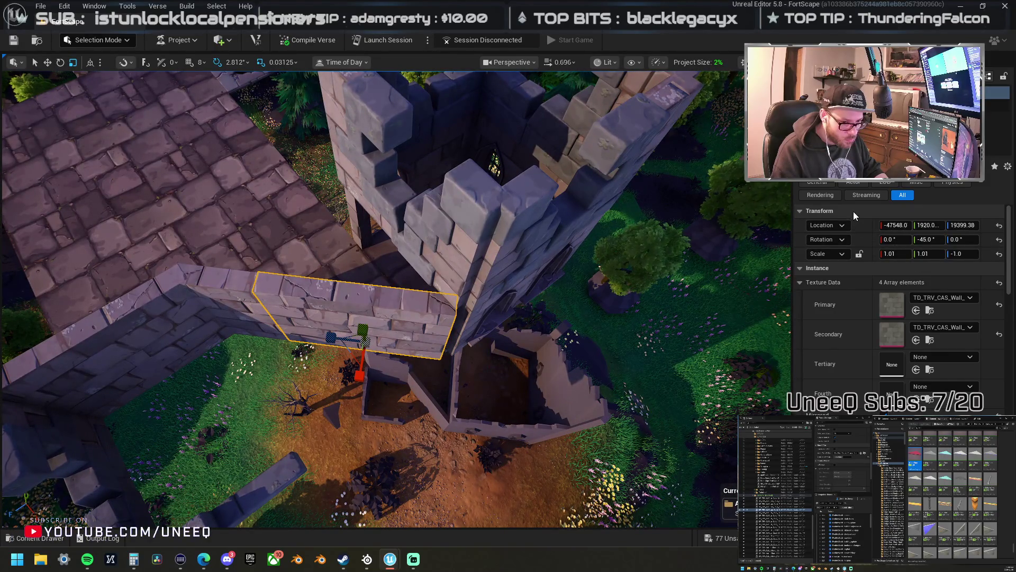
pyautogui.click(508, 222)
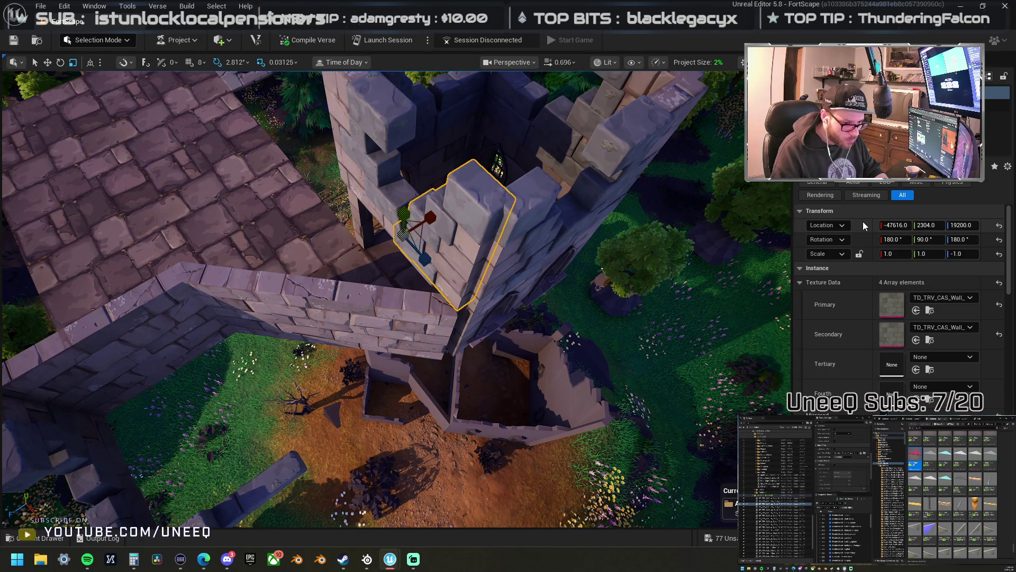
# - Duplicate the battlement block with vertex snapping on, drop it to the ground and rotate it 45°
pyautogui.press('w')
pyautogui.moveTo(428, 215); pyautogui.dragTo(494, 215)
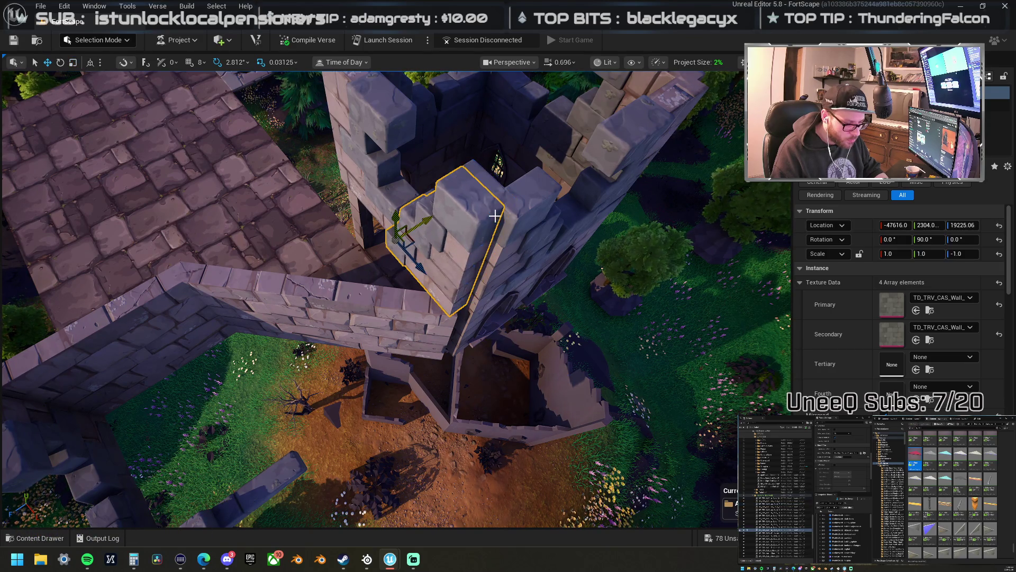
pyautogui.click(125, 61)
pyautogui.click(128, 192)
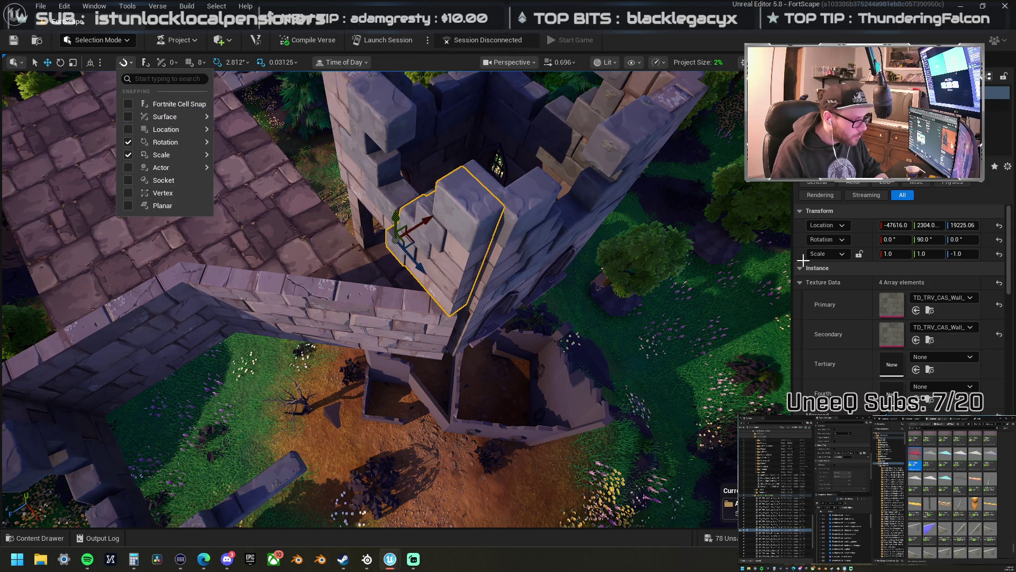
pyautogui.scroll(1, 397, 296)
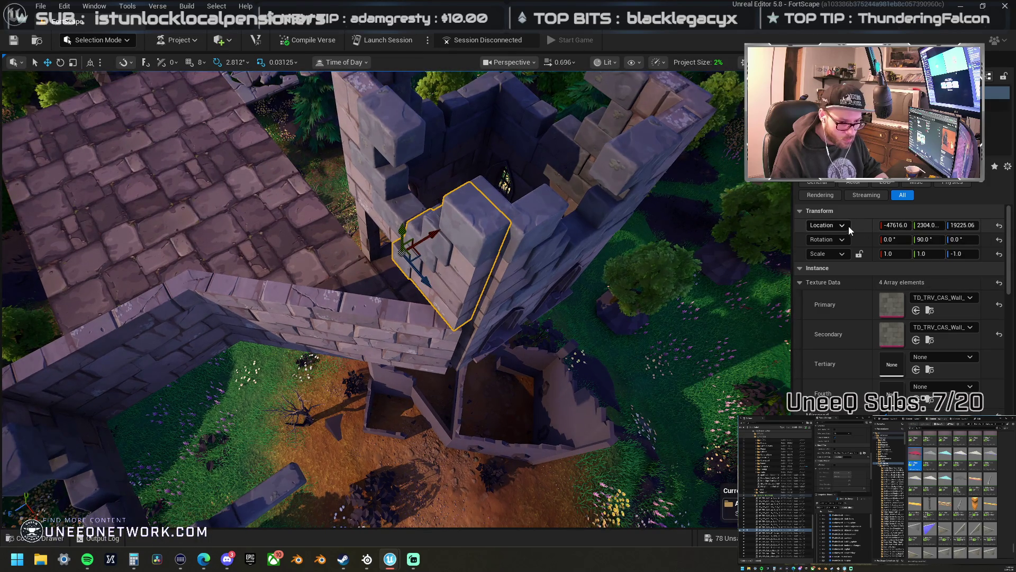
pyautogui.press('End')
pyautogui.press('e')
pyautogui.moveTo(381, 406)
pyautogui.mouseDown()
pyautogui.moveTo(386, 365)
pyautogui.moveTo(351, 279)
pyautogui.mouseUp()
# - Set grid snap to 64 and move the copy onto the angled wall beside the tower
pyautogui.press('w')
pyautogui.scroll(5, 351, 278)
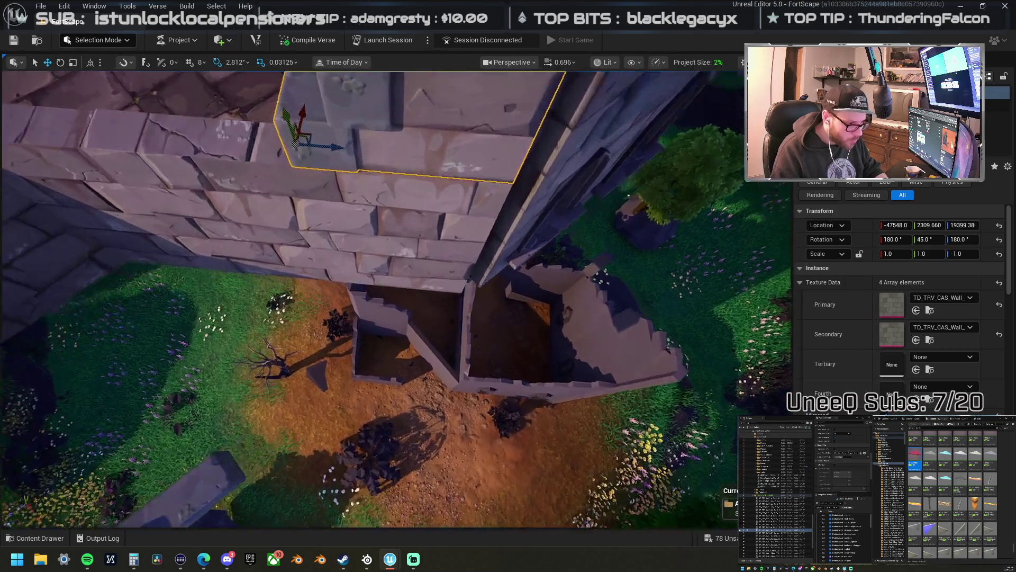
pyautogui.moveTo(279, 254); pyautogui.dragTo(283, 250)
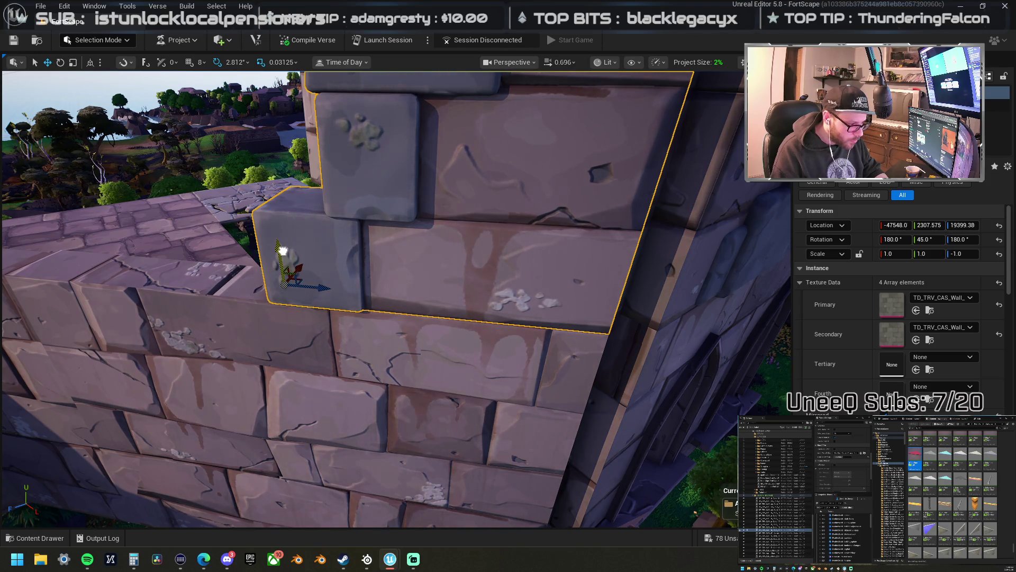
pyautogui.scroll(-5, 370, 297)
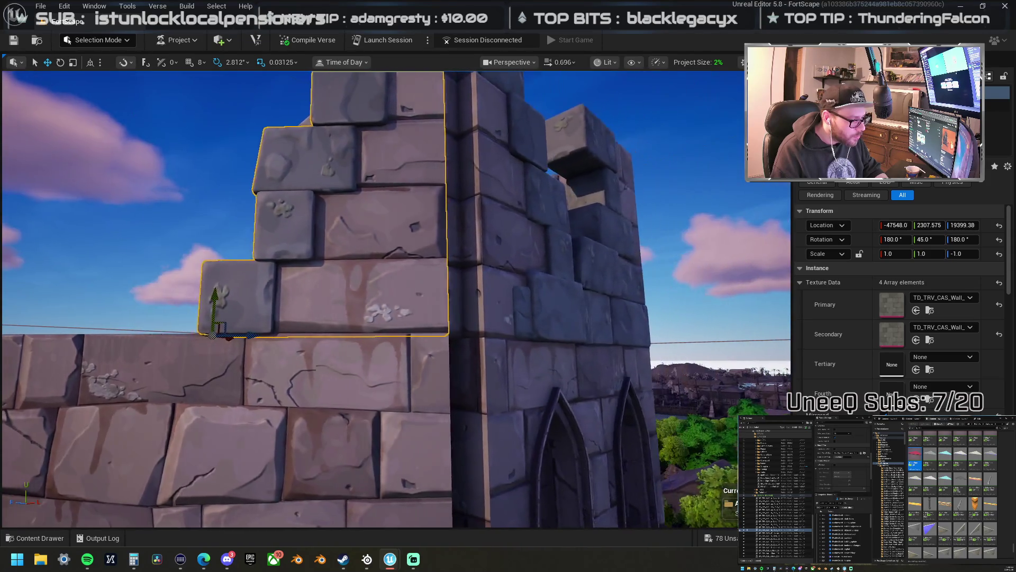
pyautogui.moveTo(292, 252); pyautogui.dragTo(282, 229)
pyautogui.click(200, 62)
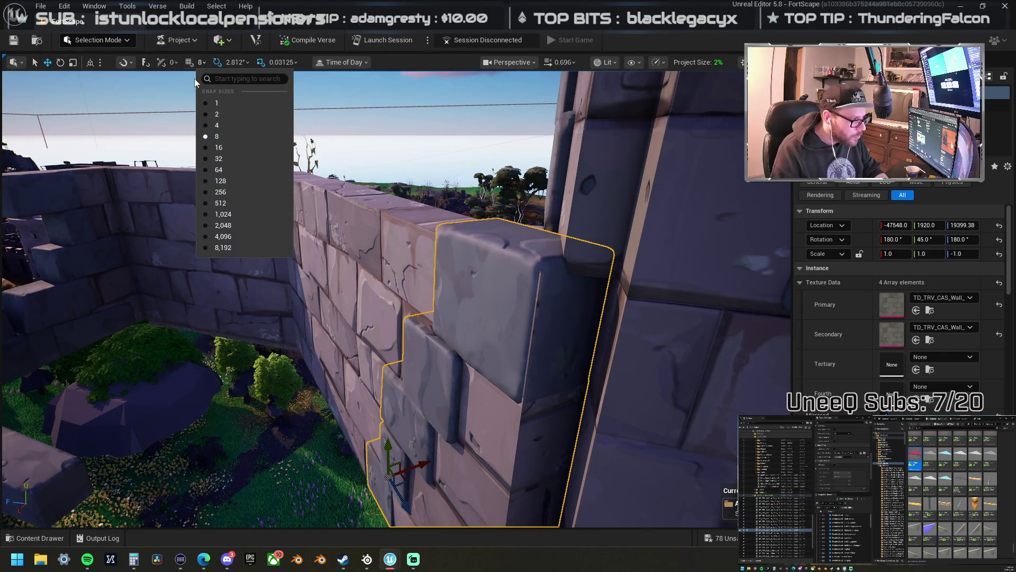
pyautogui.click(233, 169)
pyautogui.moveTo(388, 446)
pyautogui.mouseDown()
pyautogui.moveTo(390, 238)
pyautogui.moveTo(404, 205)
pyautogui.moveTo(268, 125)
pyautogui.moveTo(318, 233)
pyautogui.moveTo(407, 212)
pyautogui.mouseUp()
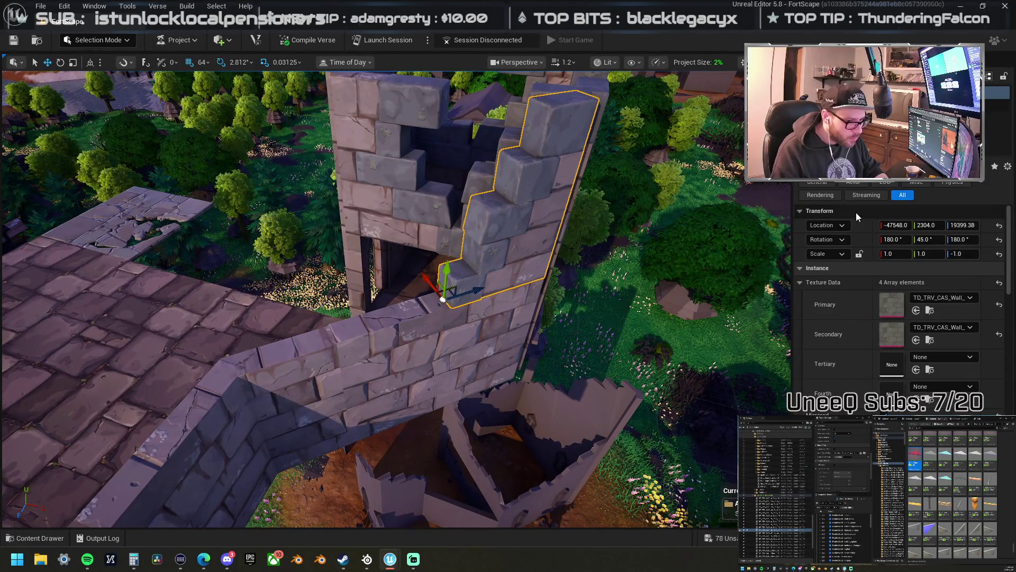
# - Copy the upper stepped wall piece down onto the angled wall, turned to 45°
pyautogui.click(453, 247)
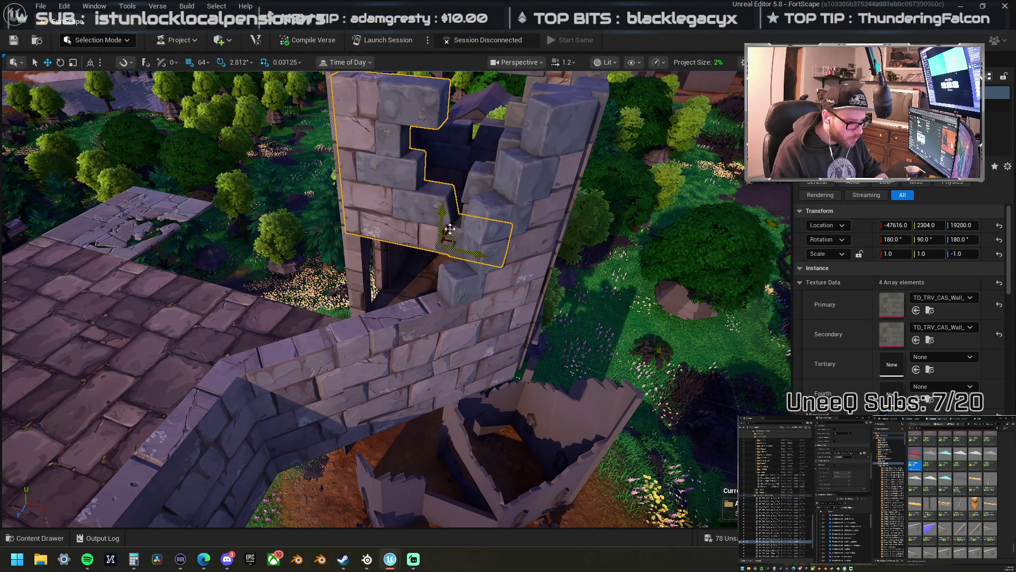
pyautogui.click(448, 155)
pyautogui.moveTo(472, 183); pyautogui.dragTo(384, 388)
pyautogui.press('e')
pyautogui.moveTo(402, 323)
pyautogui.mouseDown()
pyautogui.moveTo(436, 313)
pyautogui.moveTo(423, 315)
pyautogui.moveTo(423, 304)
pyautogui.moveTo(323, 334)
pyautogui.moveTo(370, 317)
pyautogui.moveTo(349, 301)
pyautogui.mouseUp()
pyautogui.press('w')
pyautogui.moveTo(456, 318); pyautogui.dragTo(456, 318)
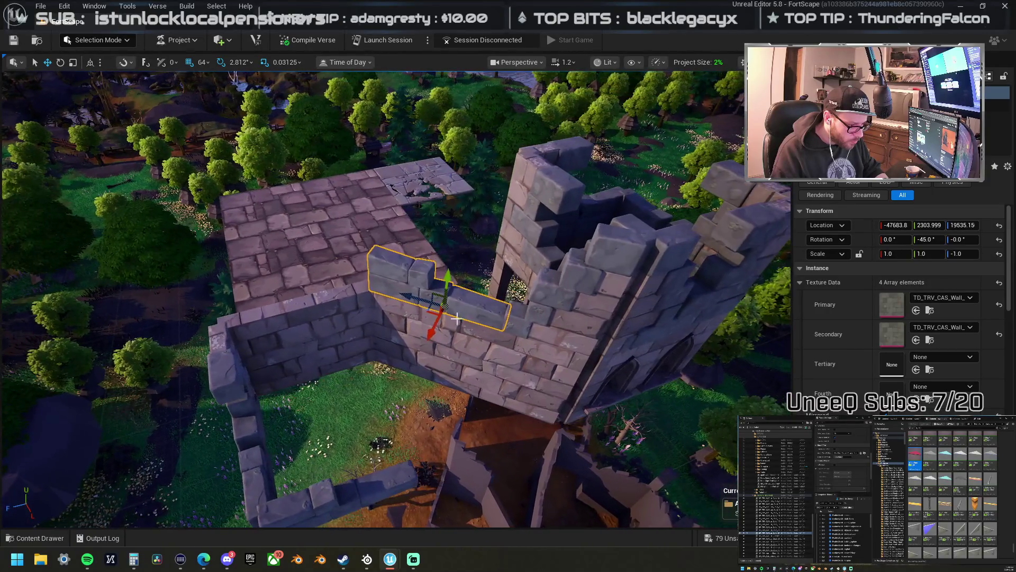
# - Place a battlement copy atop the left wall, undoing the misplaced tall piece
pyautogui.click(533, 302)
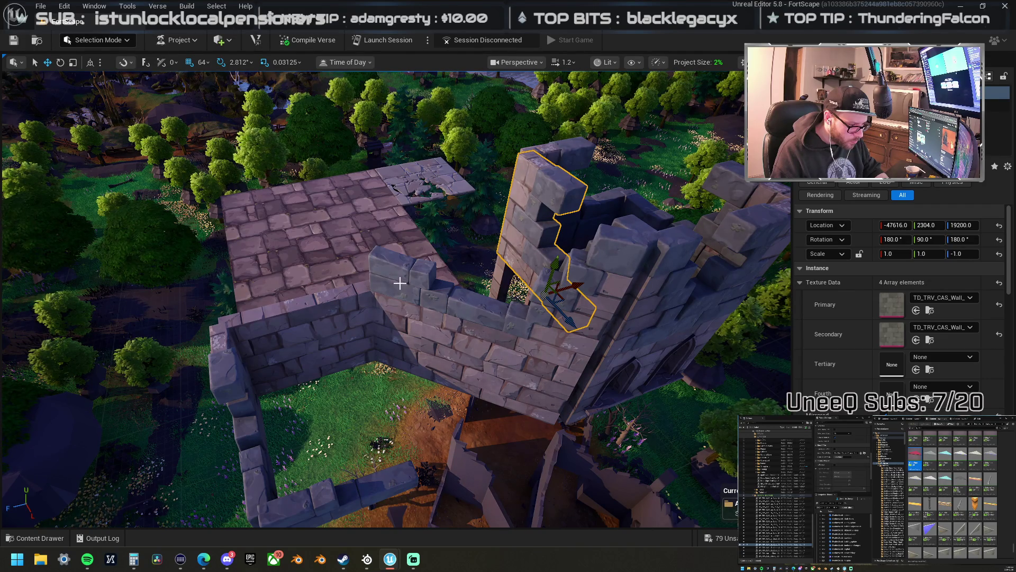
pyautogui.click(347, 320)
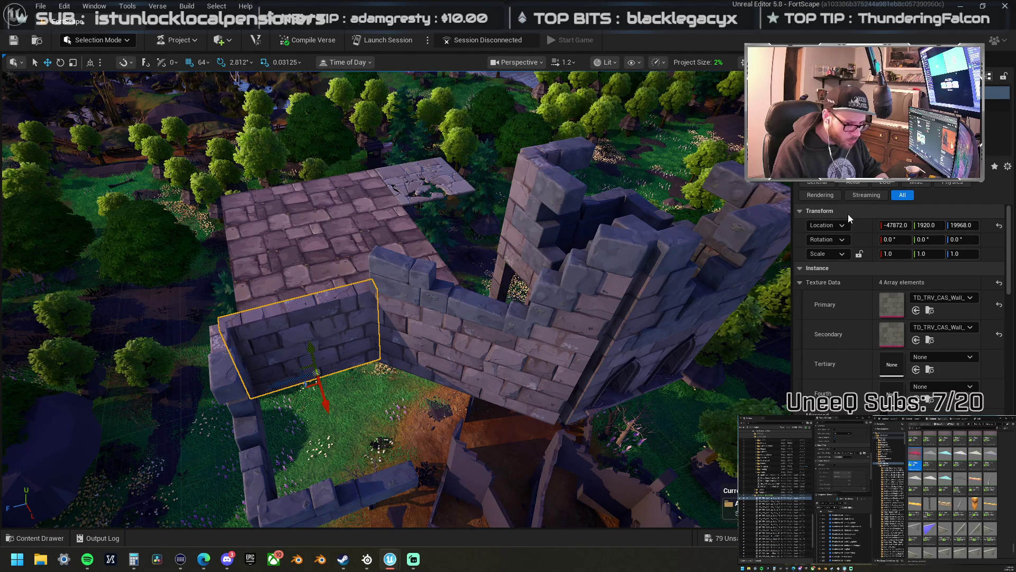
pyautogui.click(544, 270)
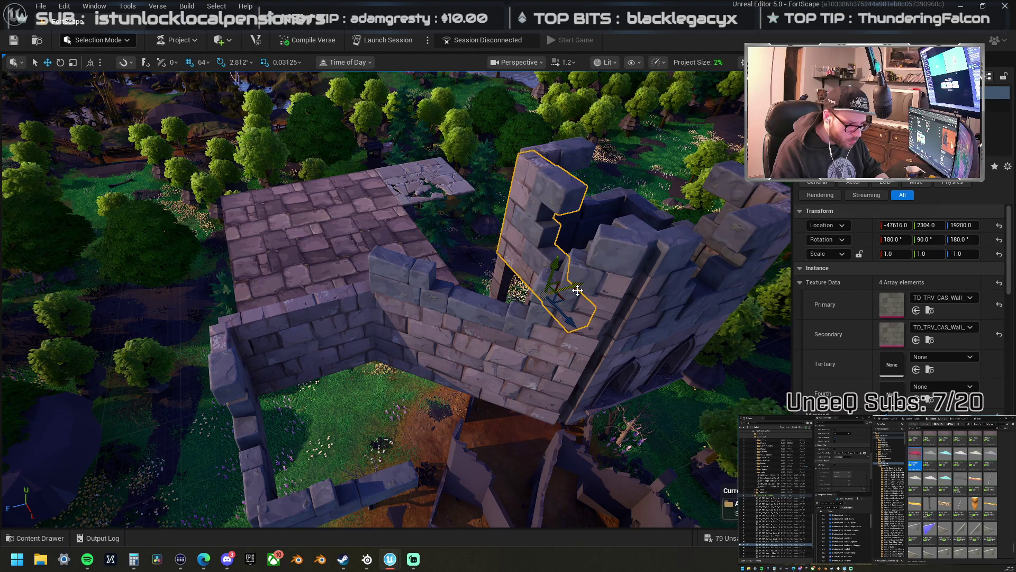
pyautogui.moveTo(576, 285); pyautogui.dragTo(459, 307)
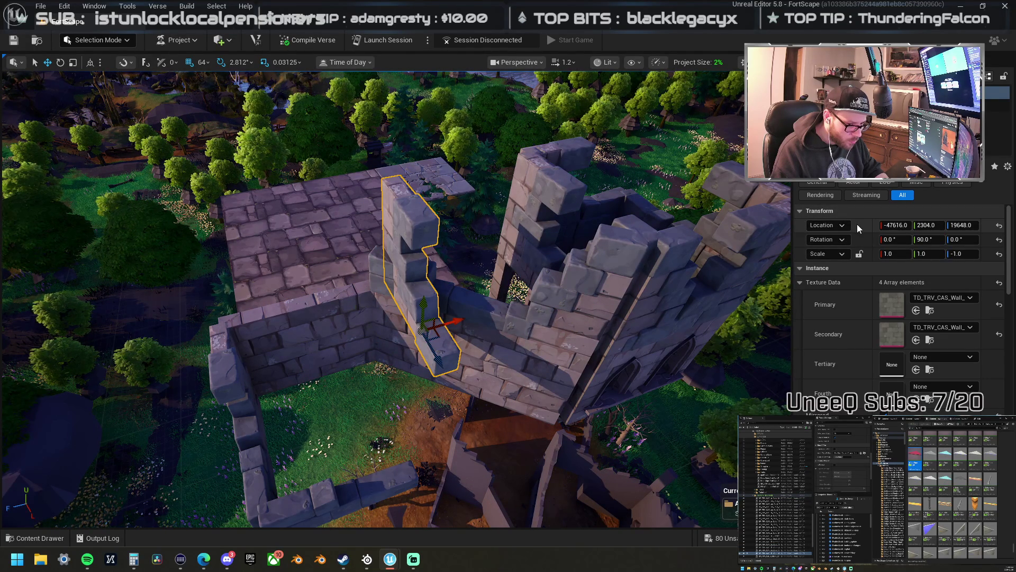
pyautogui.hotkey('ctrl', 'z')
pyautogui.moveTo(308, 353)
pyautogui.mouseDown()
pyautogui.moveTo(291, 254)
pyautogui.moveTo(299, 264)
pyautogui.mouseUp()
pyautogui.hotkey('ctrl', 'z')
pyautogui.hotkey('ctrl', 'y')
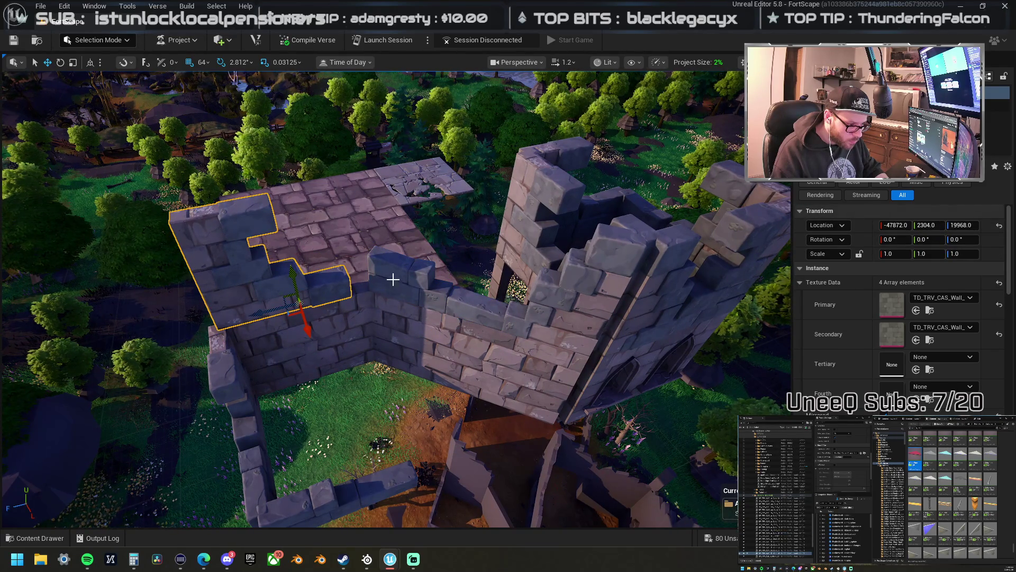
pyautogui.hotkey('ctrl', 'z')
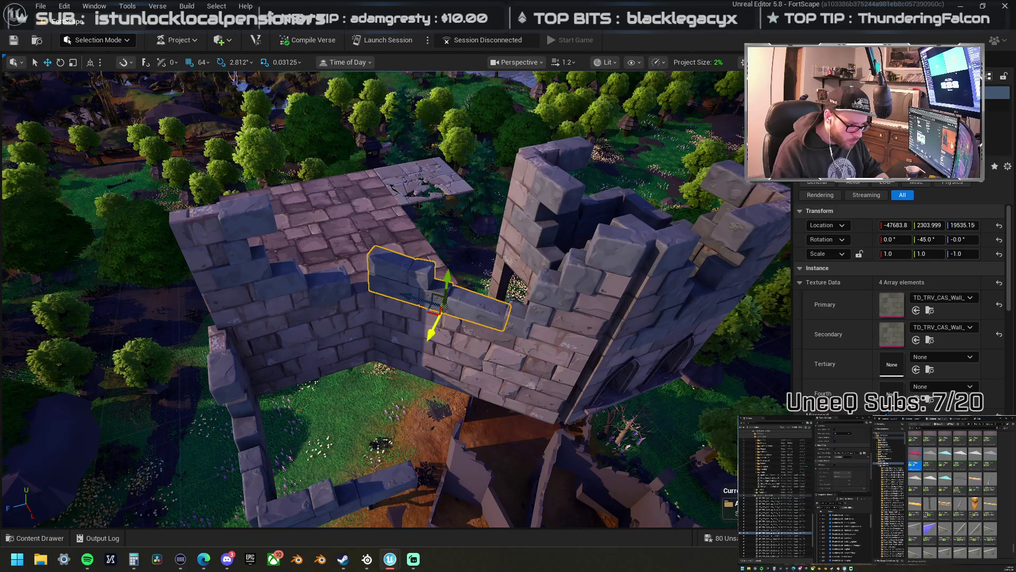
pyautogui.hotkey('ctrl', 'z')
pyautogui.hotkey('ctrl', 'z')
pyautogui.moveTo(402, 344)
pyautogui.mouseDown()
pyautogui.moveTo(352, 351)
pyautogui.moveTo(343, 331)
pyautogui.moveTo(312, 326)
pyautogui.moveTo(430, 361)
pyautogui.moveTo(502, 296)
pyautogui.mouseUp()
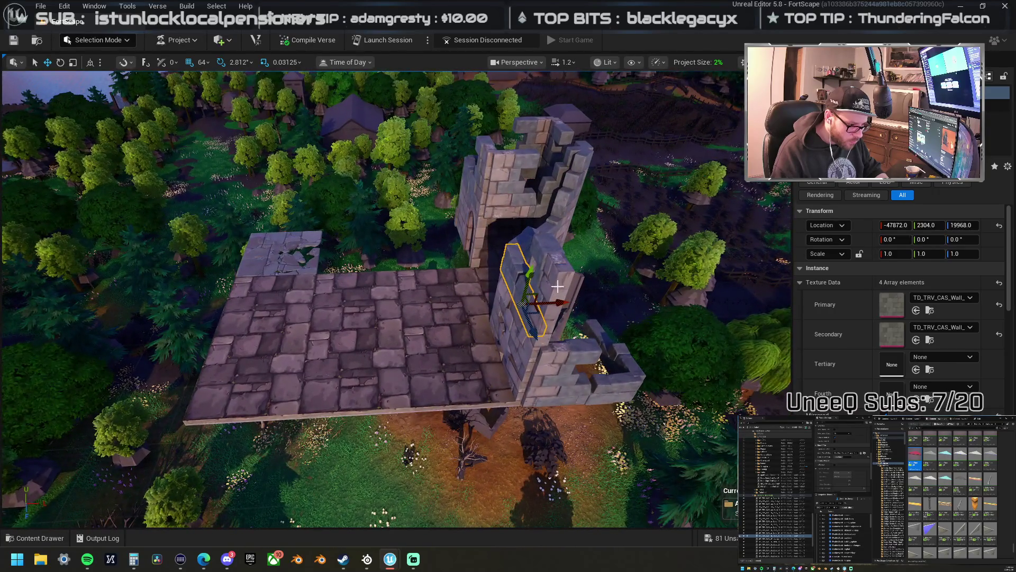
# - Try a copy of the stepped tower piece on the stone floor, then delete it
pyautogui.click(550, 186)
pyautogui.moveTo(523, 198); pyautogui.dragTo(596, 308)
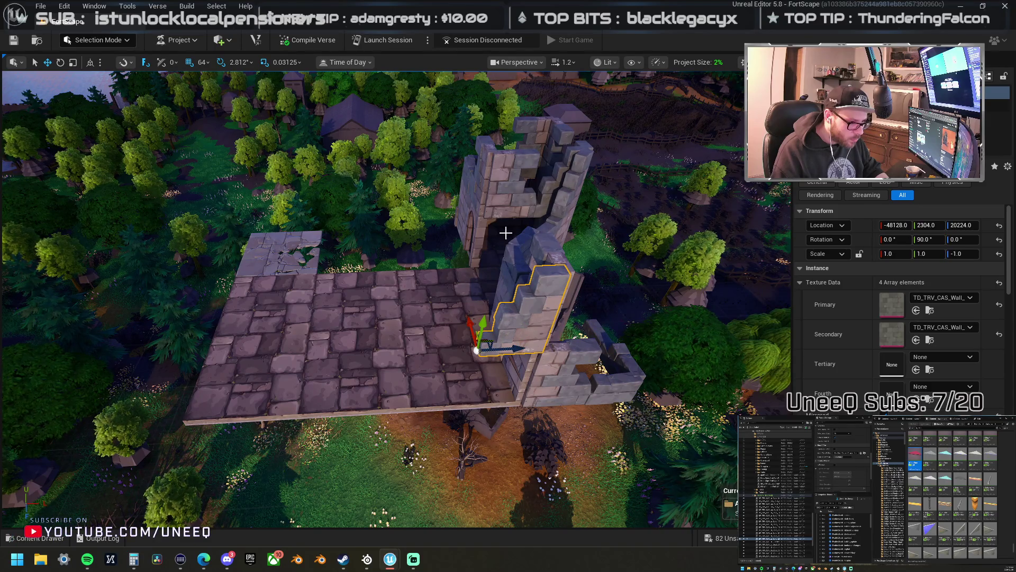
pyautogui.hotkey('ctrl', 'z')
pyautogui.moveTo(537, 203)
pyautogui.mouseDown()
pyautogui.moveTo(479, 331)
pyautogui.moveTo(483, 290)
pyautogui.moveTo(468, 296)
pyautogui.moveTo(462, 255)
pyautogui.moveTo(446, 264)
pyautogui.moveTo(458, 371)
pyautogui.moveTo(454, 362)
pyautogui.moveTo(442, 381)
pyautogui.moveTo(442, 418)
pyautogui.moveTo(443, 344)
pyautogui.moveTo(443, 365)
pyautogui.mouseUp()
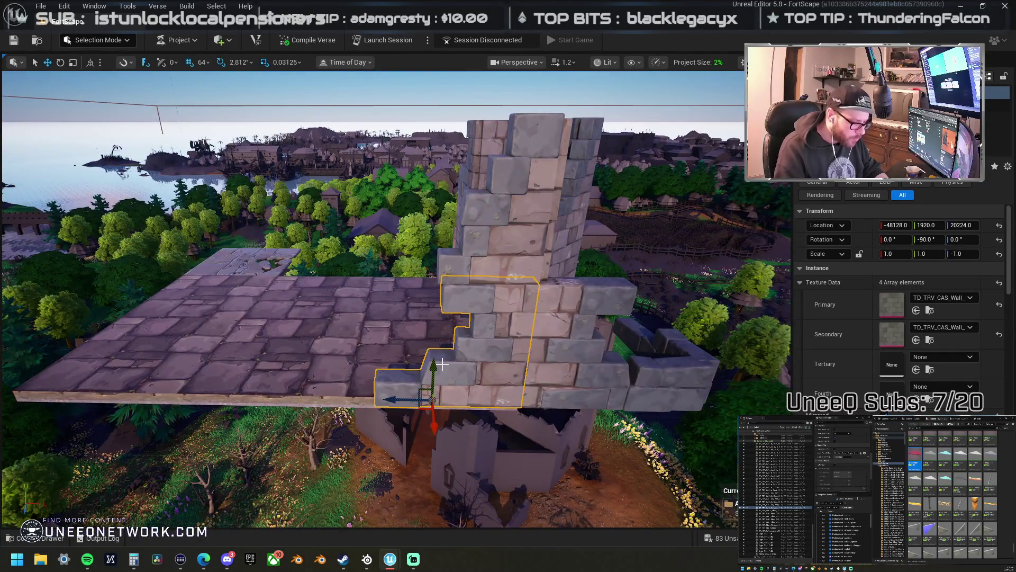
pyautogui.press('Delete')
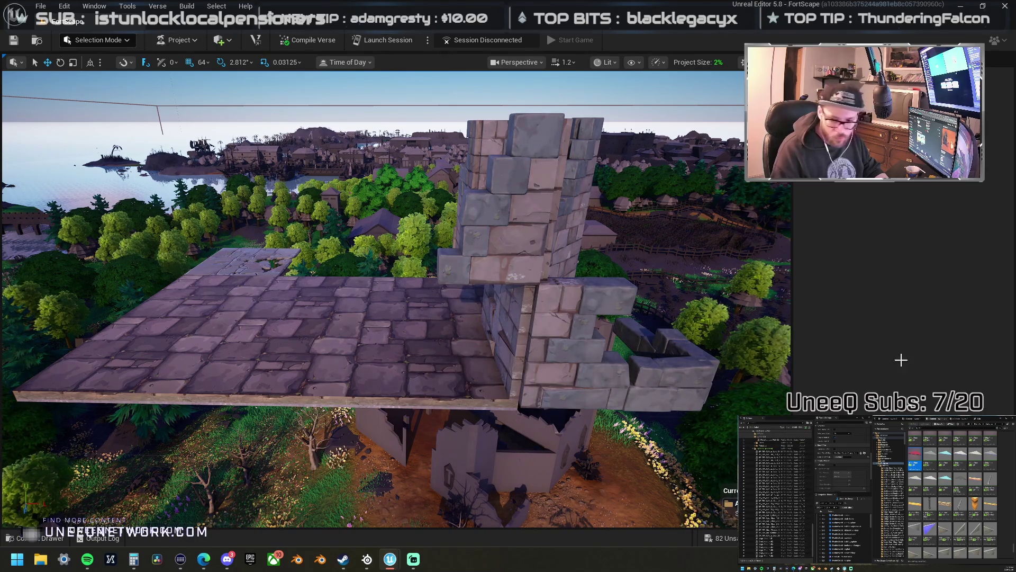
# - Find the wall's asset in the Content Browser and drop an archway piece on the platform's front edge
pyautogui.click(516, 235)
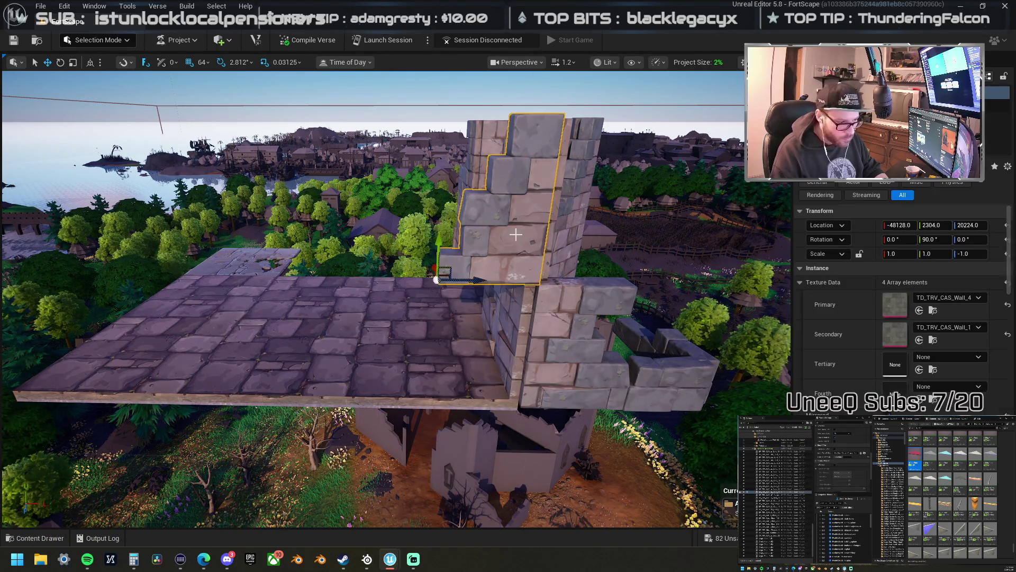
pyautogui.rightClick(519, 233)
pyautogui.click(580, 222)
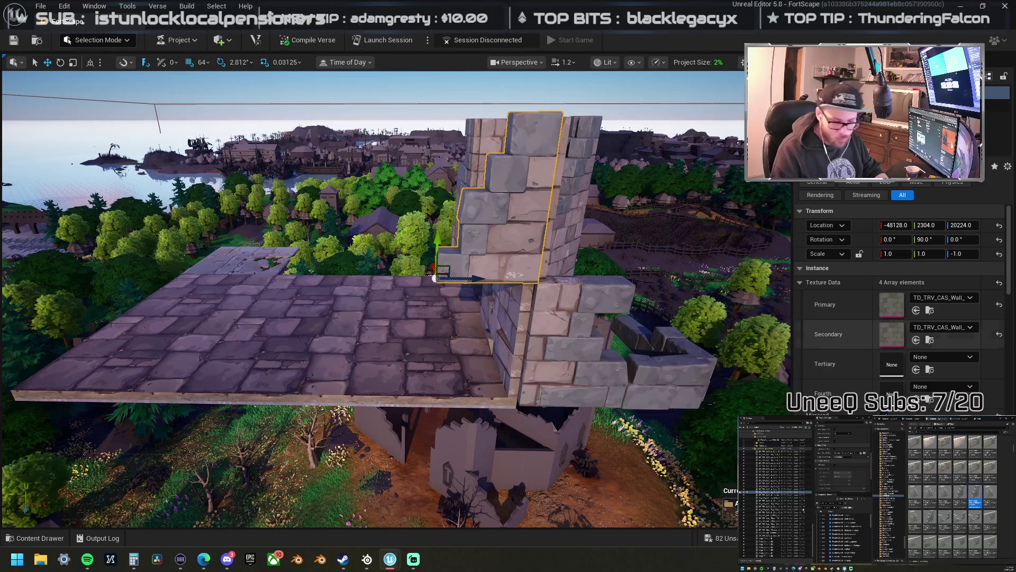
pyautogui.scroll(-5, 985, 534)
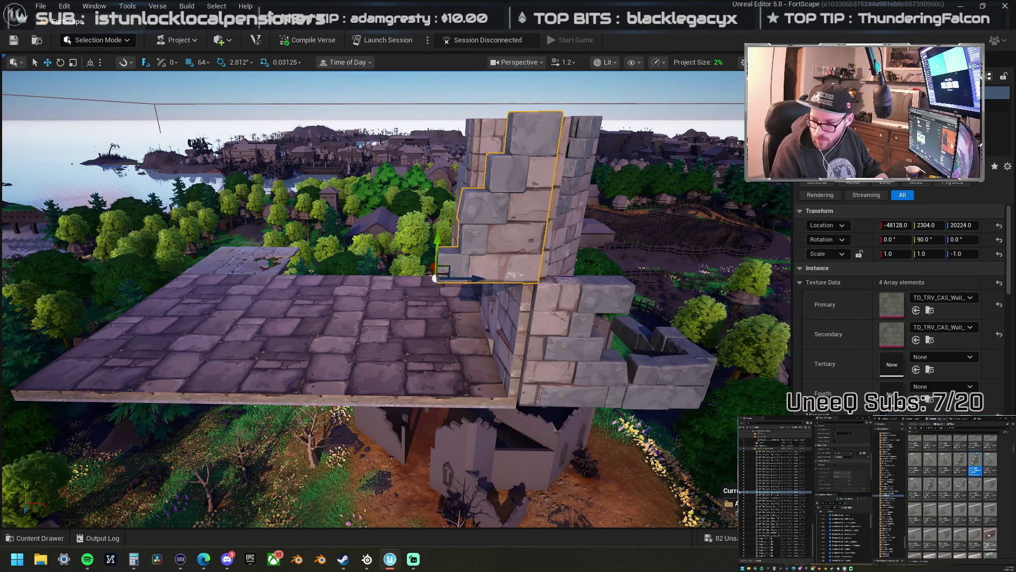
pyautogui.scroll(-5, 985, 529)
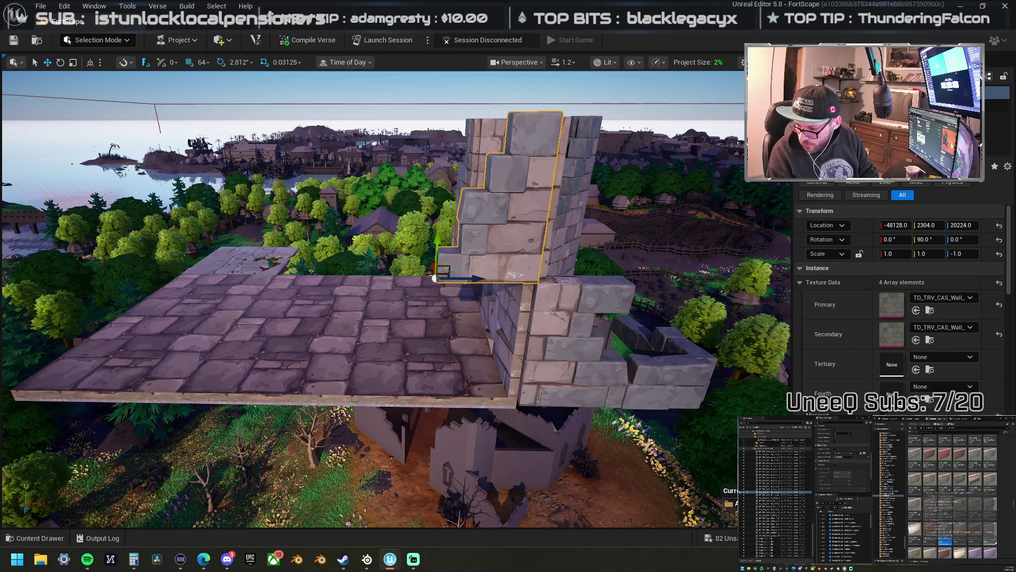
pyautogui.scroll(-4, 952, 497)
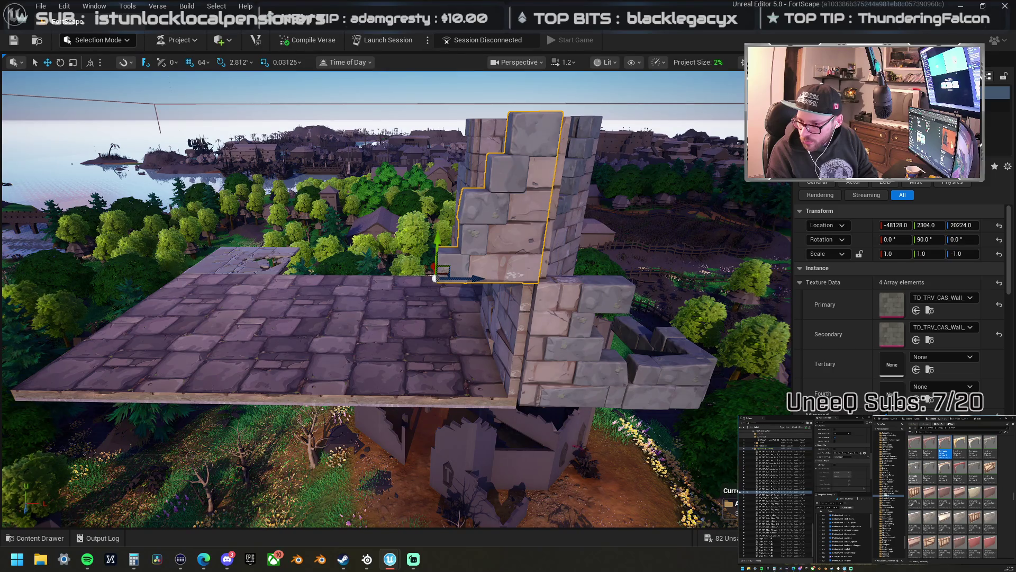
pyautogui.moveTo(914, 479)
pyautogui.mouseDown()
pyautogui.moveTo(501, 350)
pyautogui.moveTo(433, 369)
pyautogui.mouseUp()
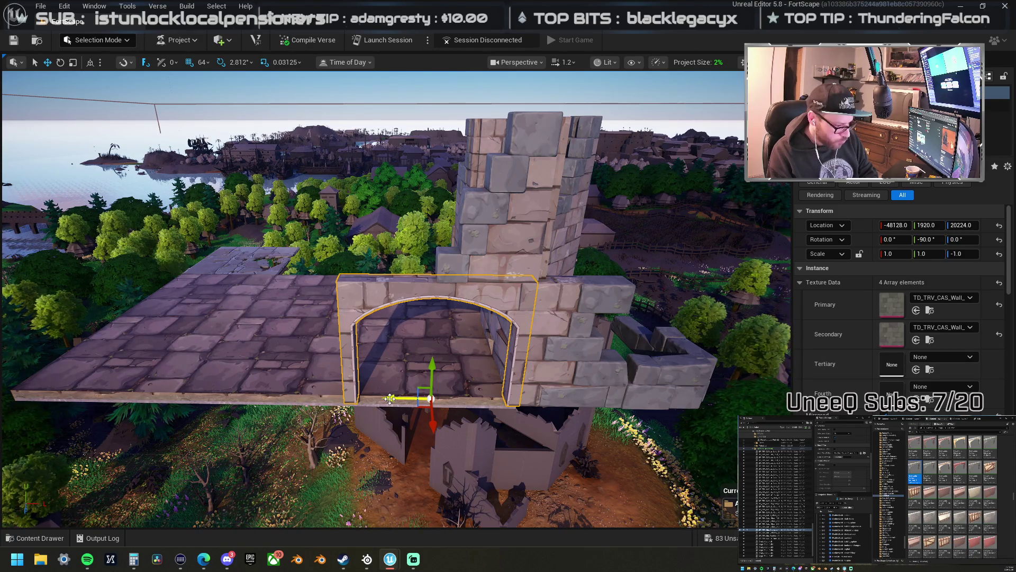
# - Slide the archway left and move a tower wall piece to the front wall's left end
pyautogui.moveTo(404, 398); pyautogui.dragTo(301, 394)
pyautogui.moveTo(406, 373); pyautogui.dragTo(368, 356)
pyautogui.press('w')
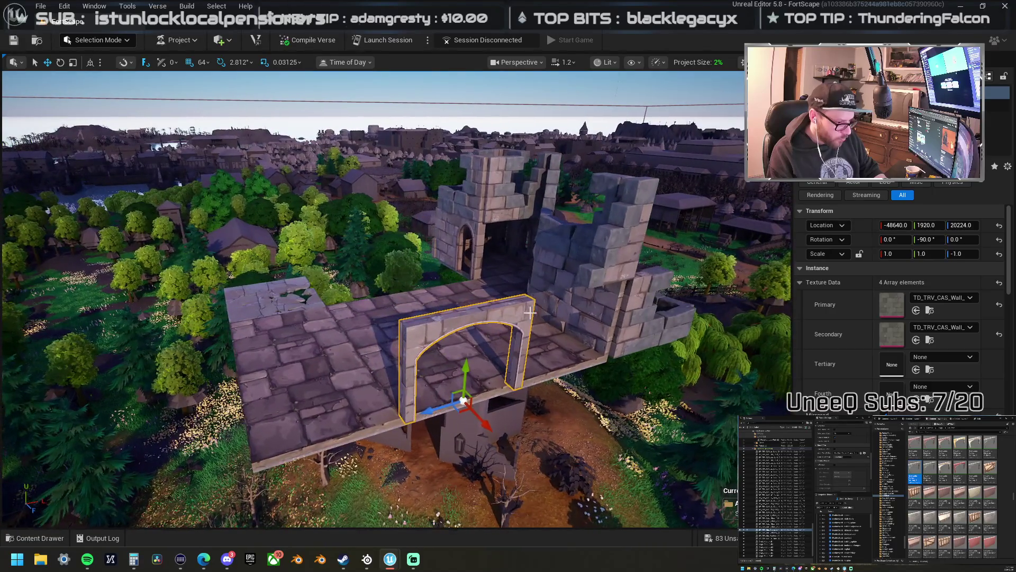
pyautogui.click(575, 311)
pyautogui.moveTo(585, 332)
pyautogui.mouseDown()
pyautogui.moveTo(550, 313)
pyautogui.moveTo(339, 402)
pyautogui.moveTo(328, 429)
pyautogui.moveTo(408, 460)
pyautogui.moveTo(476, 447)
pyautogui.moveTo(636, 353)
pyautogui.mouseUp()
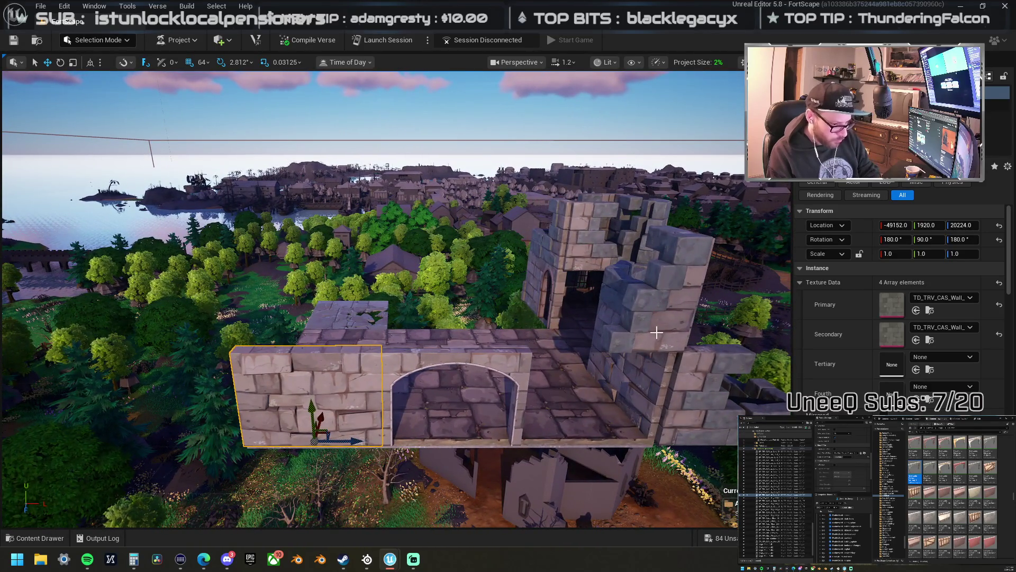
pyautogui.hotkey('ctrl', 'z')
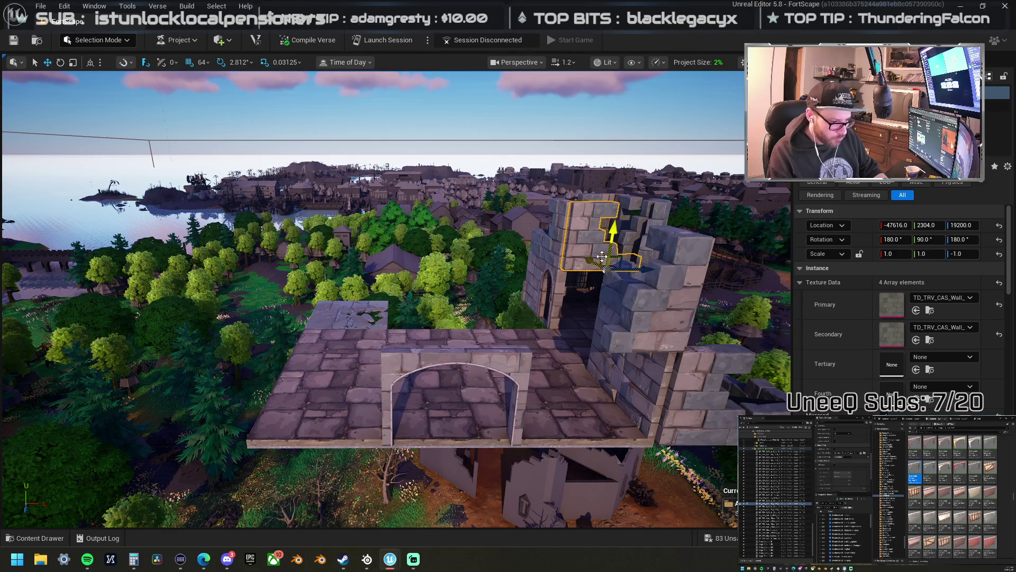
pyautogui.hotkey('ctrl', 'y')
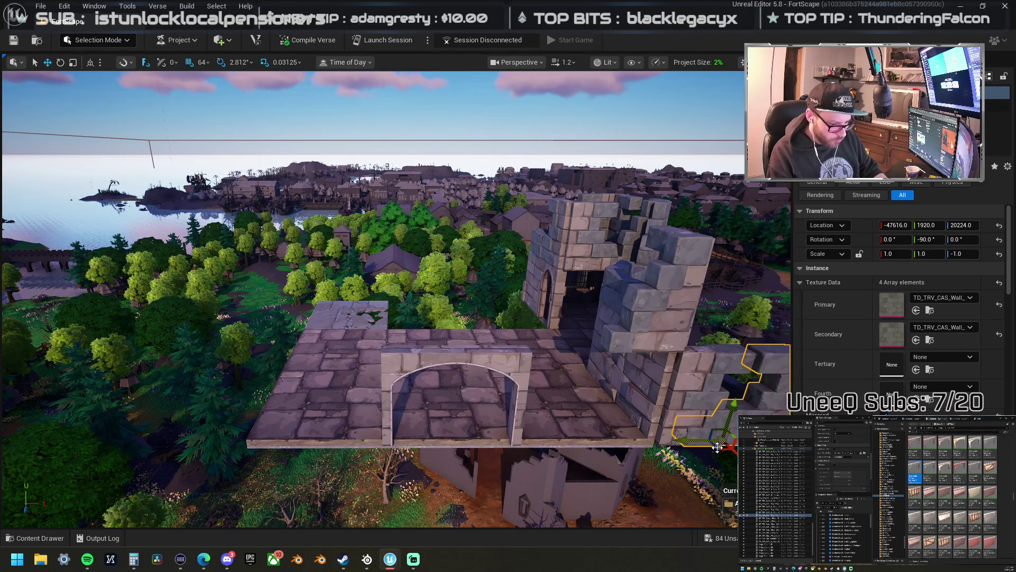
pyautogui.moveTo(718, 448)
pyautogui.mouseDown()
pyautogui.moveTo(381, 465)
pyautogui.moveTo(334, 485)
pyautogui.mouseUp()
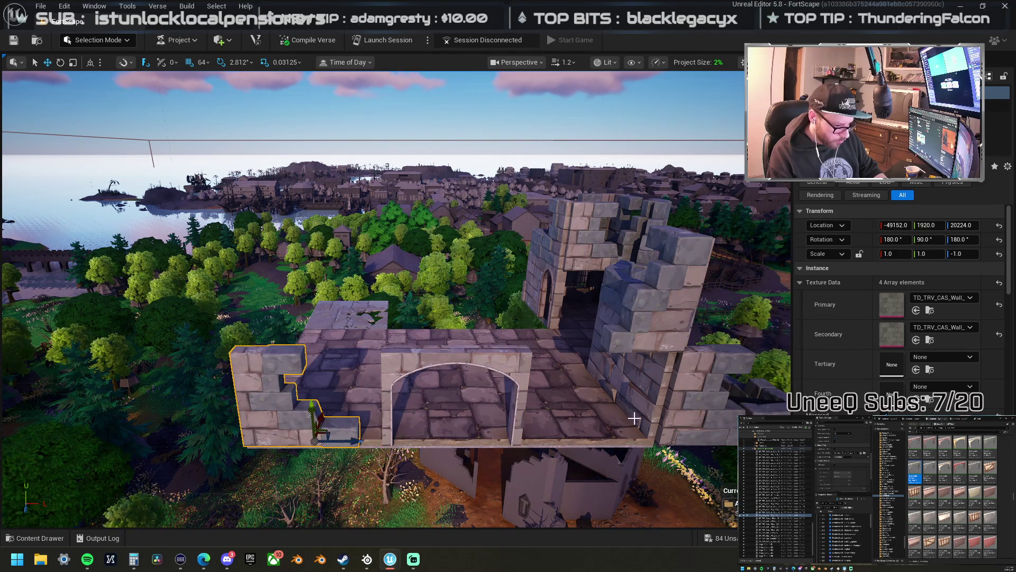
# - Place a copy of a tower wall piece at the wall's left end, turned to face left
pyautogui.click(640, 339)
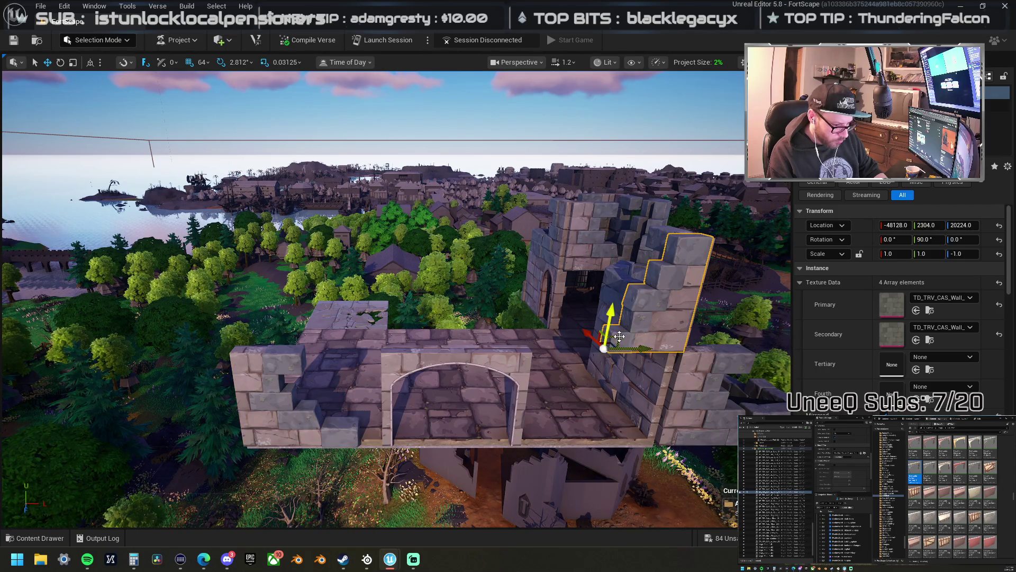
pyautogui.moveTo(619, 336); pyautogui.dragTo(390, 435)
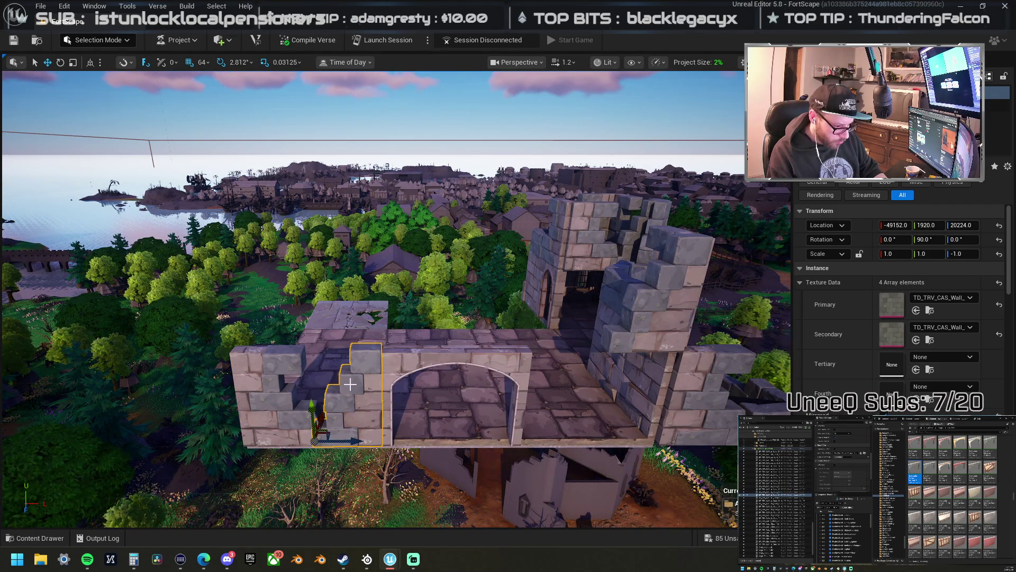
pyautogui.hotkey('ctrl', 'z')
pyautogui.scroll(-5, 582, 317)
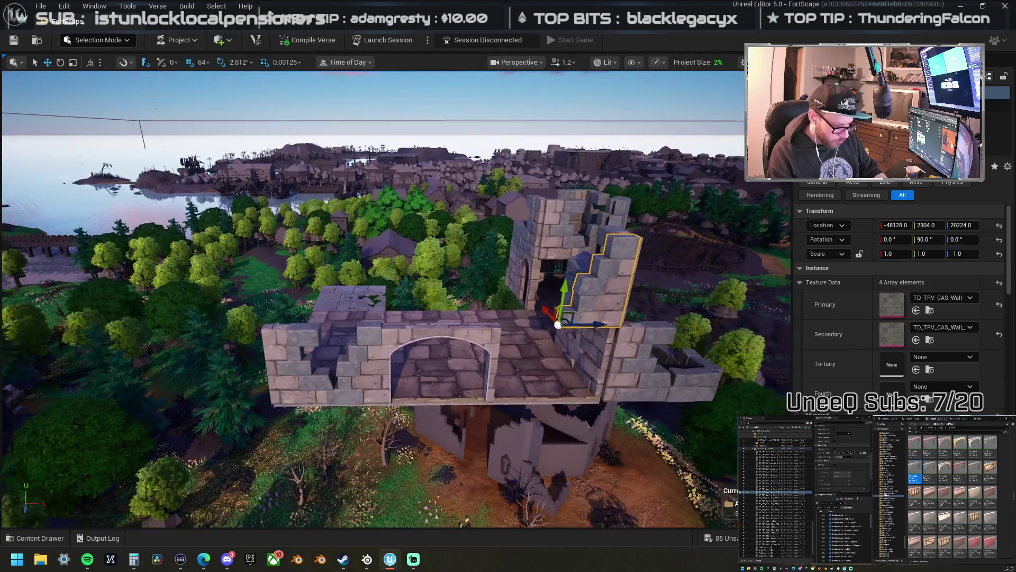
pyautogui.scroll(1, 551, 347)
pyautogui.moveTo(587, 374)
pyautogui.mouseDown()
pyautogui.moveTo(357, 374)
pyautogui.moveTo(404, 383)
pyautogui.mouseUp()
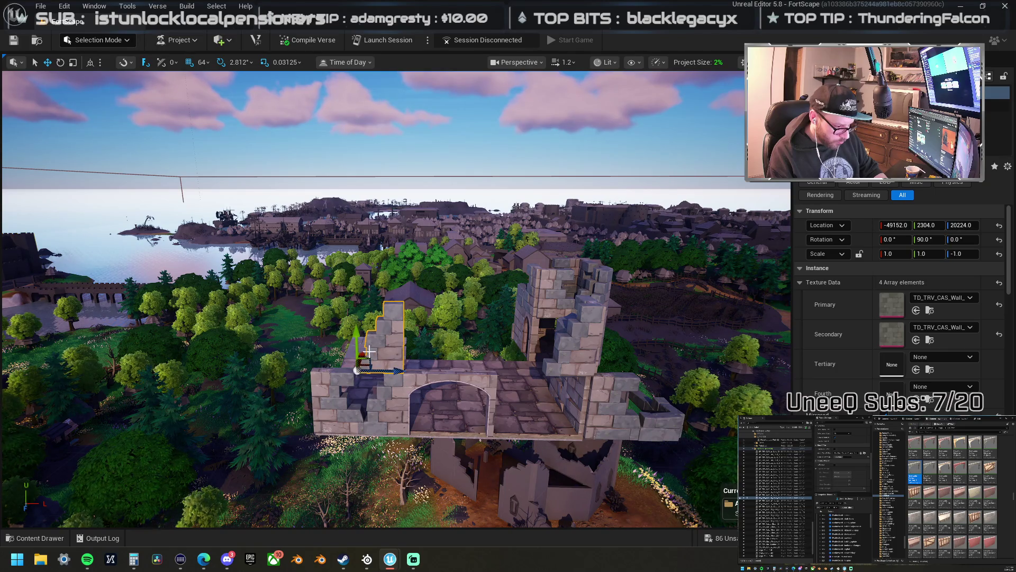
pyautogui.hotkey('ctrl', 'r')
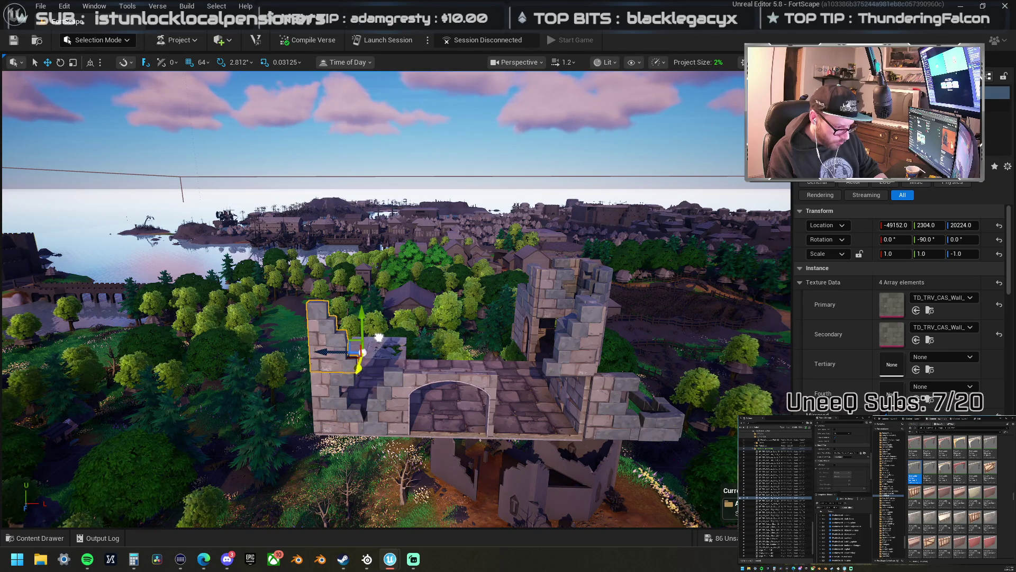
pyautogui.moveTo(354, 369); pyautogui.dragTo(354, 343)
# - Copy the twin-window wall piece from the tower onto the front wall
pyautogui.press('w')
pyautogui.press('d')
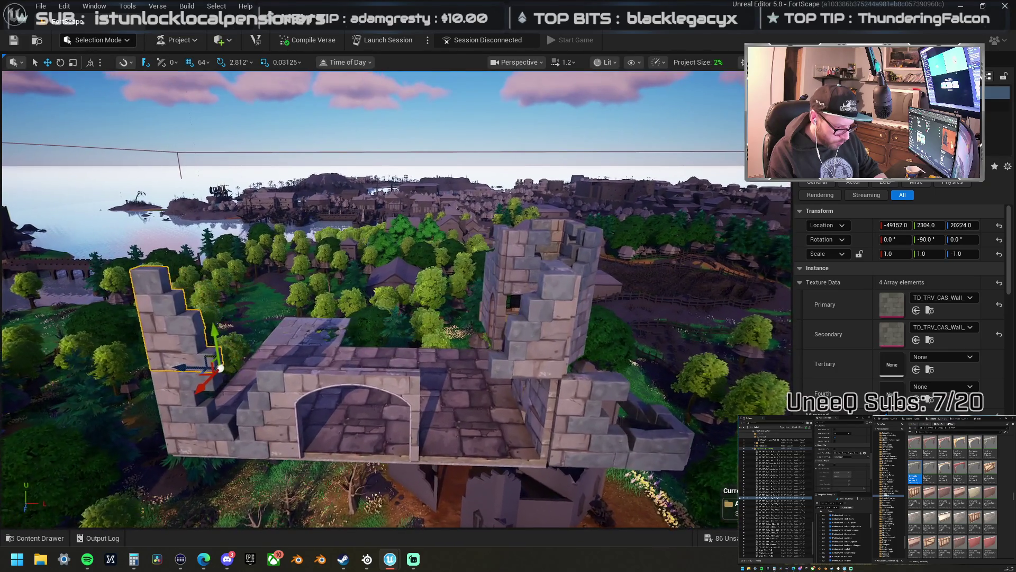
pyautogui.press('w')
pyautogui.press('a')
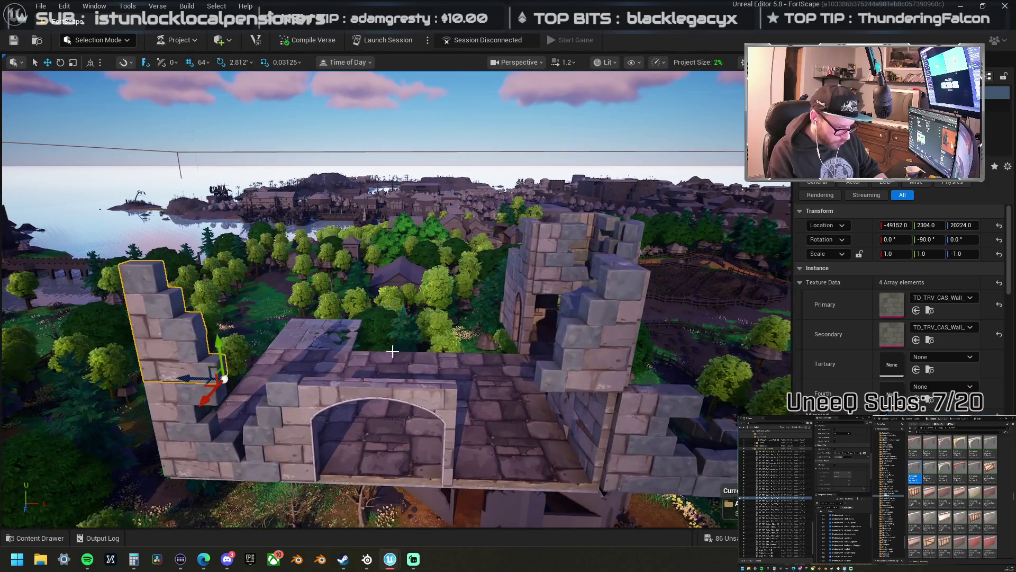
pyautogui.press('d')
pyautogui.press('w')
pyautogui.press('a')
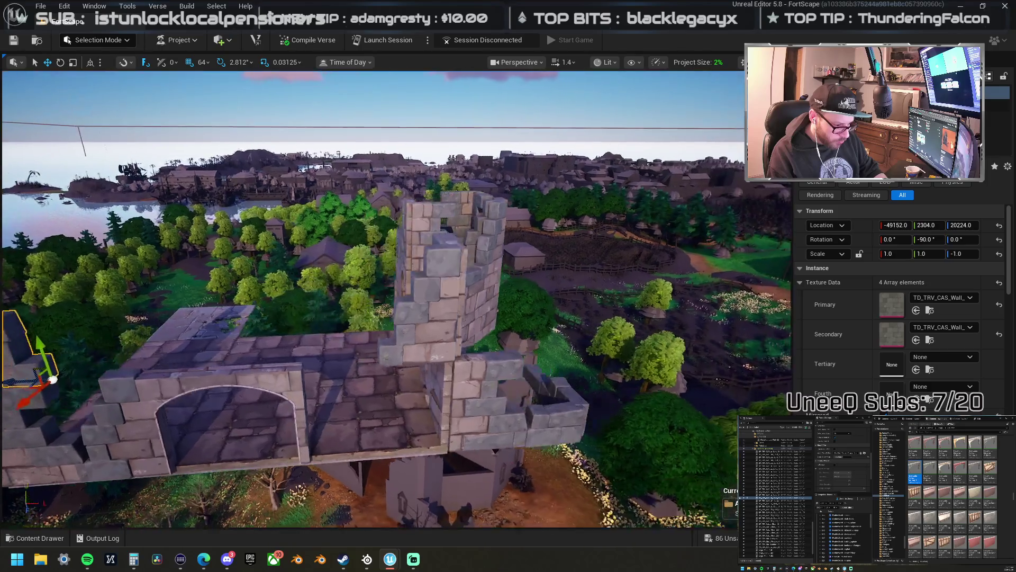
pyautogui.click(461, 305)
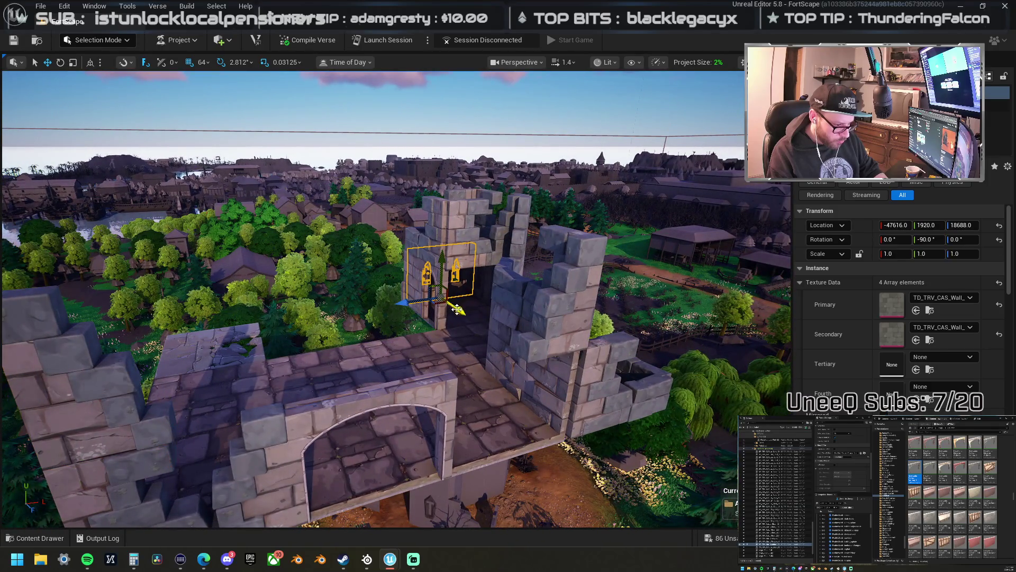
pyautogui.moveTo(438, 305)
pyautogui.mouseDown()
pyautogui.moveTo(497, 450)
pyautogui.moveTo(511, 524)
pyautogui.moveTo(490, 540)
pyautogui.mouseUp()
# - Reposition the battlement piece on the front wall along the walkway
pyautogui.moveTo(476, 402); pyautogui.dragTo(464, 378)
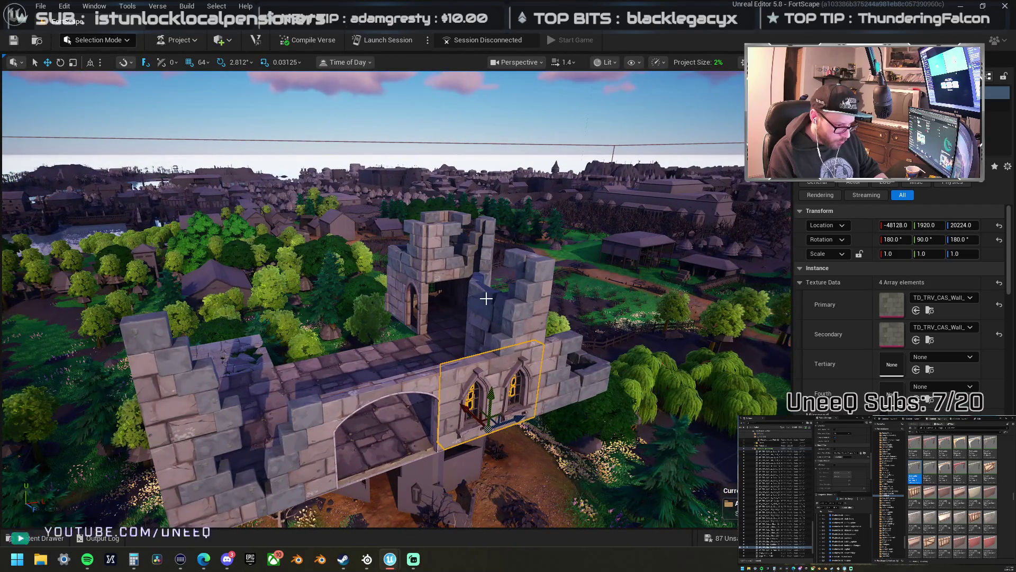
pyautogui.click(492, 326)
pyautogui.click(389, 389)
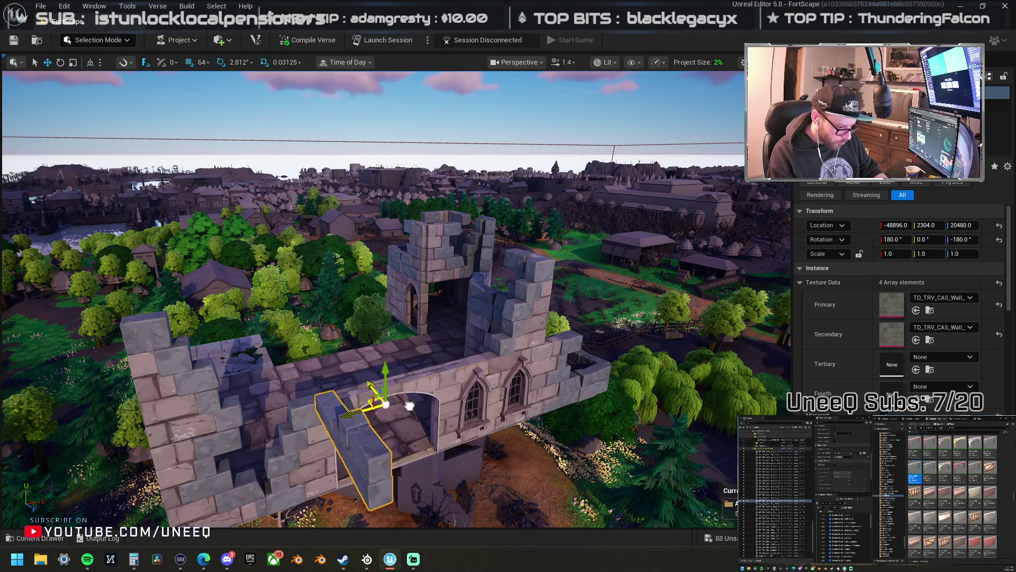
pyautogui.hotkey('ctrl', 'z')
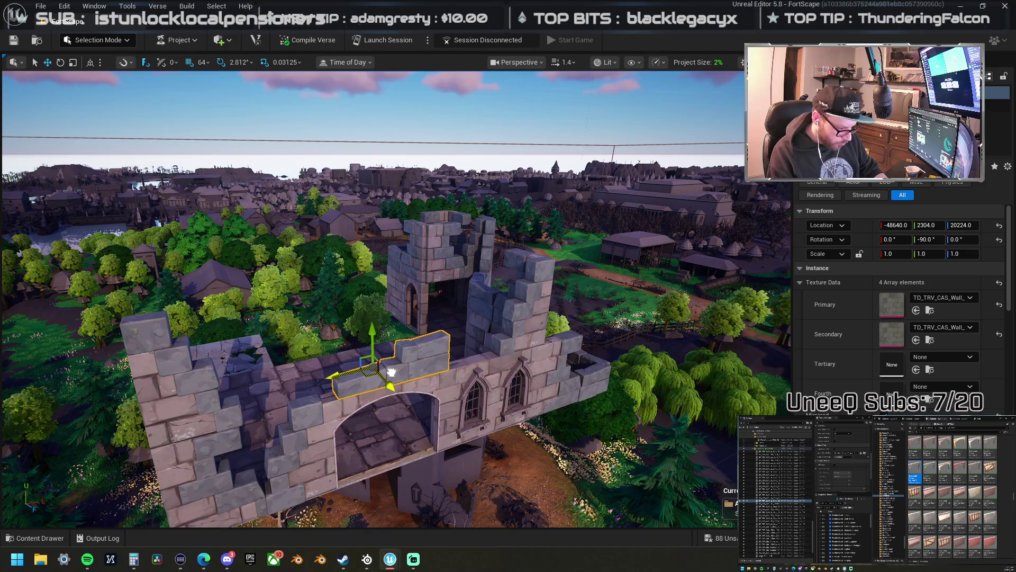
pyautogui.moveTo(391, 372); pyautogui.dragTo(502, 359)
pyautogui.press('Left')
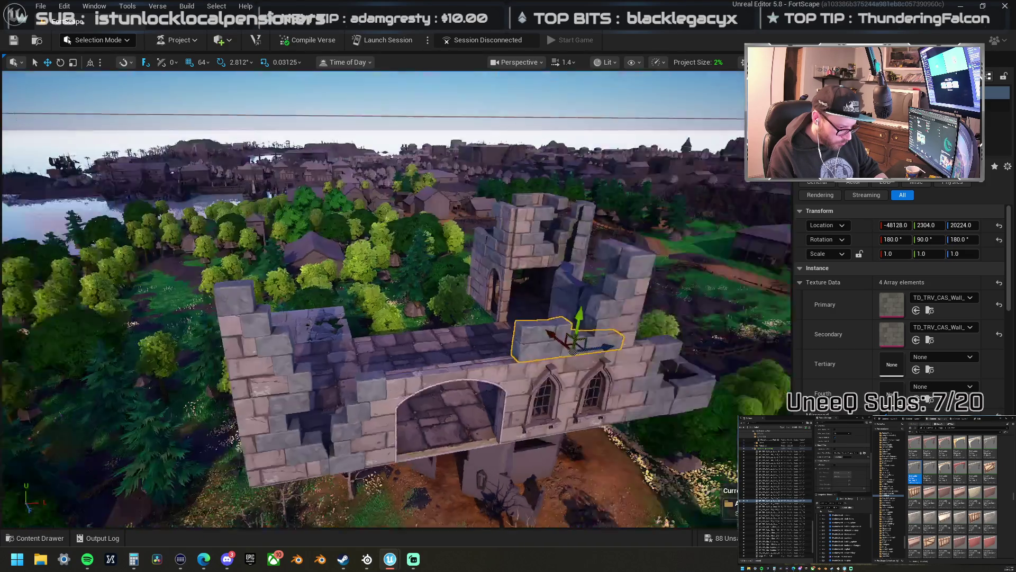
pyautogui.moveTo(621, 337)
pyautogui.mouseDown()
pyautogui.moveTo(487, 341)
pyautogui.moveTo(471, 360)
pyautogui.moveTo(479, 408)
pyautogui.moveTo(462, 317)
pyautogui.moveTo(508, 302)
pyautogui.mouseUp()
# - Add another battlement piece along the walkway and delete the extra one
pyautogui.moveTo(480, 383); pyautogui.dragTo(447, 379)
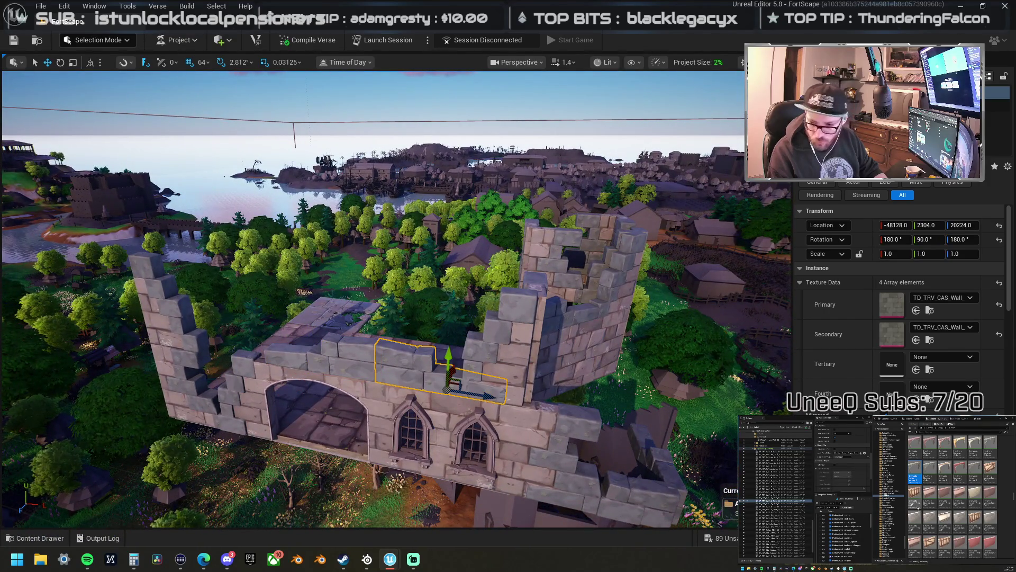
pyautogui.rightClick(418, 370)
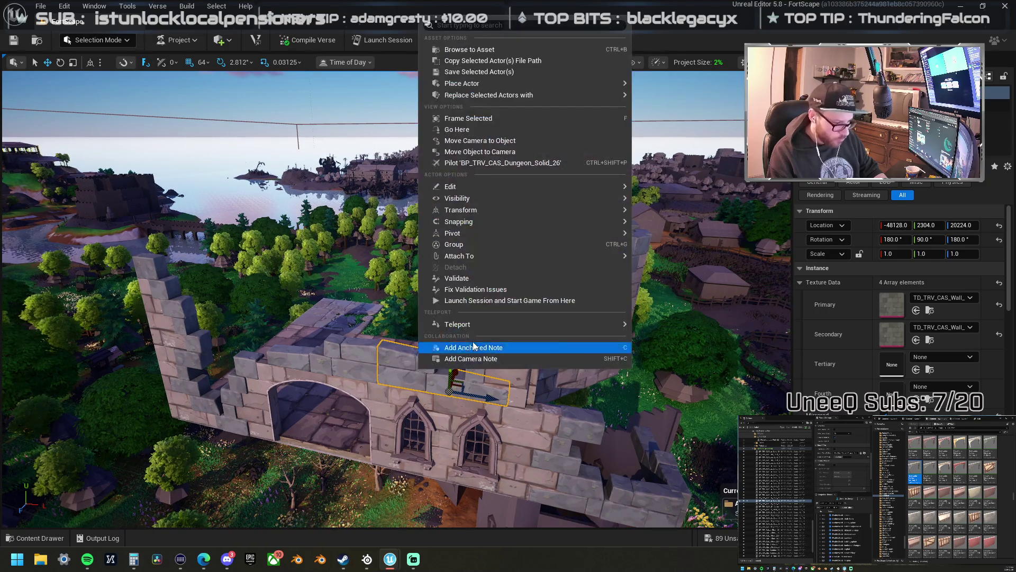
pyautogui.click(472, 58)
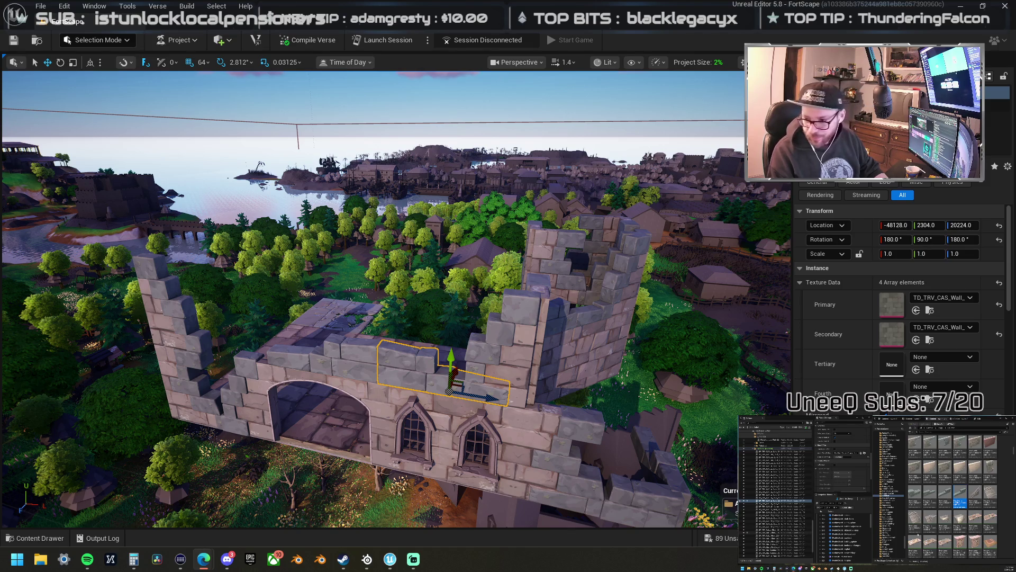
pyautogui.moveTo(582, 476)
pyautogui.mouseDown()
pyautogui.moveTo(397, 423)
pyautogui.moveTo(326, 362)
pyautogui.moveTo(375, 362)
pyautogui.moveTo(359, 366)
pyautogui.mouseUp()
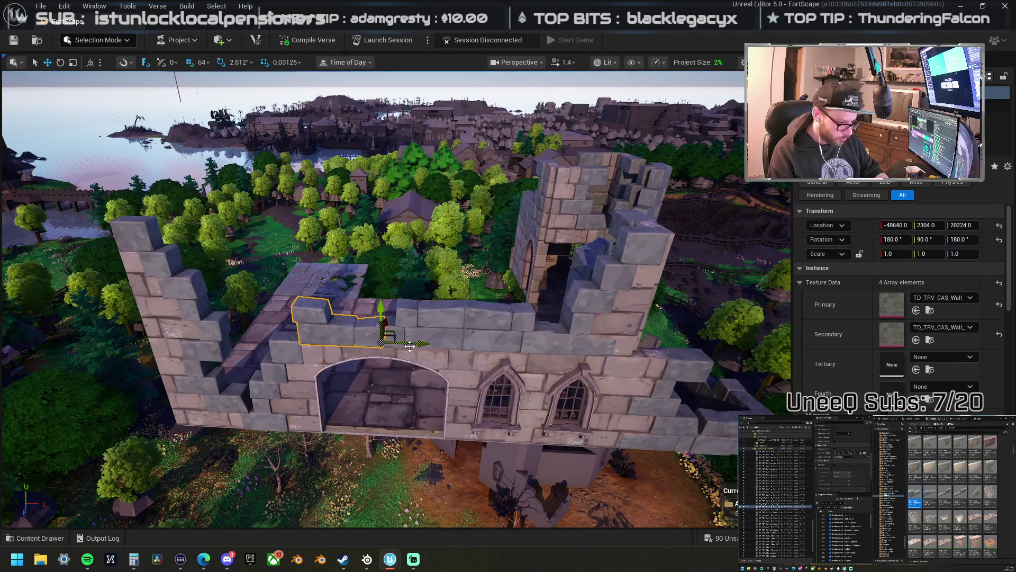
pyautogui.moveTo(448, 349); pyautogui.dragTo(589, 375)
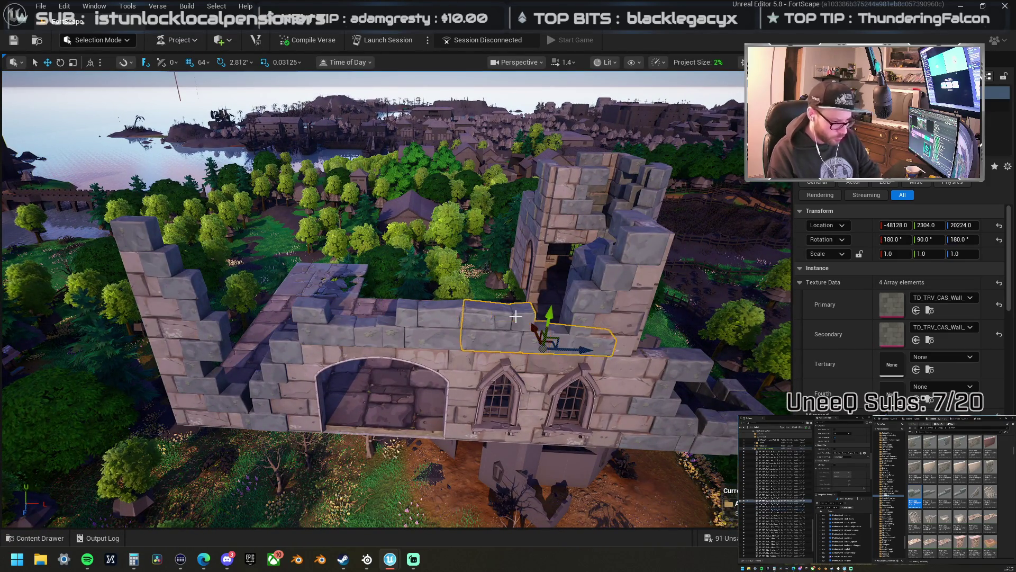
pyautogui.press('Delete')
pyautogui.moveTo(511, 344)
pyautogui.mouseDown()
pyautogui.moveTo(490, 296)
pyautogui.moveTo(481, 331)
pyautogui.moveTo(444, 318)
pyautogui.mouseUp()
# - Copy the corner wall piece further left and delete the triangular and square floor pieces
pyautogui.click(398, 310)
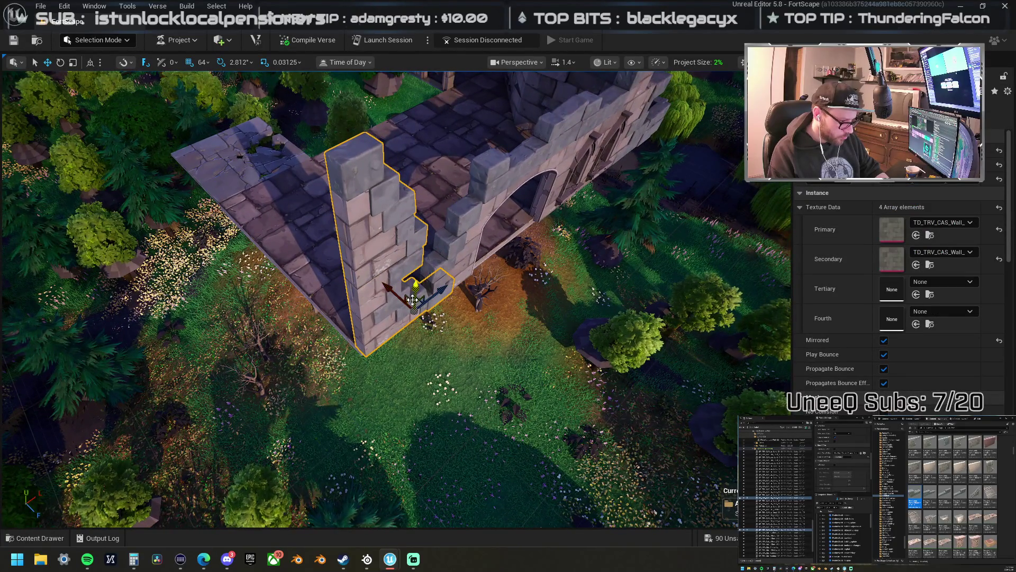
pyautogui.moveTo(414, 299)
pyautogui.mouseDown()
pyautogui.moveTo(313, 322)
pyautogui.moveTo(318, 153)
pyautogui.moveTo(470, 520)
pyautogui.moveTo(455, 455)
pyautogui.mouseUp()
pyautogui.click(318, 152)
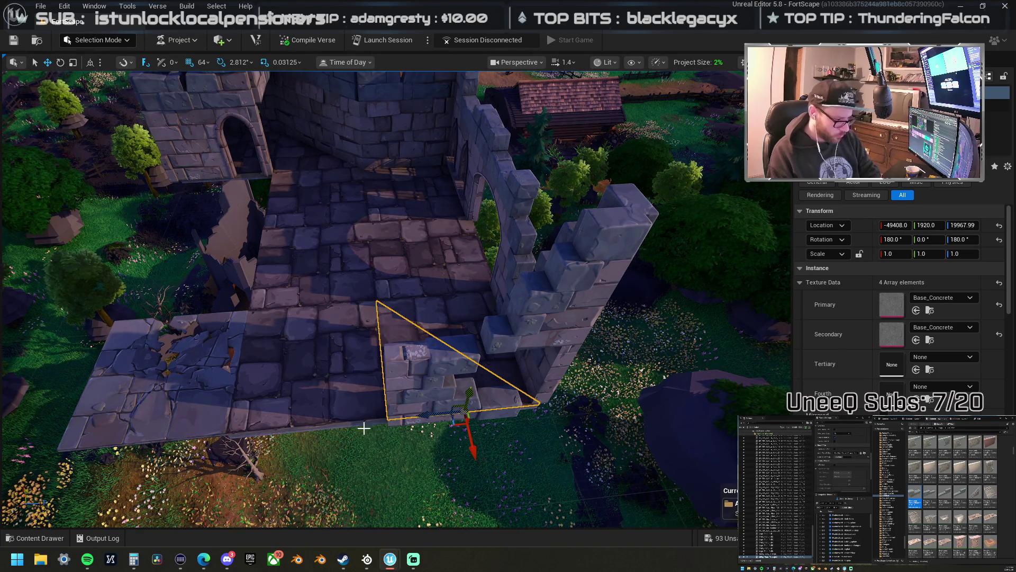
pyautogui.press('Delete')
pyautogui.click(302, 358)
pyautogui.click(344, 254)
pyautogui.keyDown('ctrl'); pyautogui.click(371, 191); pyautogui.keyUp('ctrl')
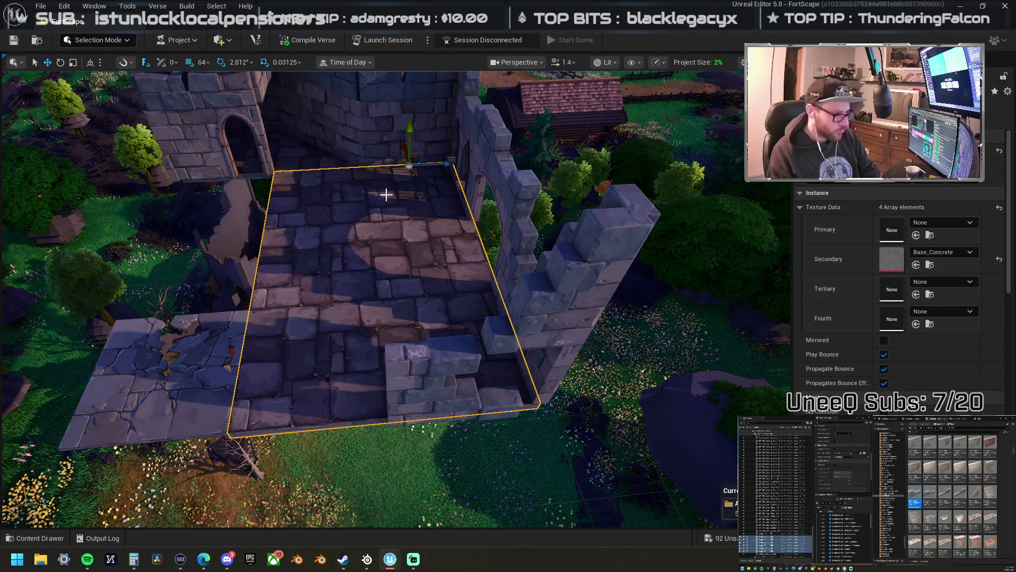
pyautogui.press('Delete')
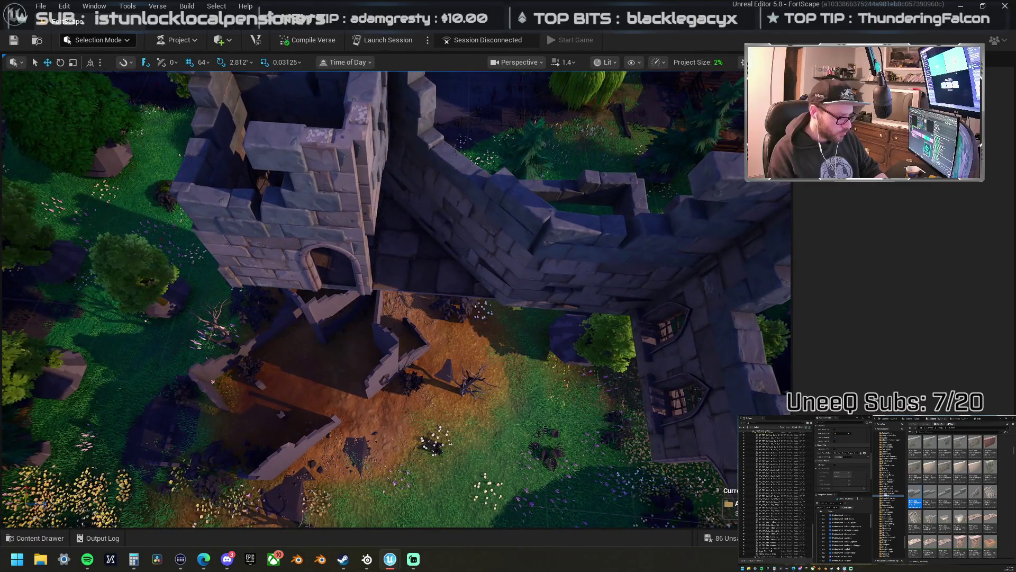
# - Move the triangular piece beside the tower down-left and rotate it 180°
pyautogui.click(440, 300)
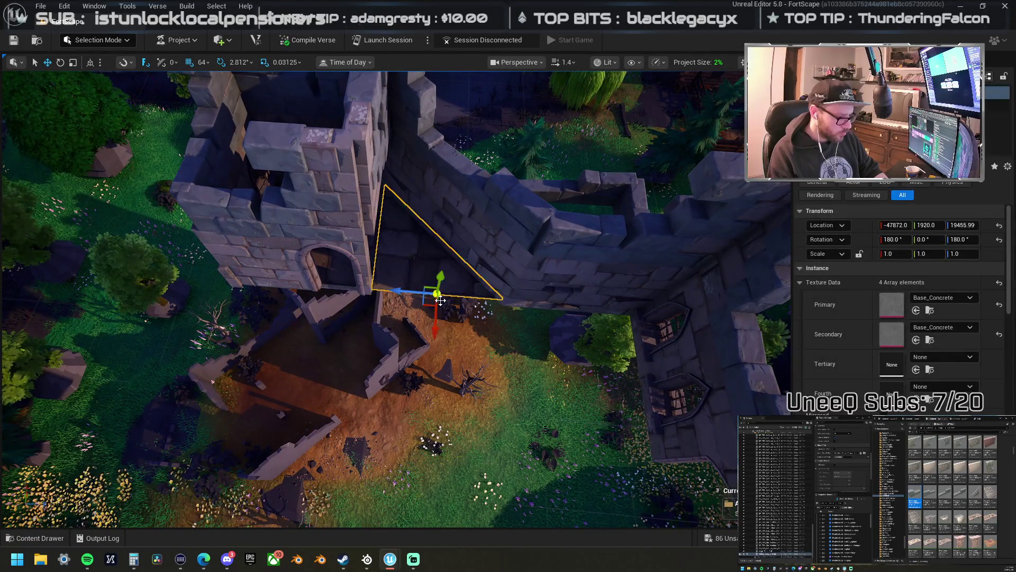
pyautogui.moveTo(426, 304); pyautogui.dragTo(349, 371)
pyautogui.keyDown('alt'); pyautogui.middleClick(280, 415); pyautogui.keyUp('alt')
pyautogui.moveTo(334, 460)
pyautogui.mouseDown()
pyautogui.moveTo(265, 448)
pyautogui.moveTo(400, 354)
pyautogui.mouseUp()
# - Select the tower wall pieces and slide the wall left against the tower
pyautogui.moveTo(461, 259)
pyautogui.mouseDown()
pyautogui.moveTo(414, 294)
pyautogui.moveTo(471, 234)
pyautogui.mouseUp()
pyautogui.click(415, 294)
pyautogui.keyDown('ctrl'); pyautogui.click(471, 234); pyautogui.keyUp('ctrl')
pyautogui.moveTo(363, 261)
pyautogui.mouseDown()
pyautogui.moveTo(339, 267)
pyautogui.moveTo(501, 248)
pyautogui.mouseUp()
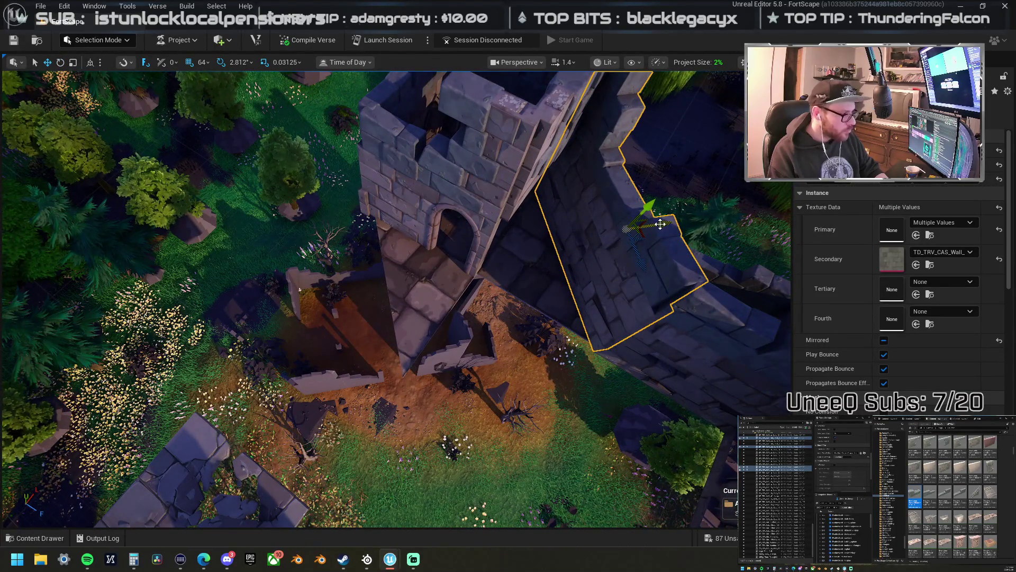
pyautogui.moveTo(658, 222)
pyautogui.mouseDown()
pyautogui.moveTo(421, 221)
pyautogui.moveTo(312, 294)
pyautogui.moveTo(427, 259)
pyautogui.mouseUp()
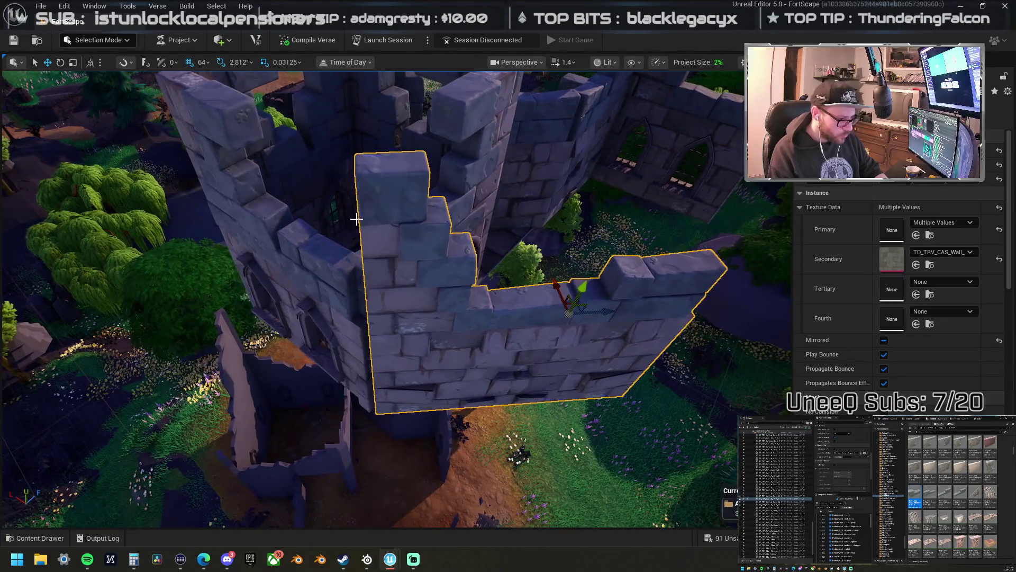
# - Turn the long battlement wall 180° and set its X scale to 1.01
pyautogui.click(427, 259)
pyautogui.press('Escape')
pyautogui.click(531, 311)
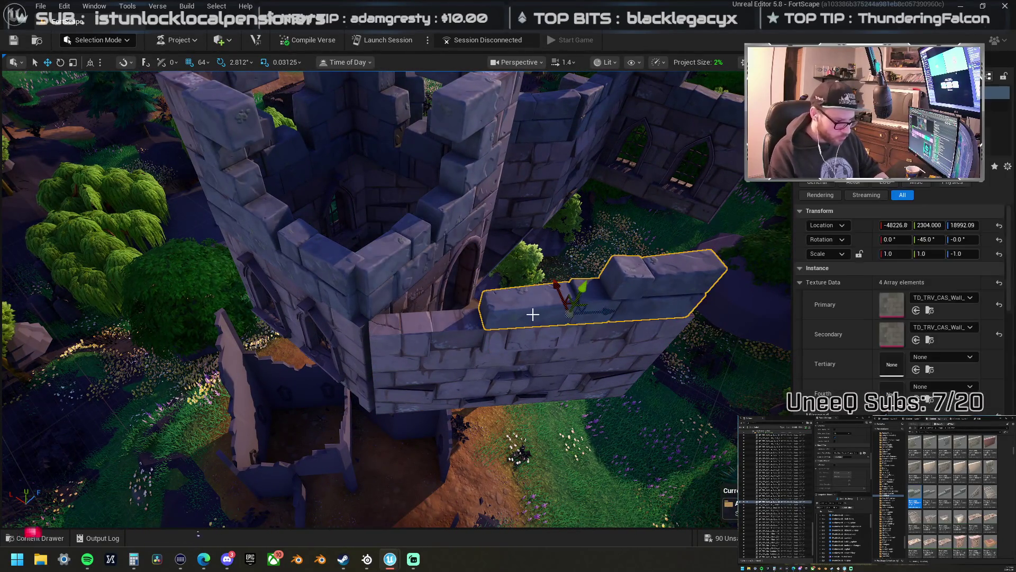
pyautogui.moveTo(646, 313)
pyautogui.mouseDown()
pyautogui.moveTo(484, 331)
pyautogui.moveTo(492, 315)
pyautogui.moveTo(430, 316)
pyautogui.mouseUp()
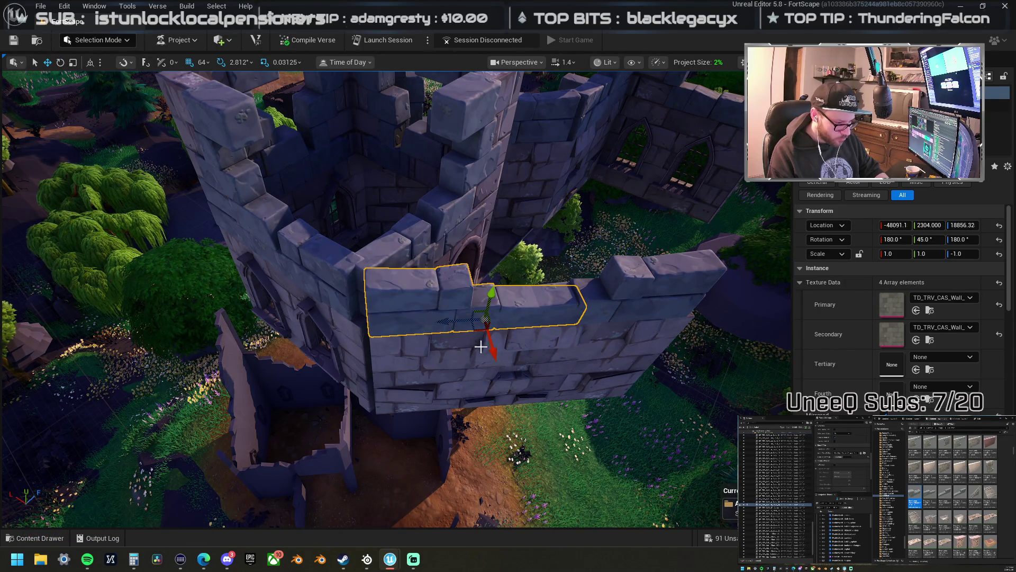
pyautogui.press('Return')
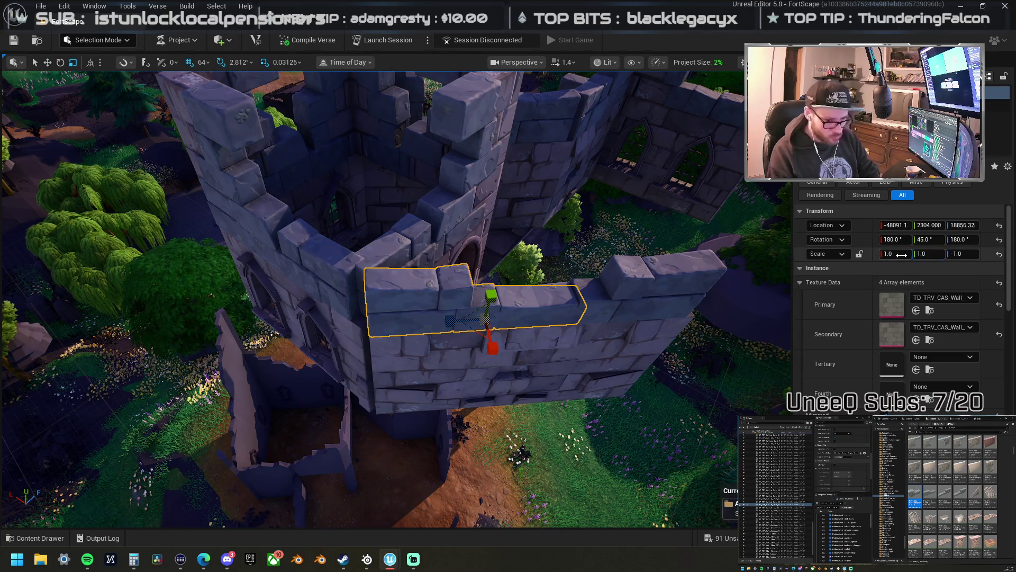
pyautogui.write('1.04')
pyautogui.press('Return')
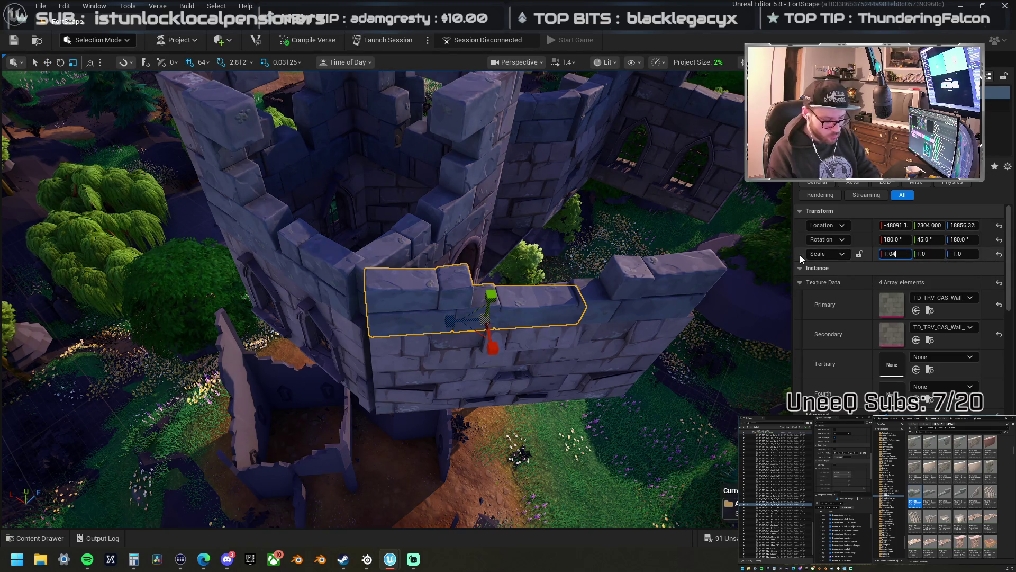
pyautogui.moveTo(582, 274)
pyautogui.mouseDown()
pyautogui.moveTo(732, 113)
pyautogui.moveTo(770, 126)
pyautogui.mouseUp()
pyautogui.moveTo(464, 287)
pyautogui.mouseDown()
pyautogui.moveTo(351, 283)
pyautogui.moveTo(271, 365)
pyautogui.moveTo(423, 371)
pyautogui.moveTo(787, 344)
pyautogui.mouseUp()
pyautogui.click(297, 391)
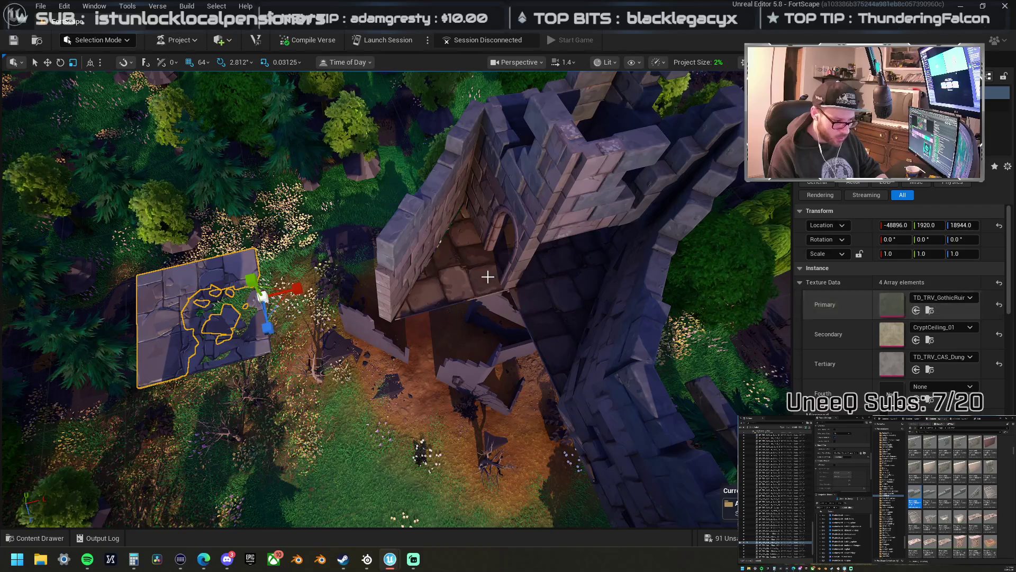
# - Give the triangular floor piece's third and fourth material slots Gothic ruin stone
pyautogui.click(554, 256)
pyautogui.keyDown('ctrl'); pyautogui.click(572, 316); pyautogui.keyUp('ctrl')
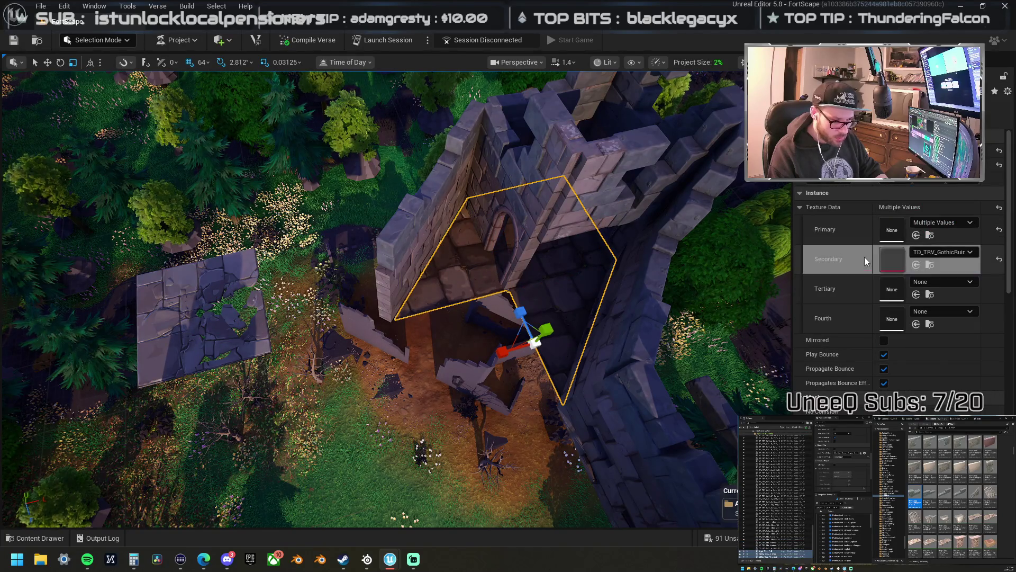
pyautogui.click(566, 286)
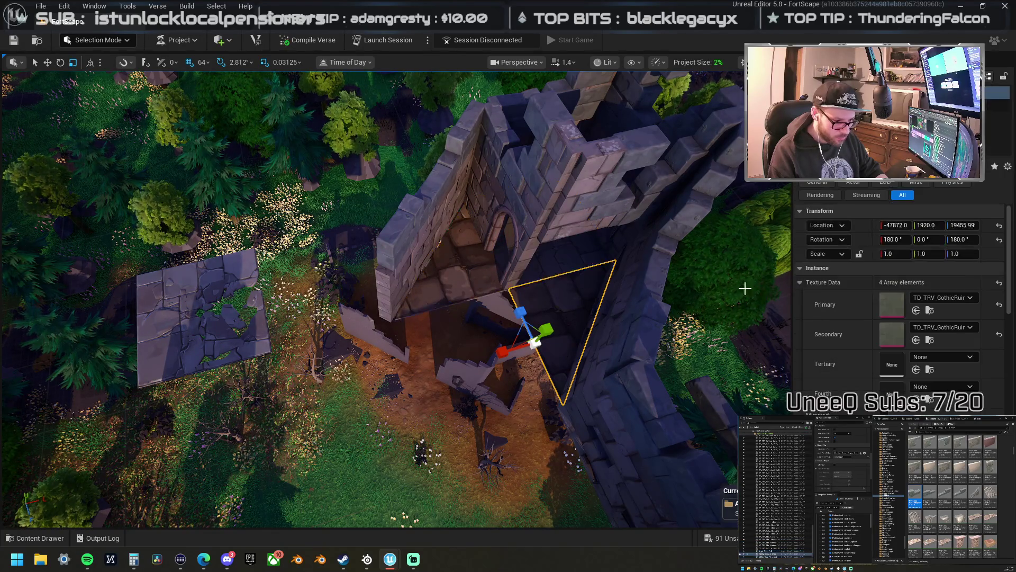
pyautogui.keyDown('shift'); pyautogui.click(865, 367); pyautogui.keyUp('shift')
pyautogui.keyDown('shift'); pyautogui.click(868, 411); pyautogui.keyUp('shift')
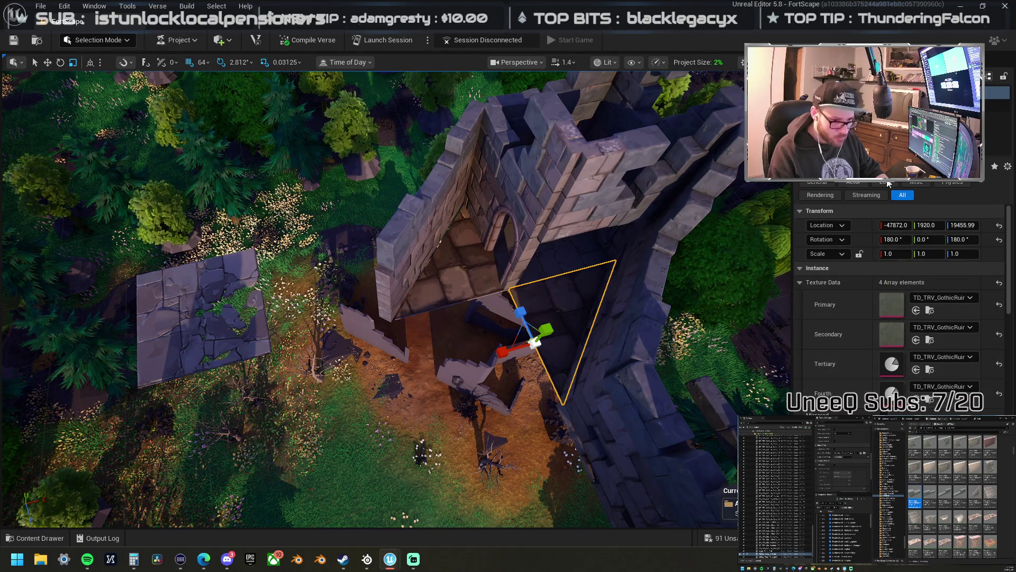
pyautogui.click(570, 315)
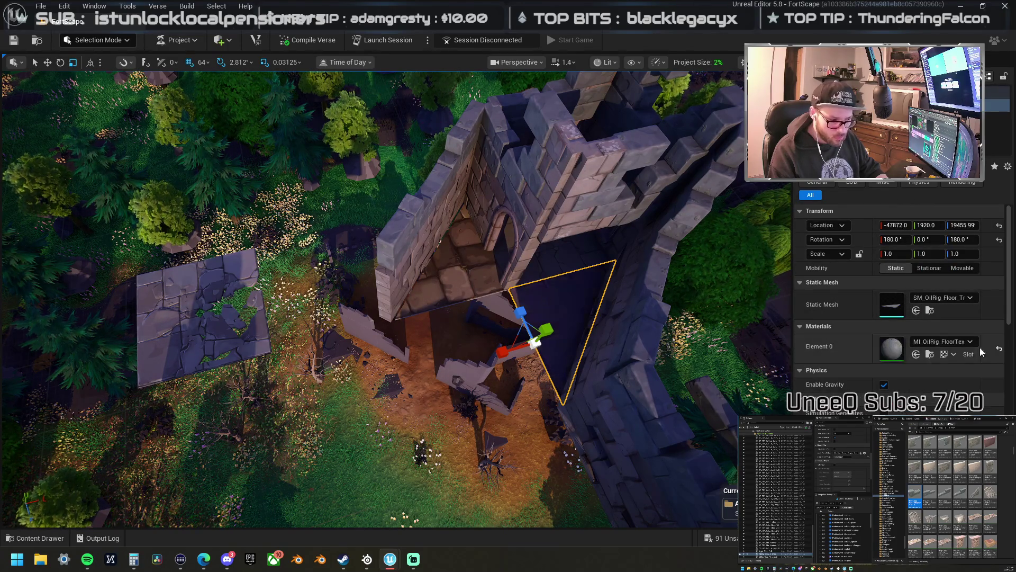
# - Delete the stone floor triangle and the dark floor triangle inside the tower
pyautogui.moveTo(546, 305); pyautogui.dragTo(487, 299)
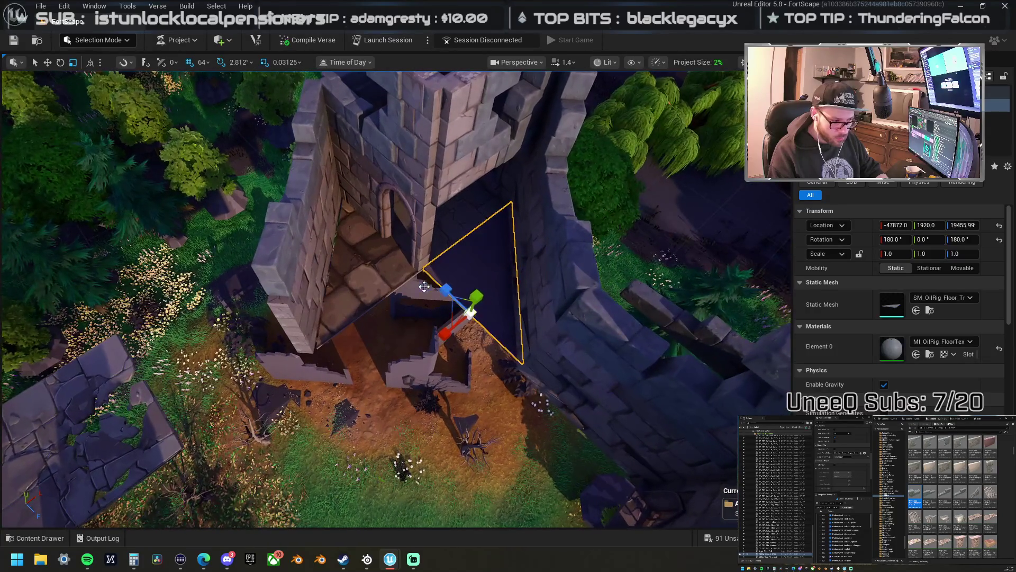
pyautogui.click(393, 268)
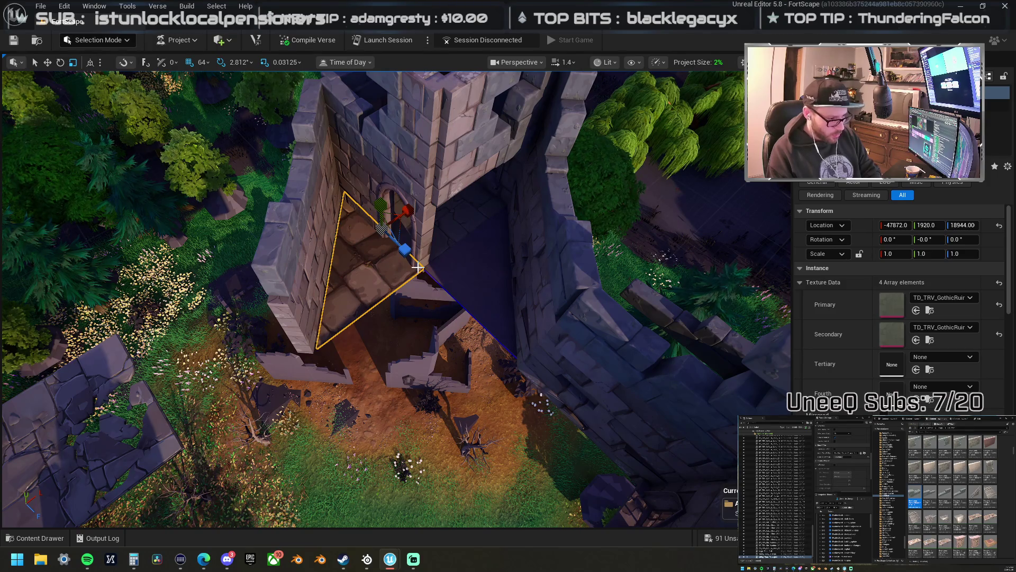
pyautogui.press('Delete')
pyautogui.click(442, 270)
pyautogui.press('Delete')
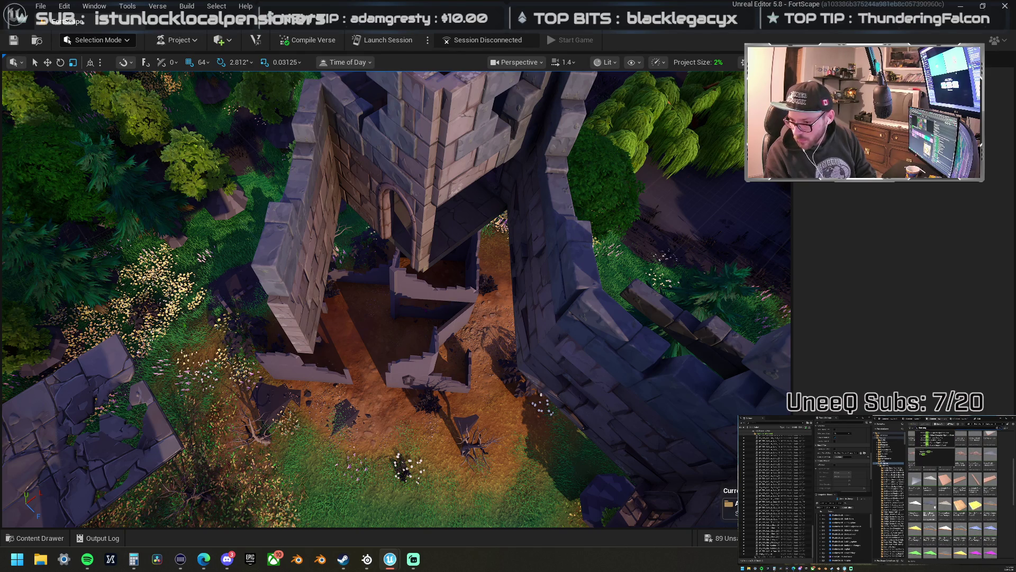
# - Place a trial triangular floor piece in the tower gap, inspect it up close, then delete it
pyautogui.moveTo(1015, 296)
pyautogui.mouseDown()
pyautogui.moveTo(816, 292)
pyautogui.moveTo(460, 239)
pyautogui.moveTo(460, 221)
pyautogui.mouseUp()
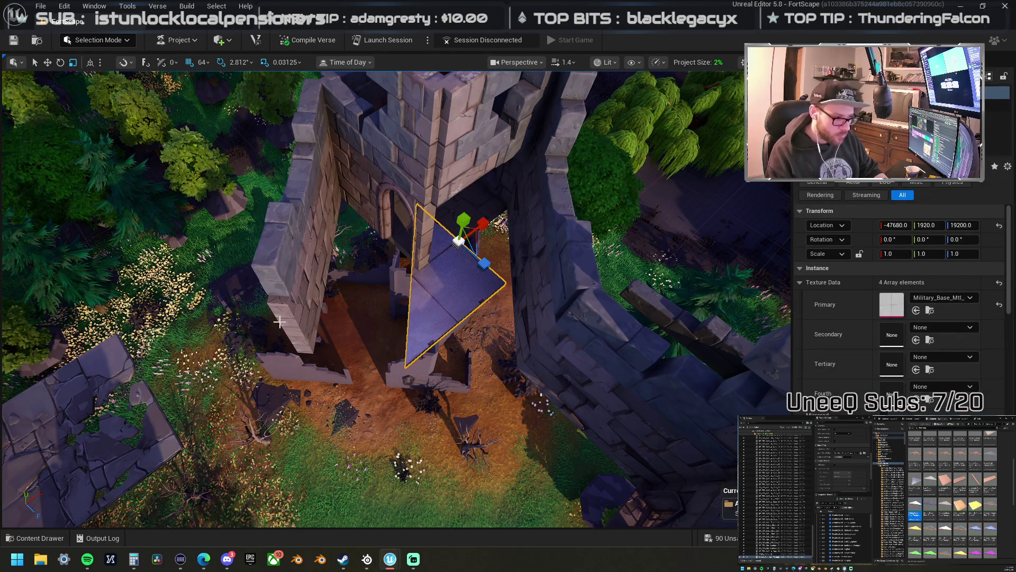
pyautogui.click(96, 466)
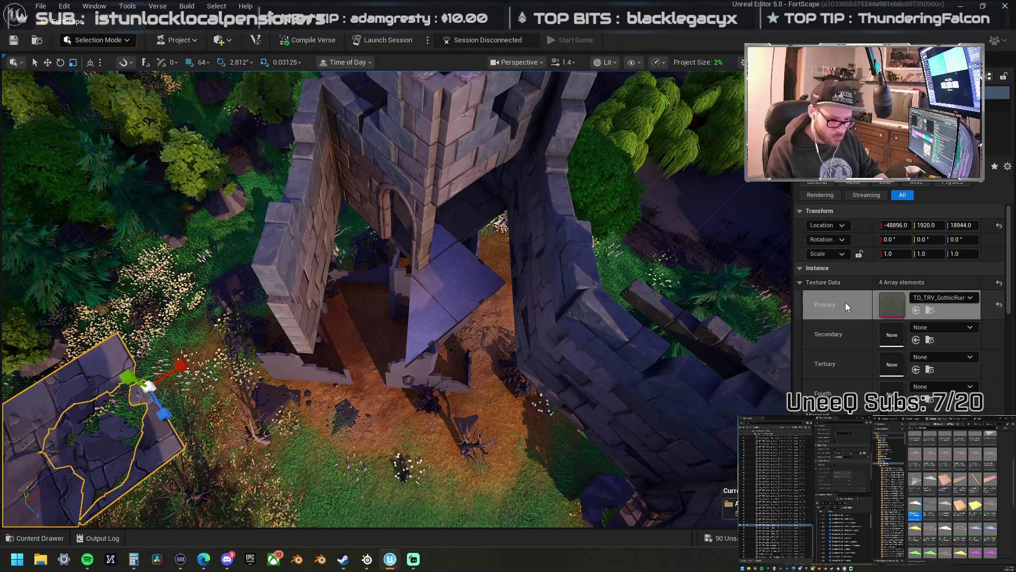
pyautogui.click(484, 281)
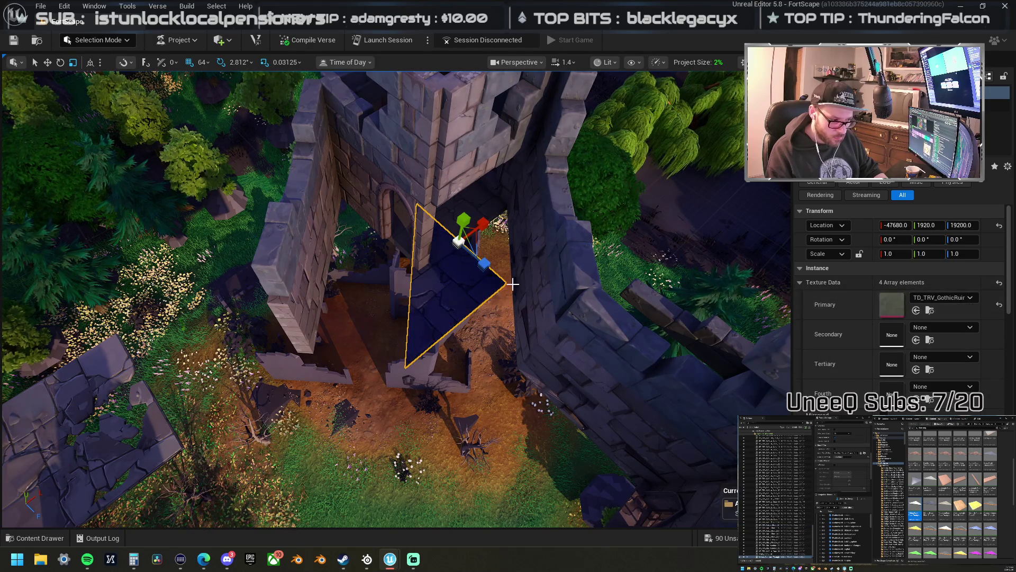
pyautogui.press('f')
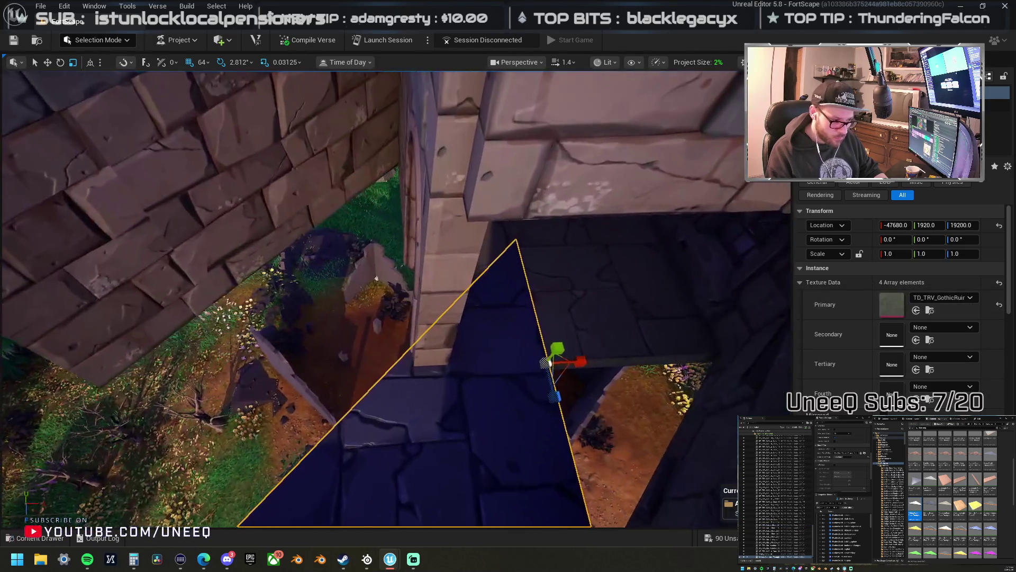
pyautogui.moveTo(491, 287); pyautogui.dragTo(533, 302)
pyautogui.press('Delete')
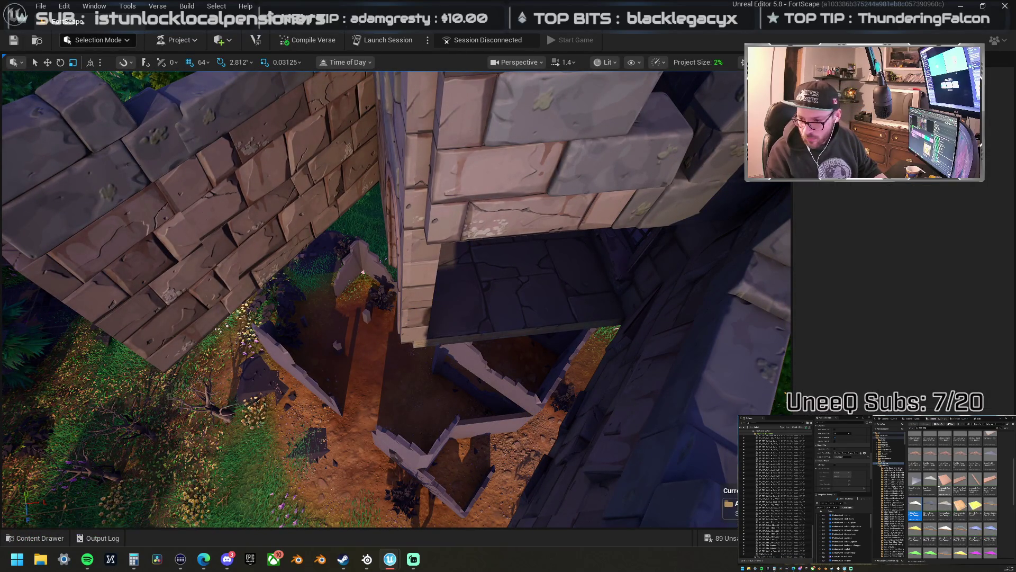
# - Place a second triangular floor piece in the gap and delete it as well
pyautogui.moveTo(898, 370)
pyautogui.mouseDown()
pyautogui.moveTo(551, 325)
pyautogui.moveTo(536, 299)
pyautogui.moveTo(532, 324)
pyautogui.mouseUp()
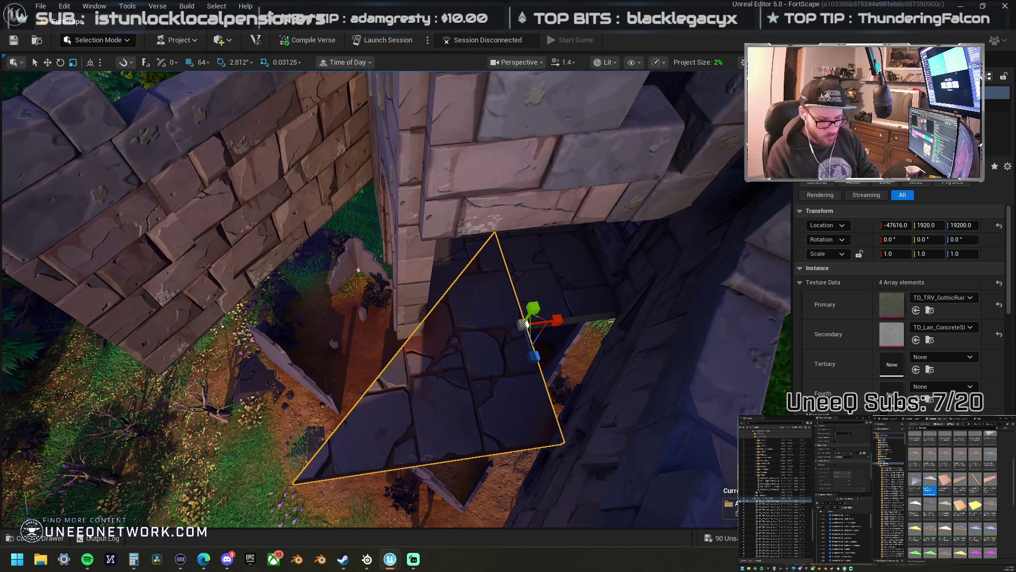
pyautogui.moveTo(593, 352); pyautogui.dragTo(593, 351)
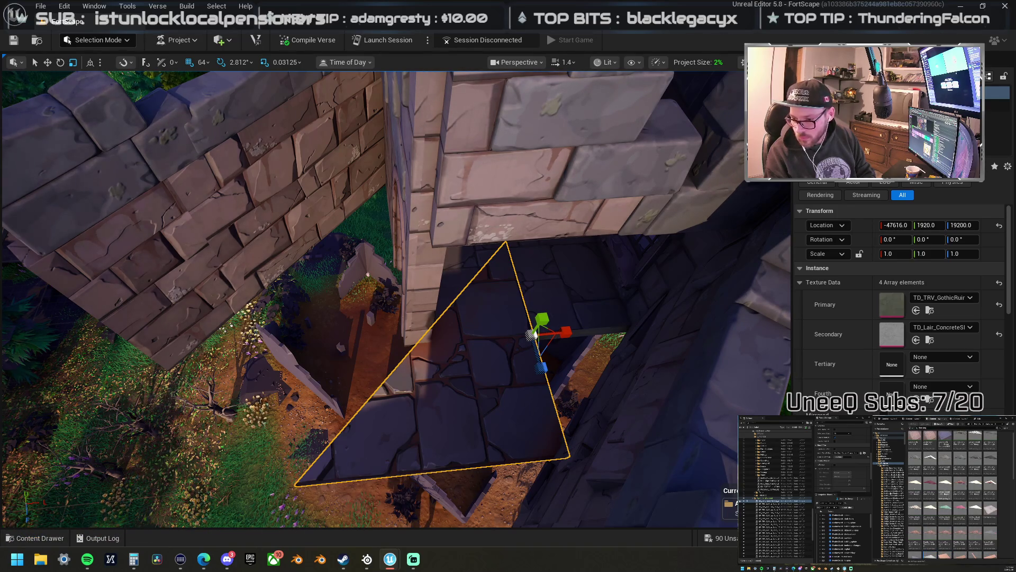
pyautogui.moveTo(593, 351); pyautogui.dragTo(596, 350)
pyautogui.press('Delete')
# - Place an AD_Marble_Floor triangle with Primary and Secondary textures set to TD_TRV_GothicRuin
pyautogui.moveTo(1015, 254)
pyautogui.mouseDown()
pyautogui.moveTo(445, 254)
pyautogui.moveTo(469, 272)
pyautogui.moveTo(571, 300)
pyautogui.moveTo(673, 297)
pyautogui.mouseUp()
pyautogui.keyDown('shift'); pyautogui.click(860, 306); pyautogui.keyUp('shift')
pyautogui.keyDown('shift'); pyautogui.click(836, 334); pyautogui.keyUp('shift')
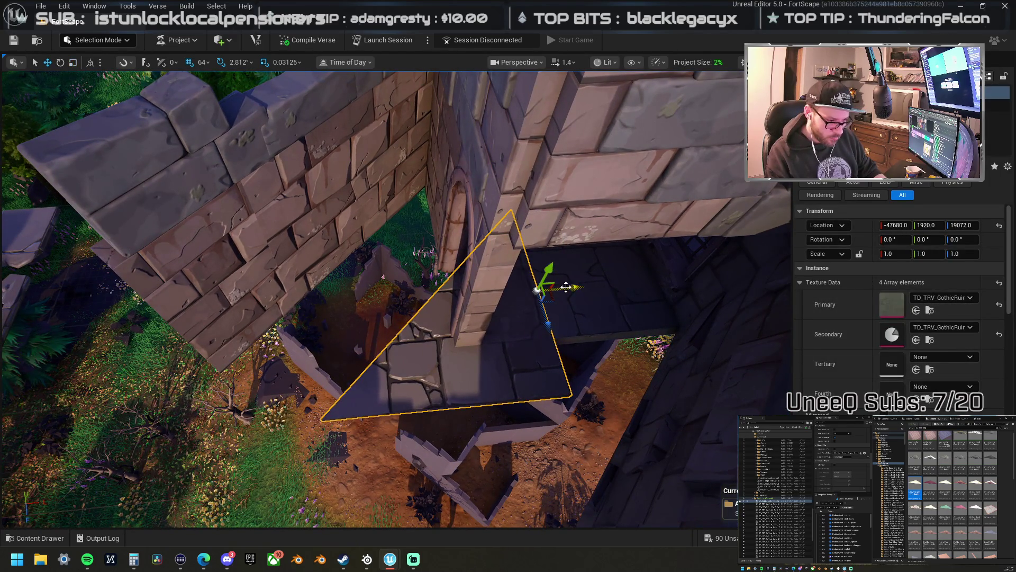
# - Move the Gothic-ruin triangle up into the tower gap and rotate it to lie flat, facing the other way
pyautogui.moveTo(573, 288); pyautogui.dragTo(502, 302)
pyautogui.moveTo(470, 333); pyautogui.dragTo(437, 287)
pyautogui.moveTo(383, 308)
pyautogui.mouseDown()
pyautogui.moveTo(334, 286)
pyautogui.moveTo(360, 286)
pyautogui.moveTo(290, 237)
pyautogui.moveTo(377, 260)
pyautogui.mouseUp()
pyautogui.press('e')
pyautogui.press('w')
pyautogui.press('e')
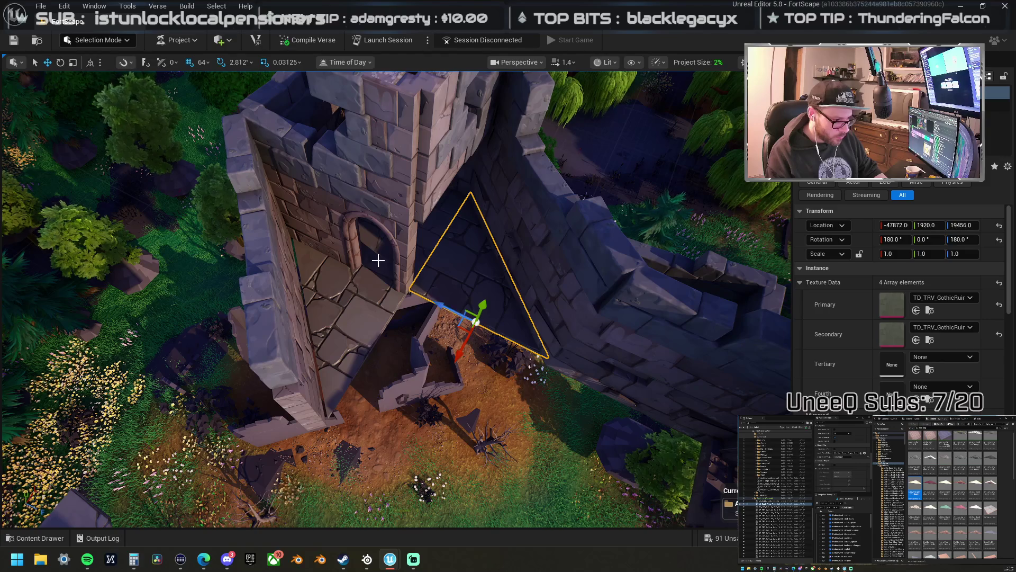
# - Move the square floor tile down along the wall and shift both outer wall pieces one grid step outward
pyautogui.click(402, 220)
pyautogui.moveTo(434, 167)
pyautogui.mouseDown()
pyautogui.moveTo(465, 215)
pyautogui.moveTo(494, 331)
pyautogui.moveTo(501, 322)
pyautogui.mouseUp()
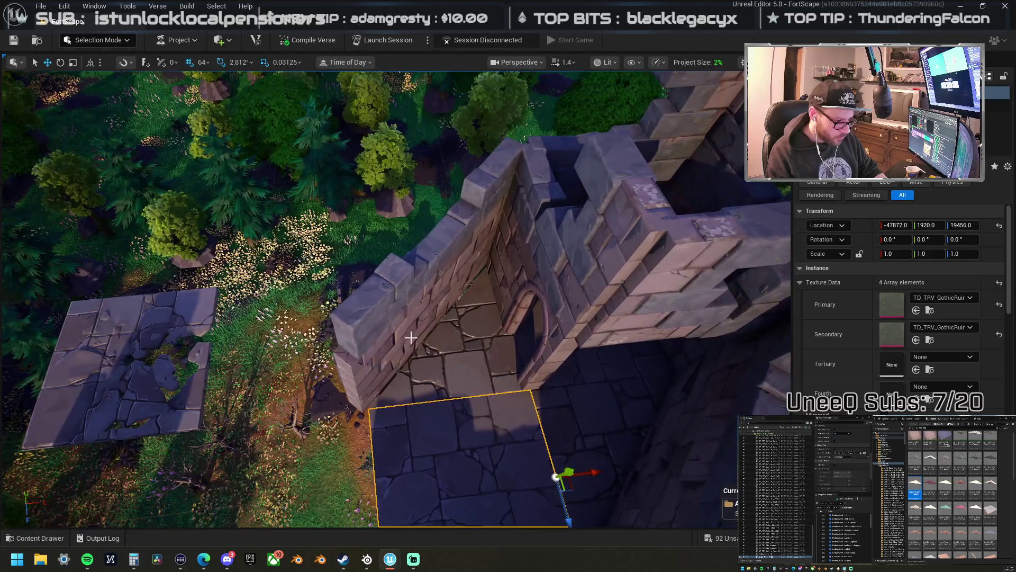
pyautogui.click(438, 277)
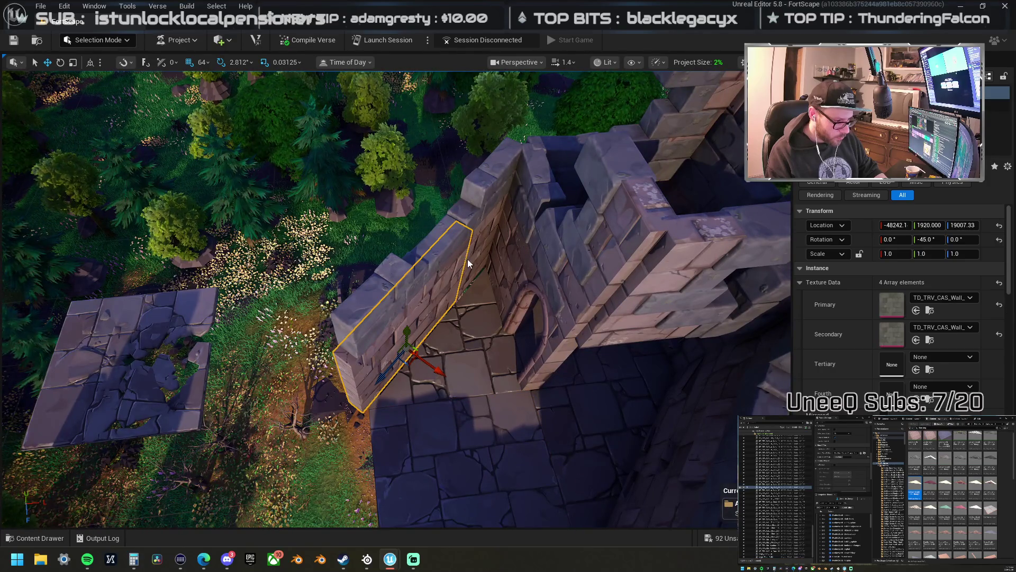
pyautogui.keyDown('ctrl'); pyautogui.click(426, 253); pyautogui.keyUp('ctrl')
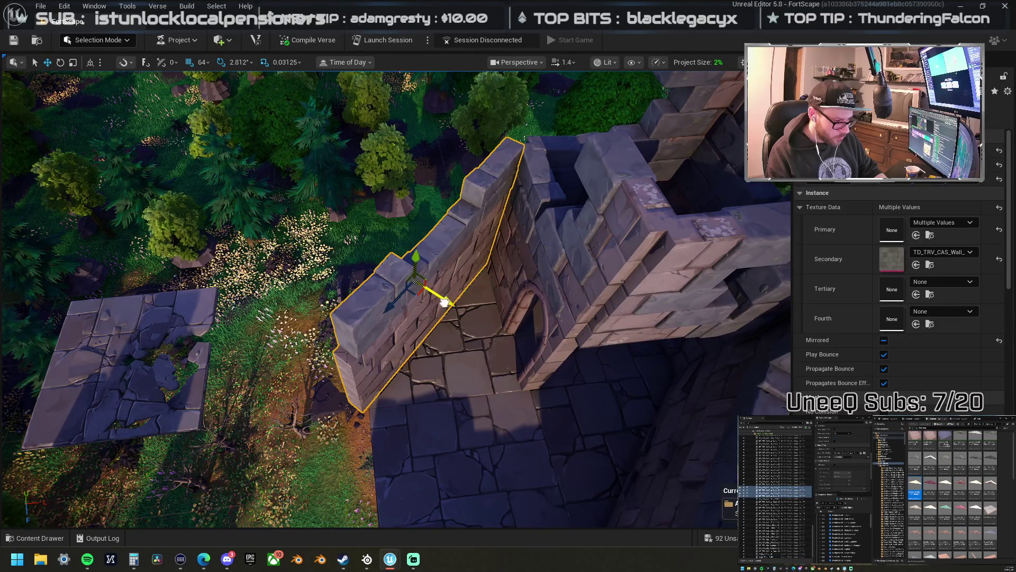
pyautogui.moveTo(445, 300); pyautogui.dragTo(468, 312)
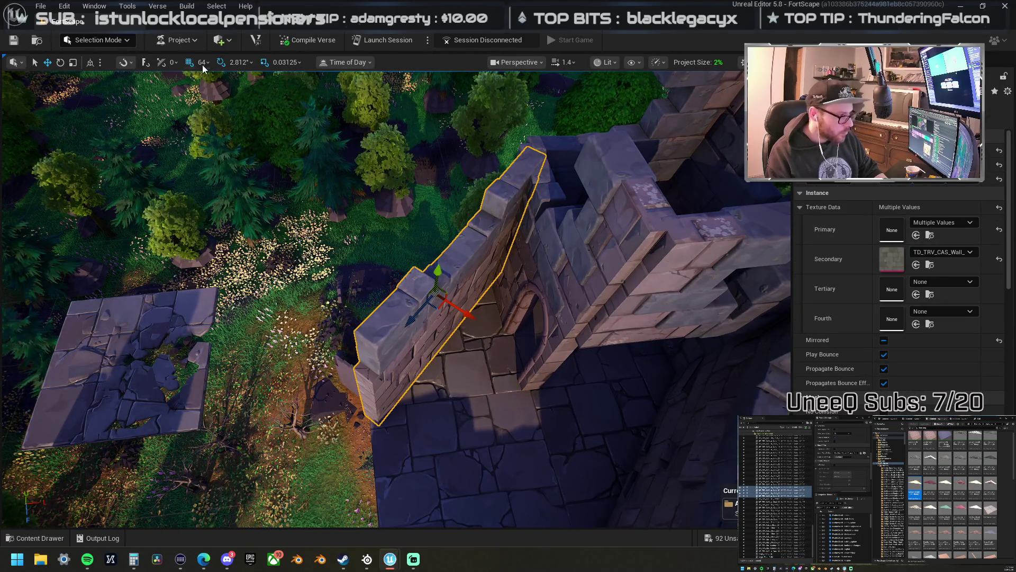